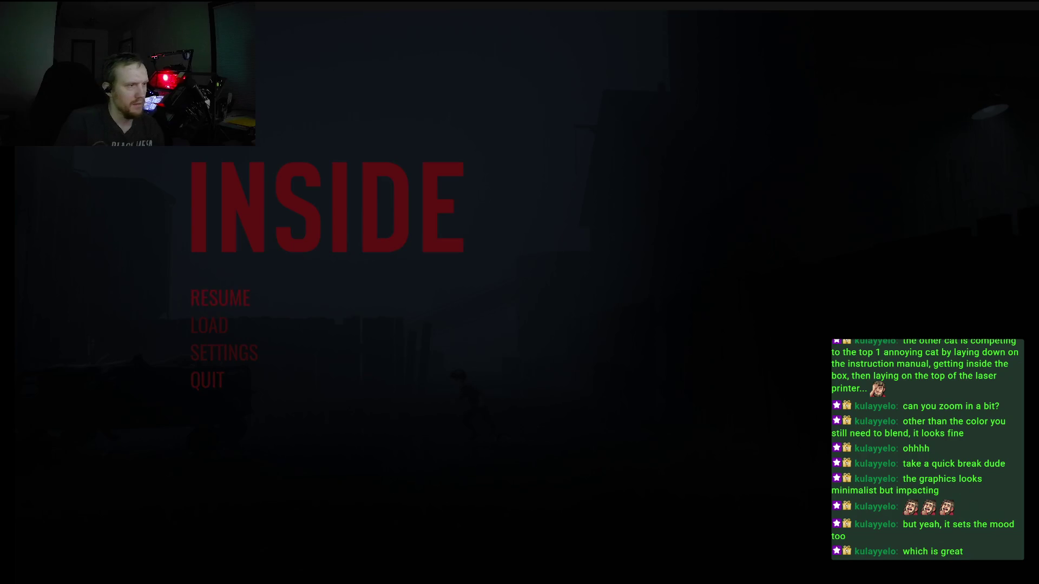
Choose QUIT in INSIDE's pause menu to bring up the exit confirmation.
key("Return")
key("Return")
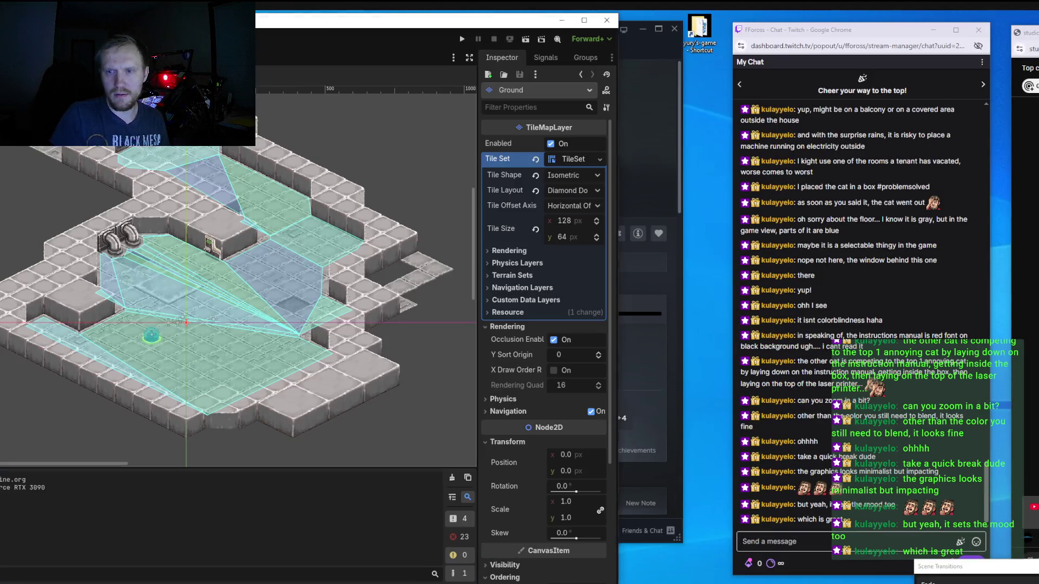
Bring Aseprite forward and zoom the machine sprite to 200%, panning onto its panels.
key("alt+Tab")
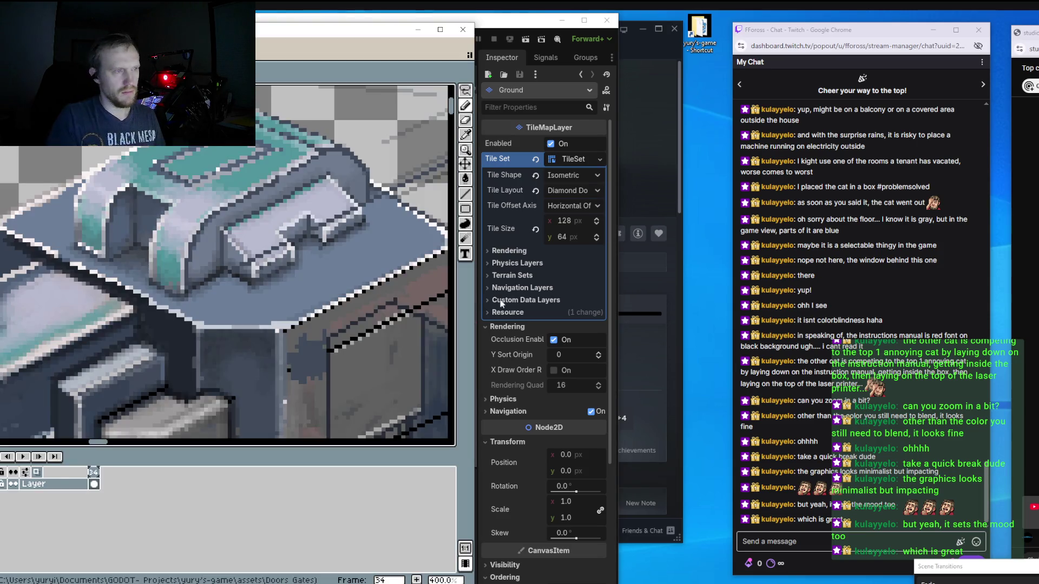
scroll(171, 289, "down", 3)
scroll(171, 290, "up", 1)
scroll(171, 289, "up", 3)
left_click_drag(171, 289, 253, 229)
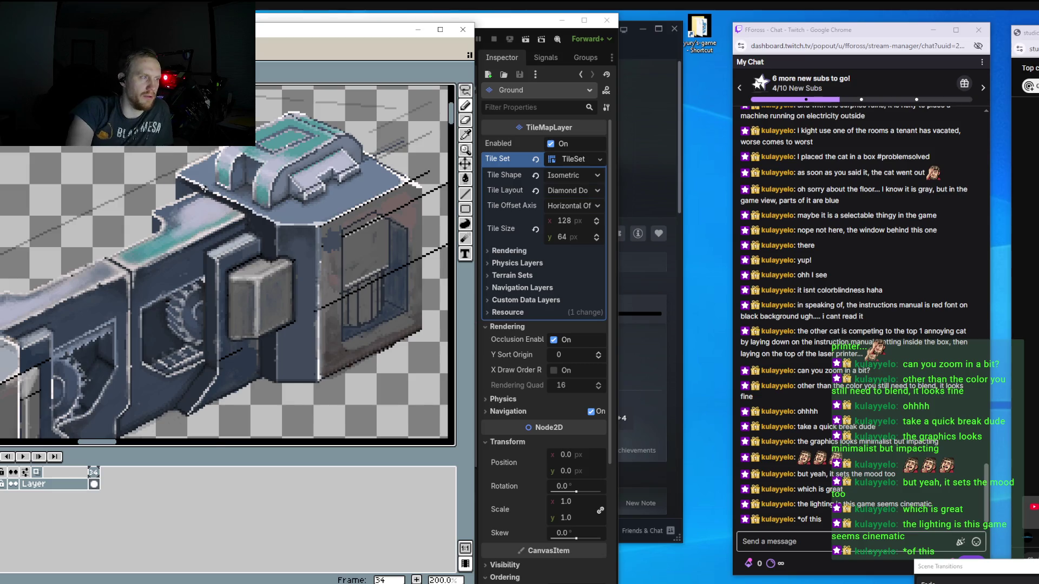
Drag the Aseprite window down to uncover part of the Godot scene.
scroll(179, 201, "down", 5)
scroll(179, 201, "up", 5)
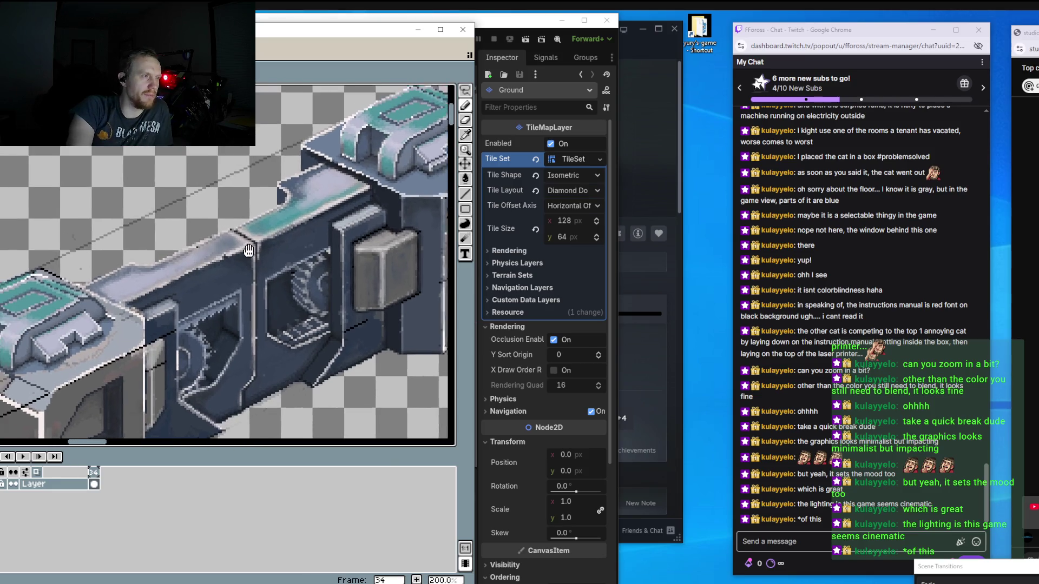
mouse_move(357, 30)
left_mouse_down()
mouse_move(360, 448)
mouse_move(132, 50)
left_mouse_up()
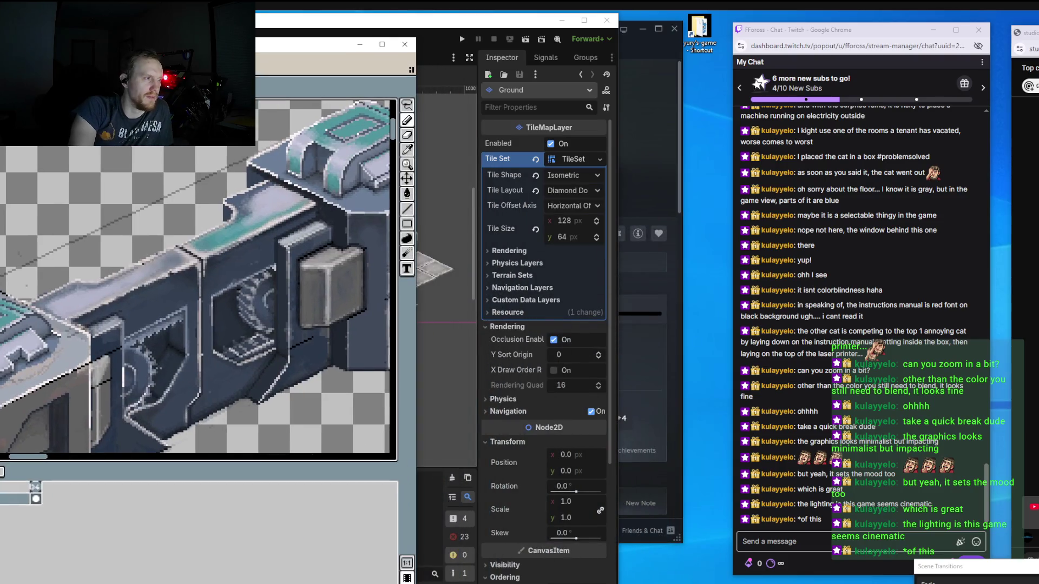
Zoom and pan to view the whole machine sprite, then return to the Godot editor.
scroll(204, 208, "down", 4)
scroll(161, 261, "up", 4)
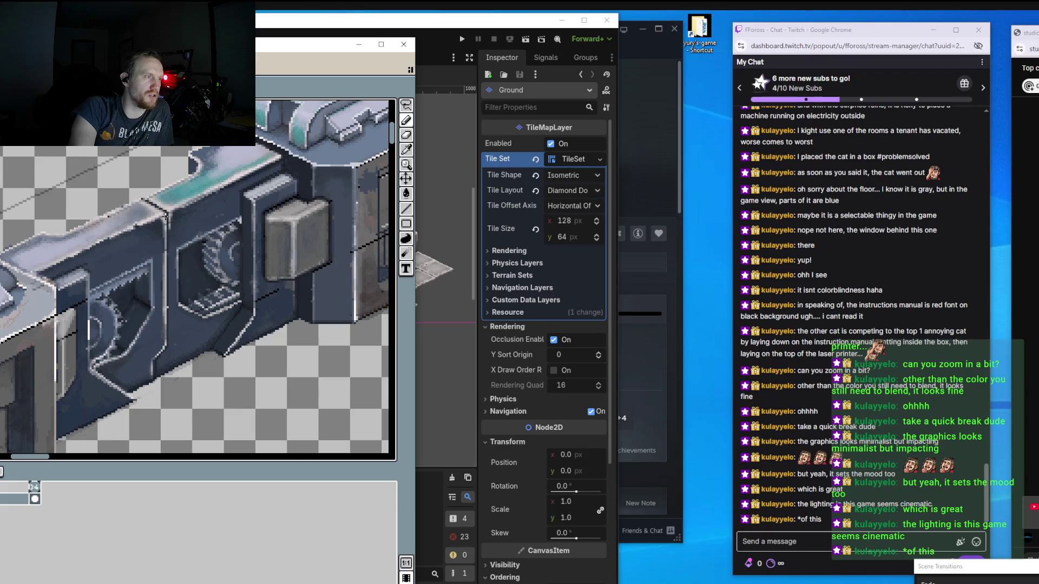
left_click_drag(162, 261, 143, 253)
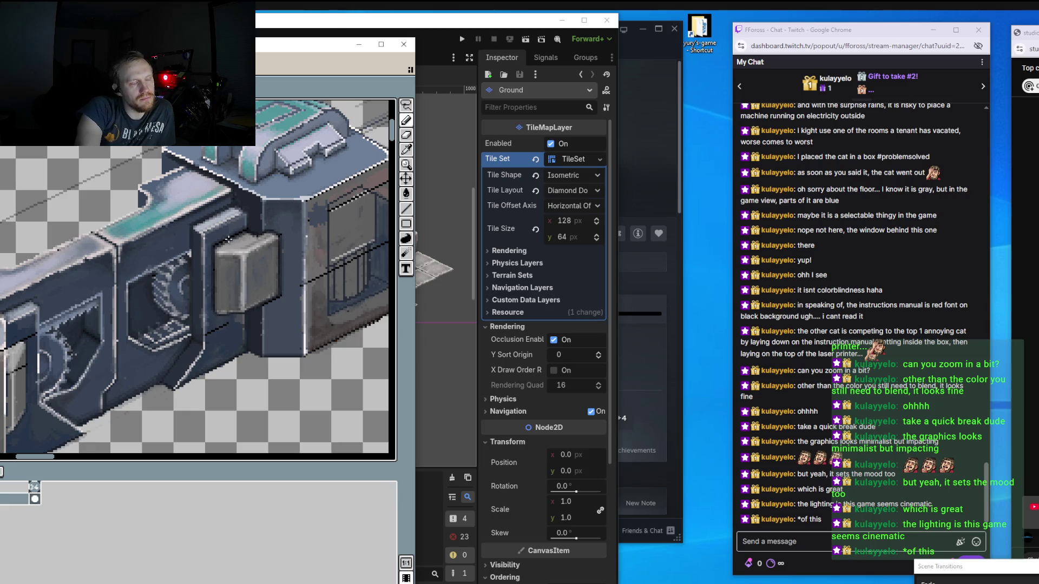
scroll(229, 239, "down", 2)
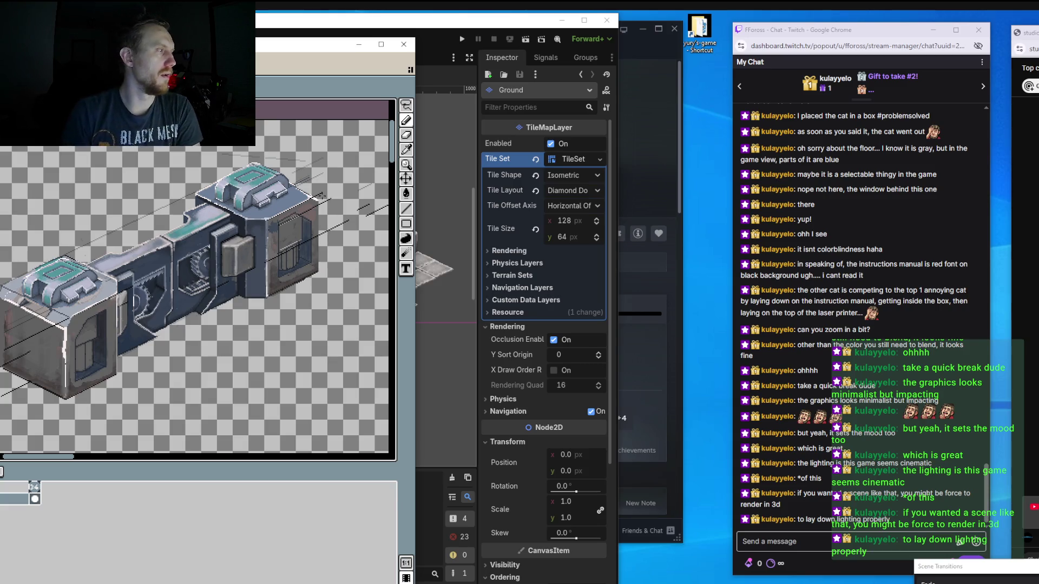
left_click(321, 24)
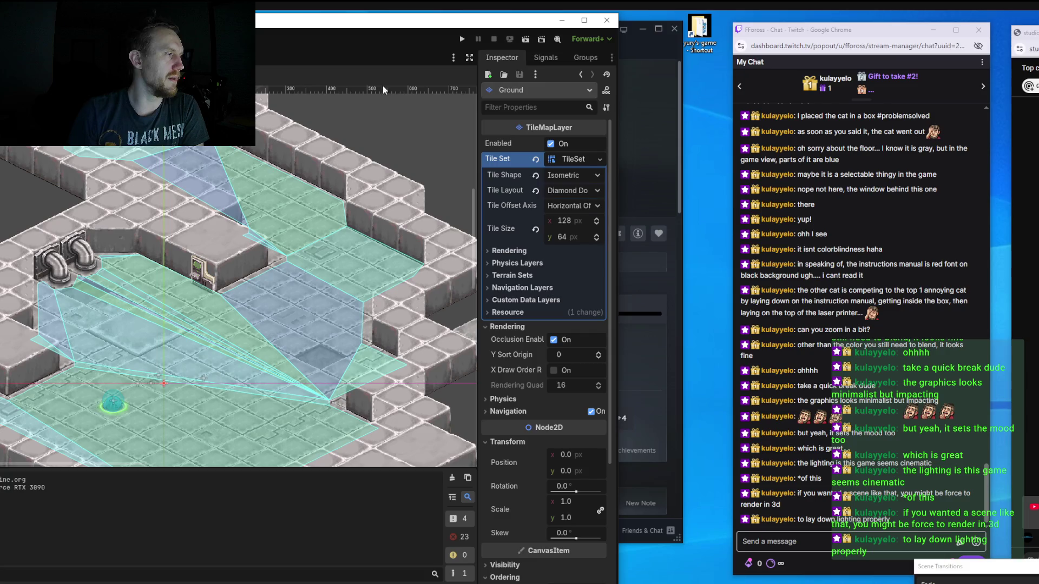
Run the project and select the blue creature in the isometric level.
left_click(457, 41)
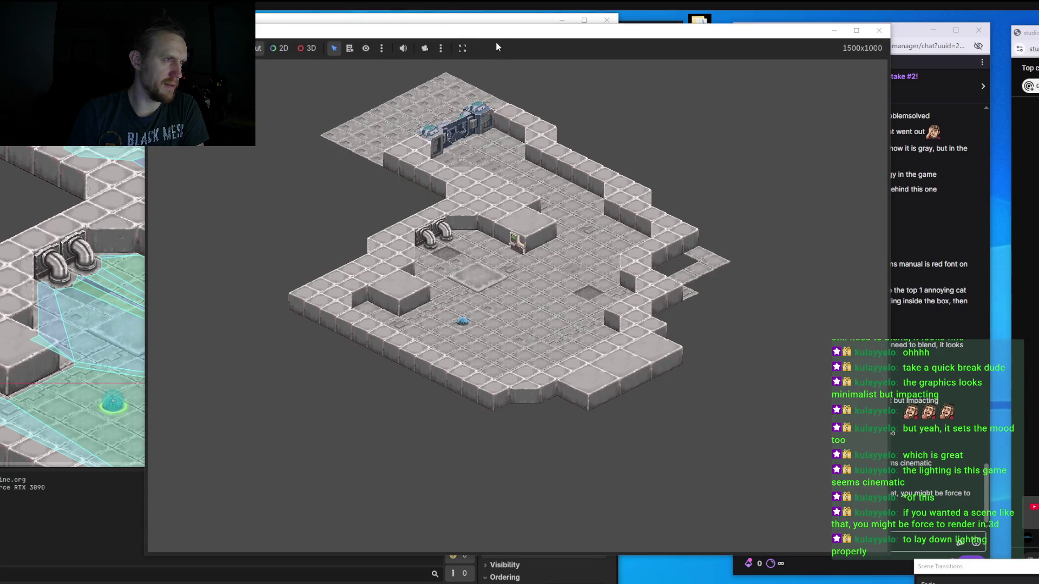
scroll(244, 336, "up", 5)
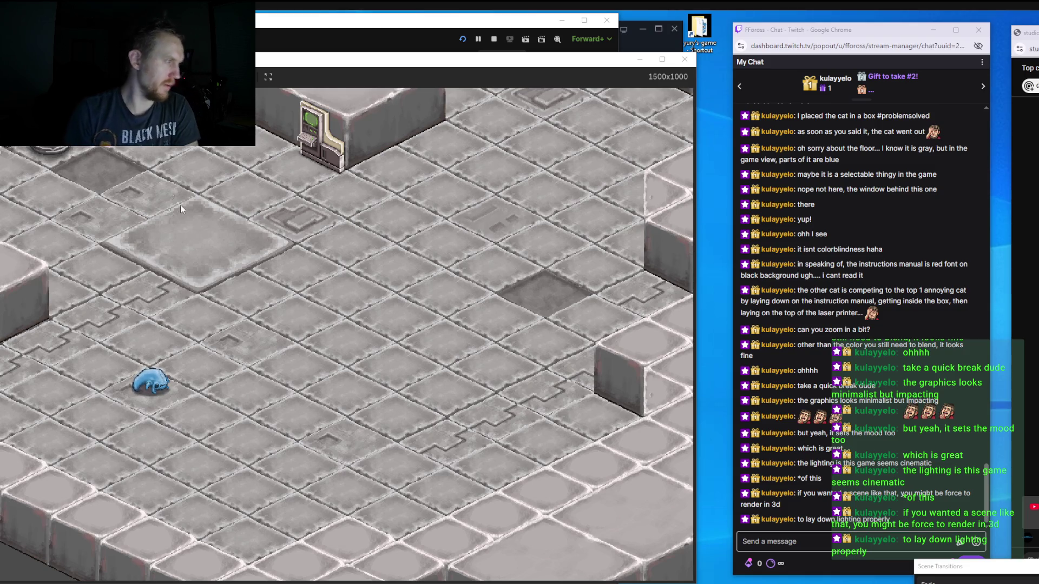
left_click(150, 383)
scroll(235, 258, "down", 2)
scroll(266, 329, "up", 3)
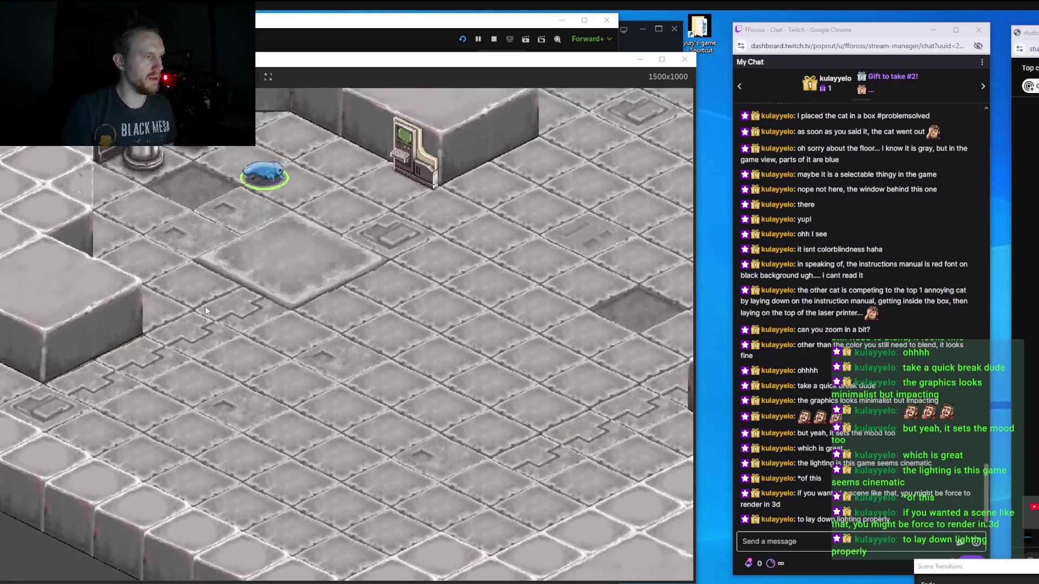
Pan the game camera down past the terminal and back up to the pipes and creature.
key("s")
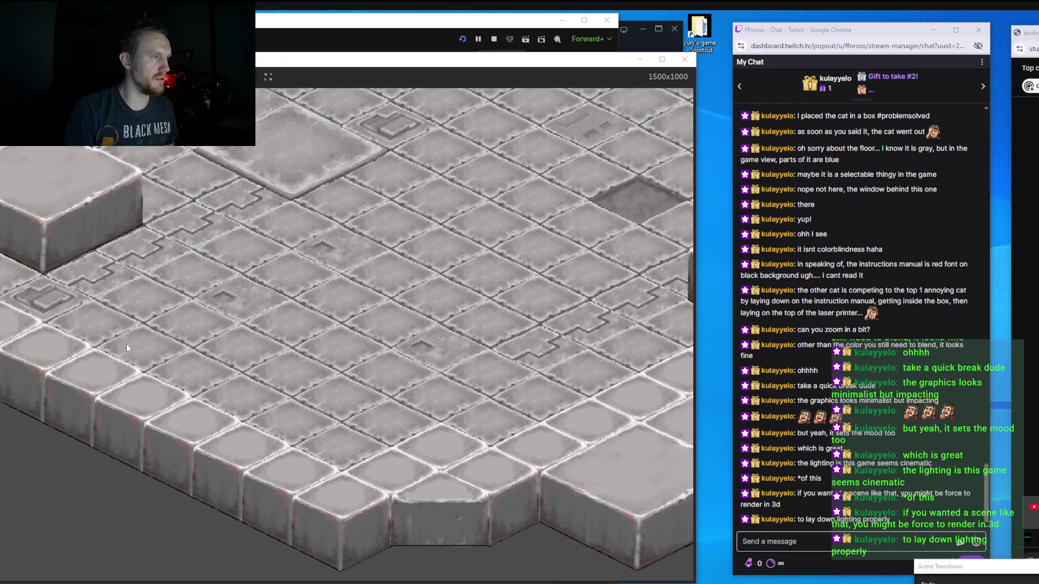
key("w")
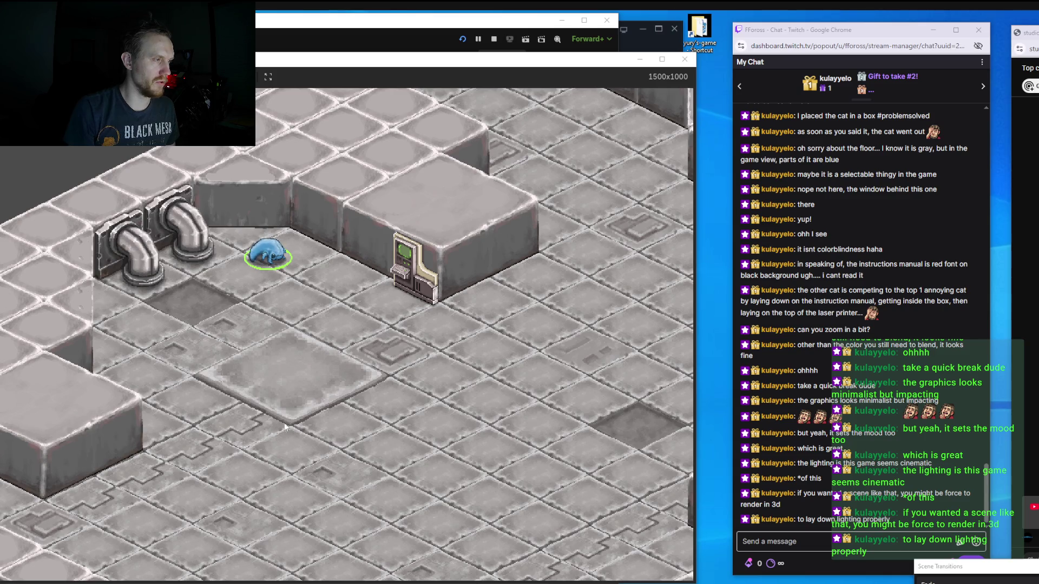
key("s")
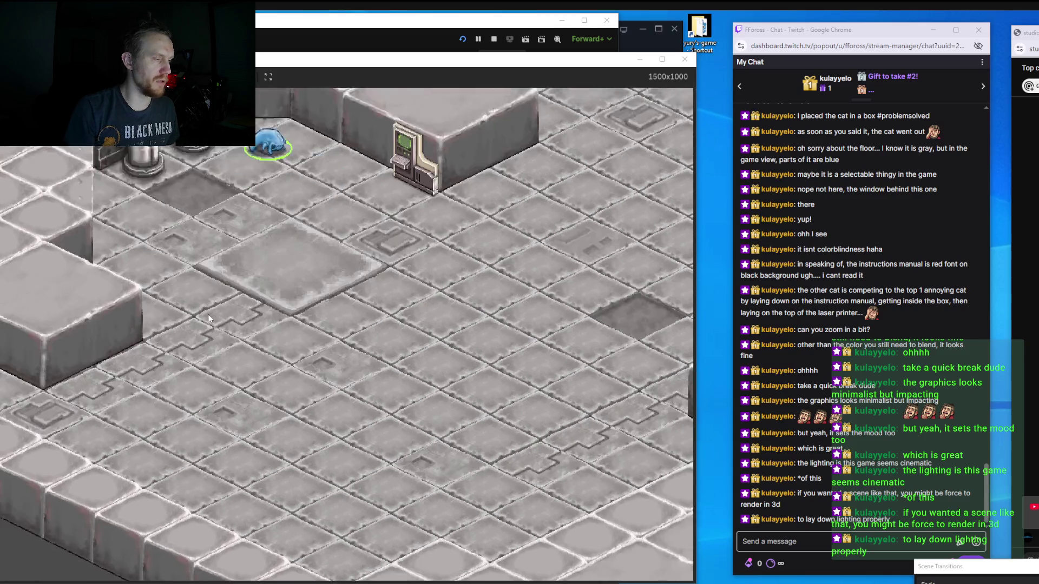
key("s")
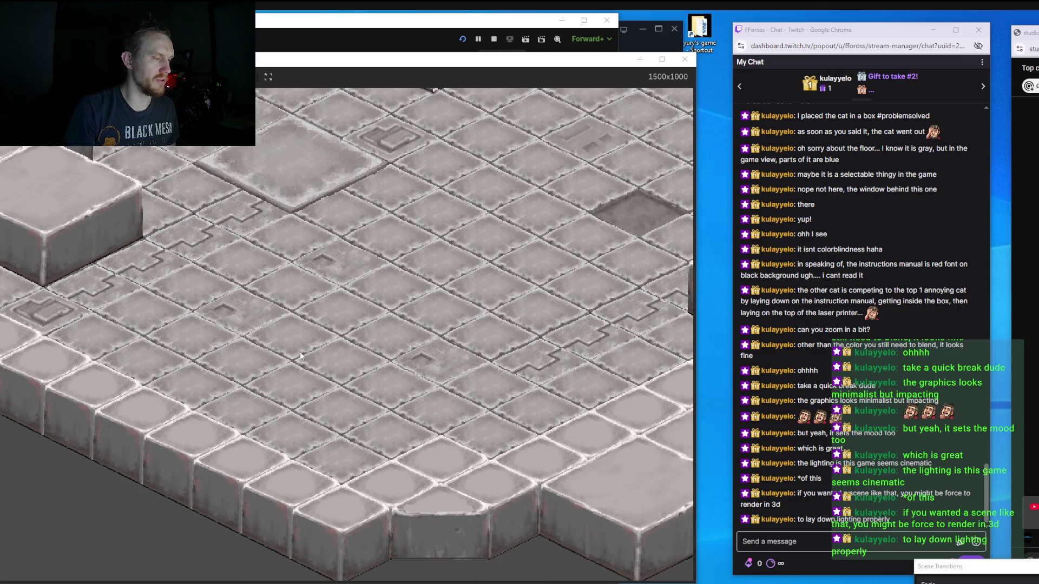
key("w")
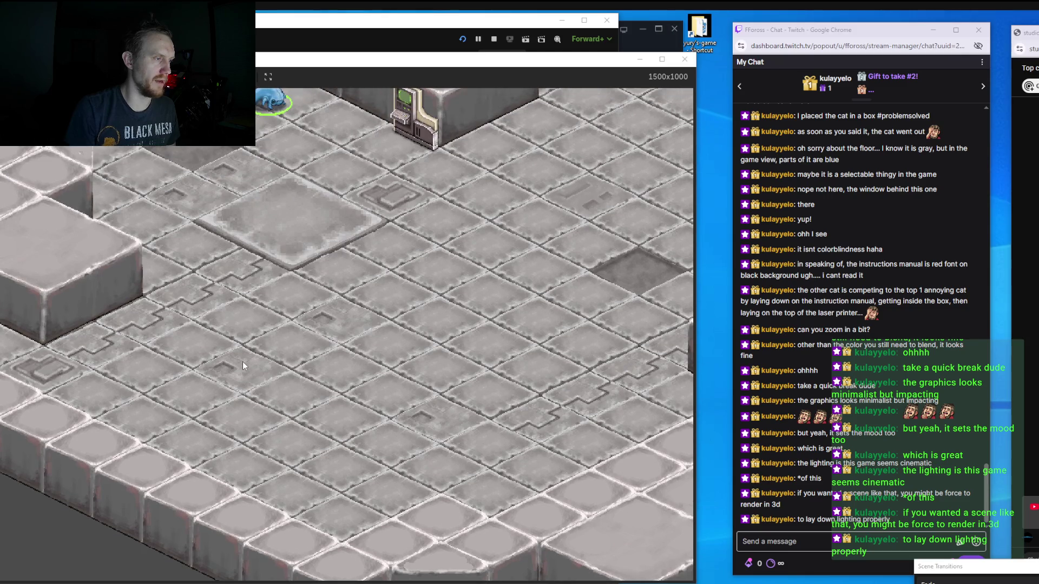
key("w")
key("w")
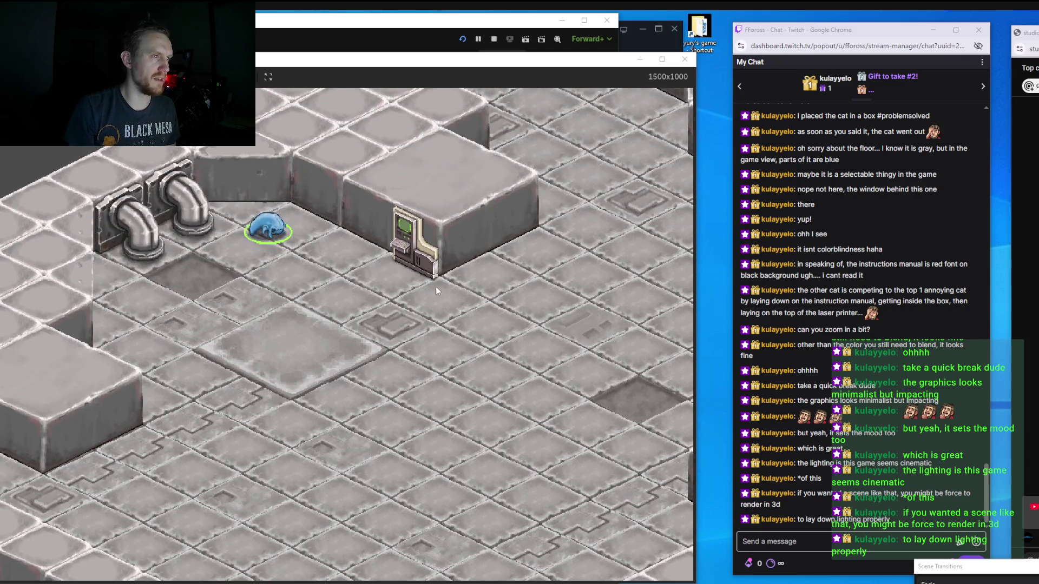
key("w")
key("s")
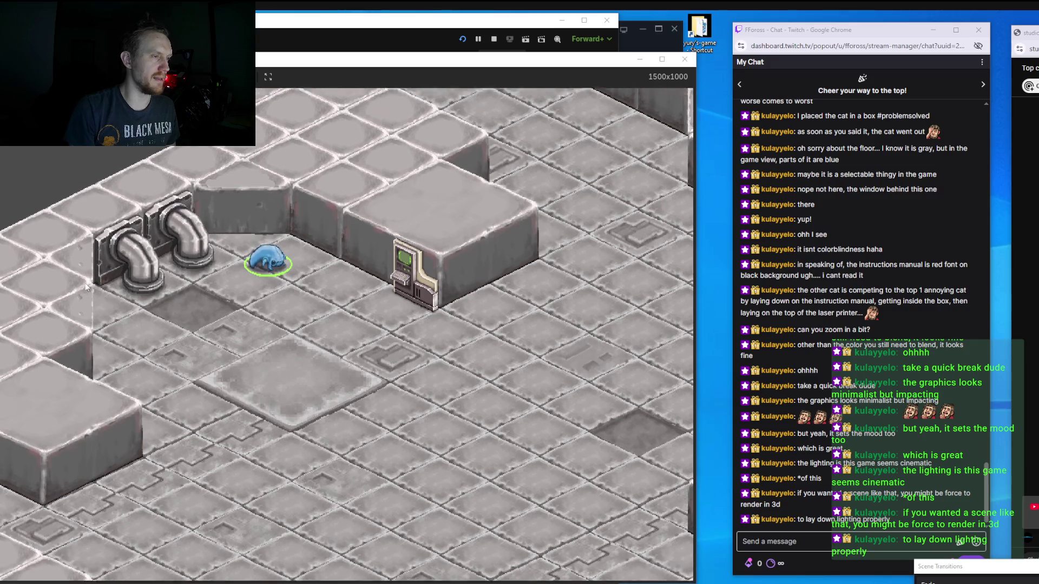
scroll(354, 247, "up", 3)
scroll(354, 243, "down", 1)
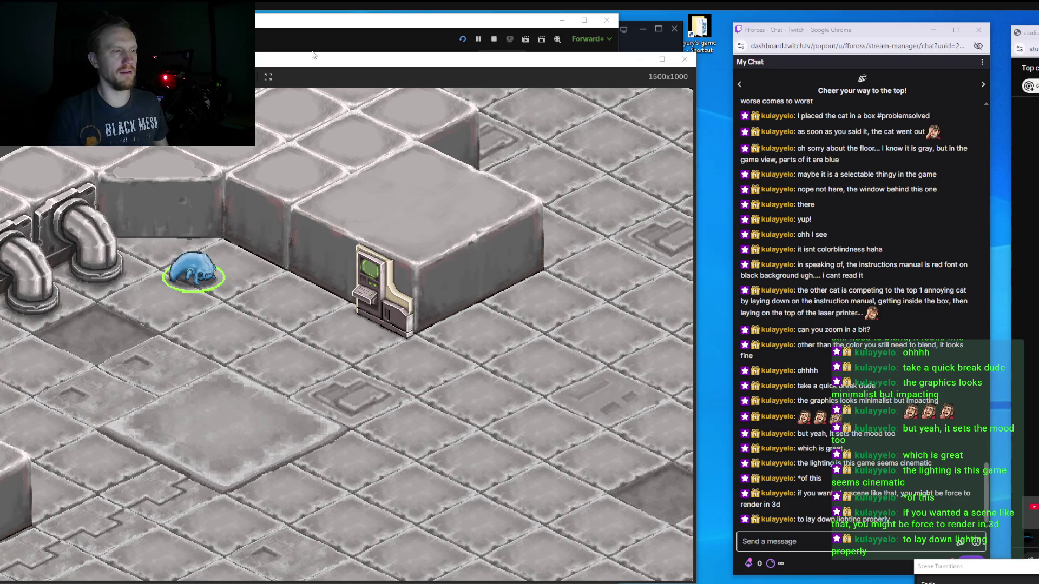
scroll(324, 260, "up", 2)
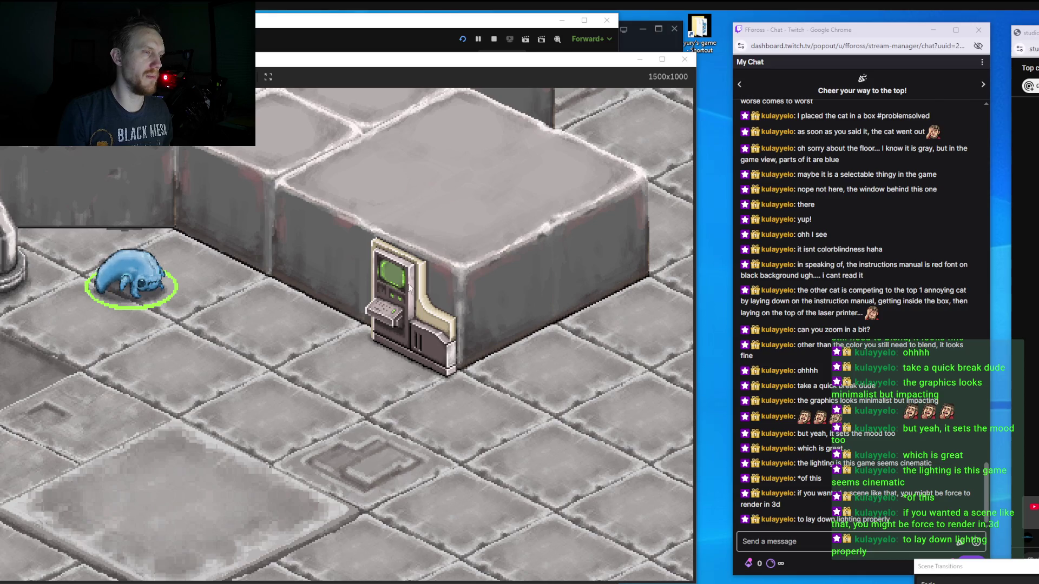
key("s")
left_click_drag(396, 121, 401, 264)
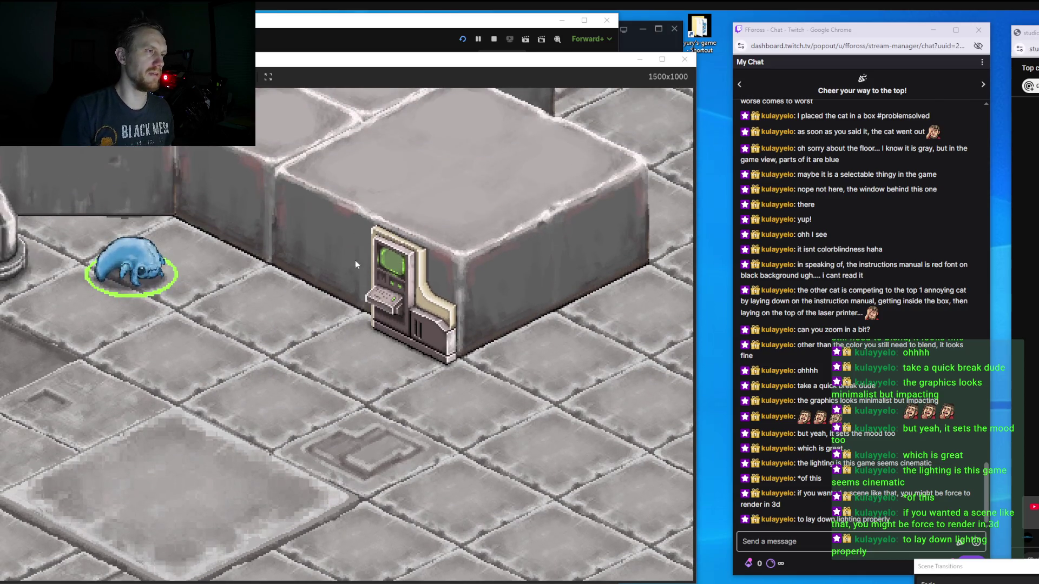
Walk the creature to a spot on the floor, then close the game and return to Aseprite.
scroll(364, 279, "down", 1)
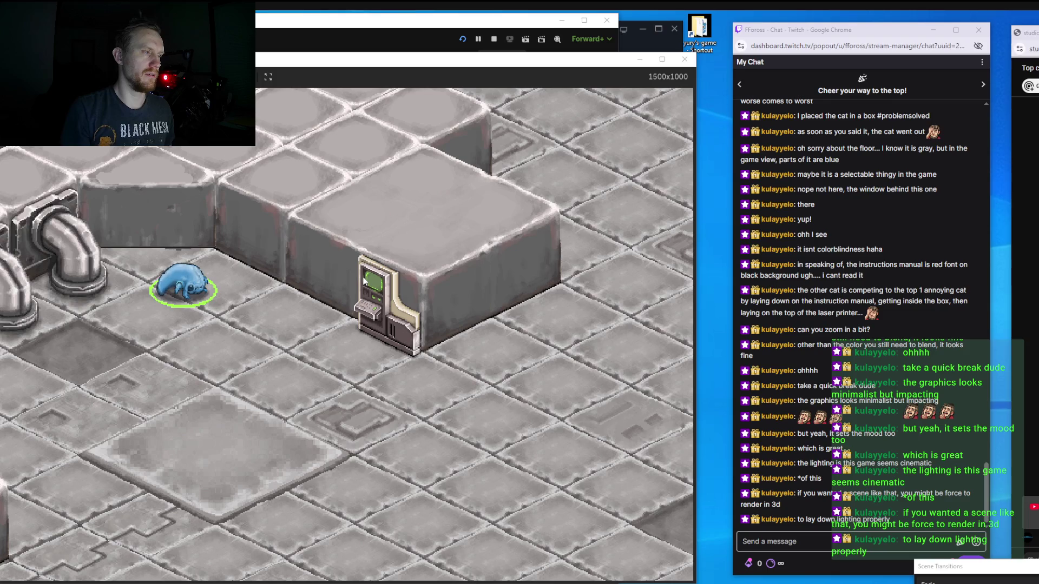
scroll(364, 279, "down", 2)
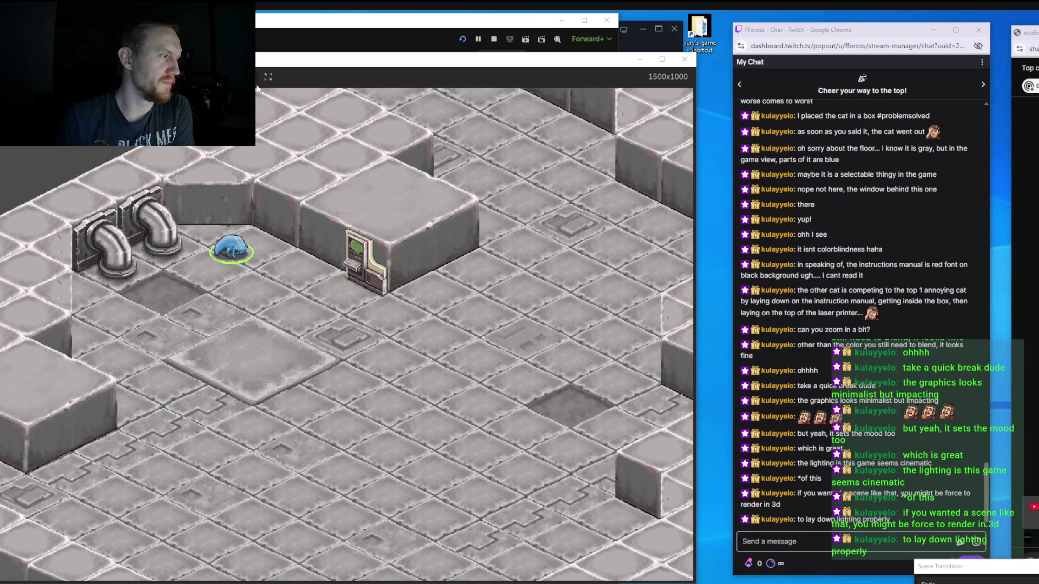
scroll(244, 213, "down", 1)
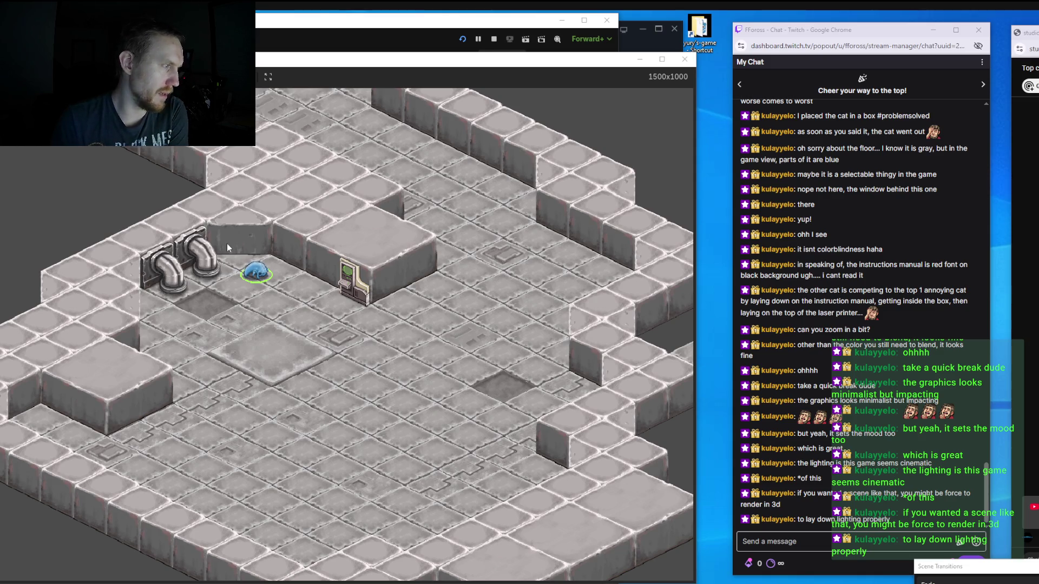
left_click(334, 325)
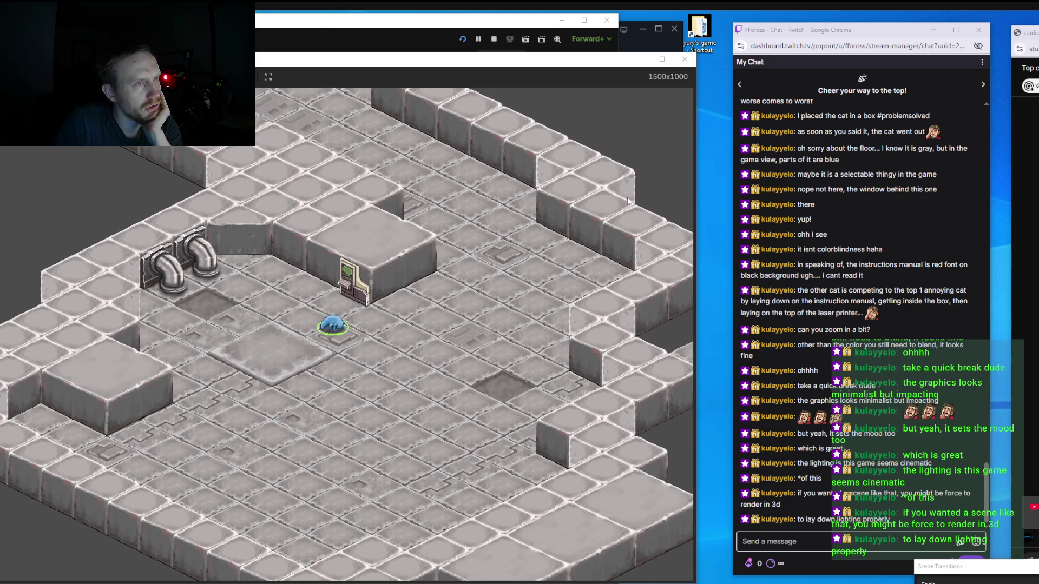
left_click(691, 64)
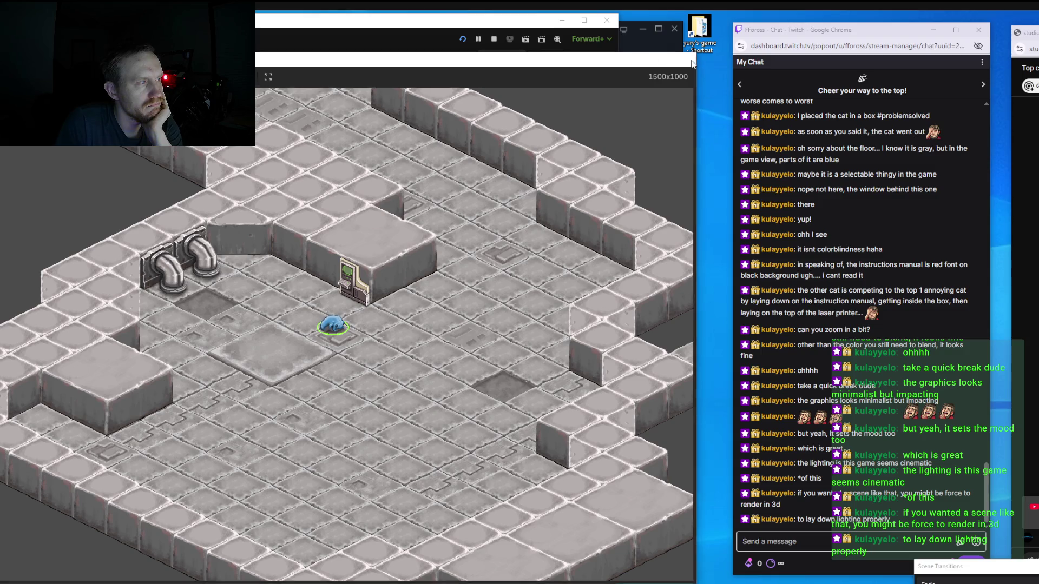
key("alt+Tab")
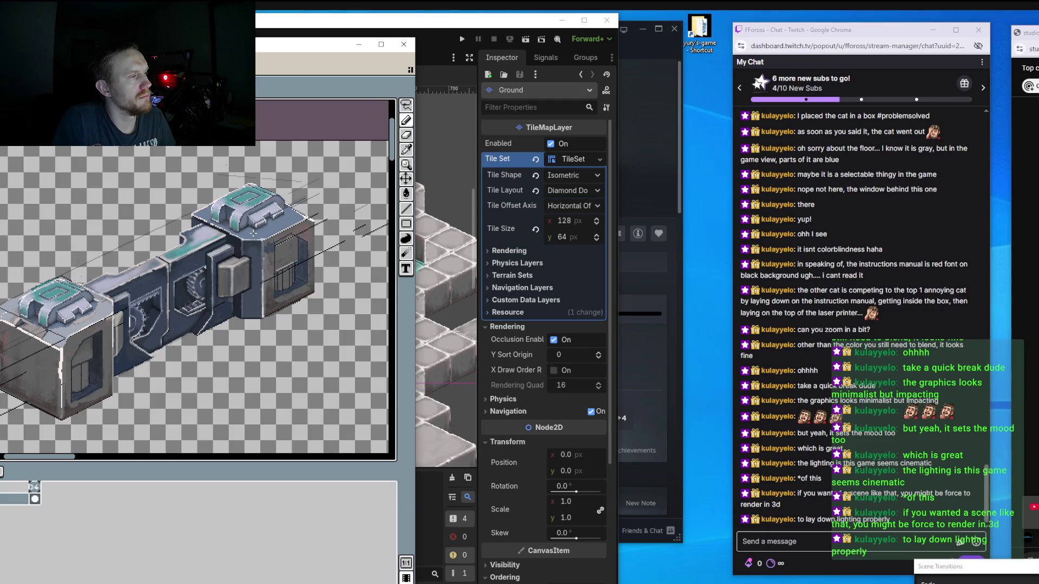
Sample a light colour from the sprite and paint pale highlights over the blue top panel.
scroll(246, 243, "up", 3)
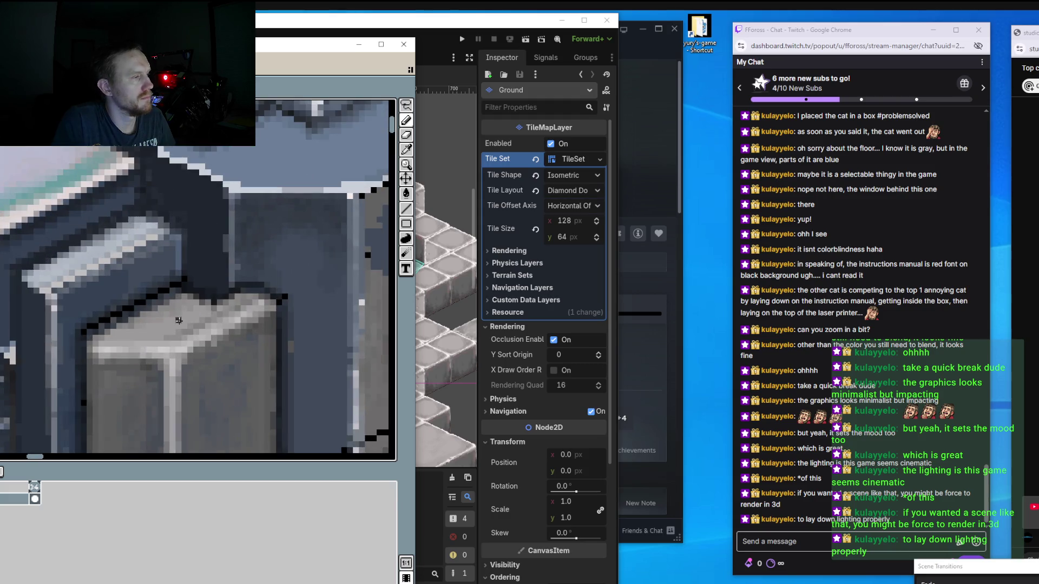
scroll(171, 331, "up", 2)
key("i")
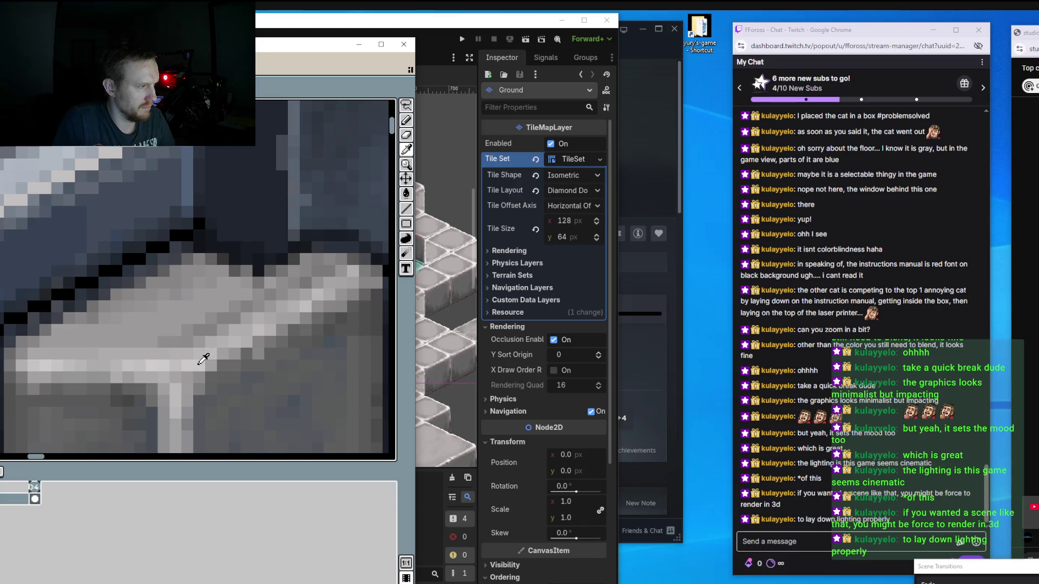
scroll(223, 313, "down", 3)
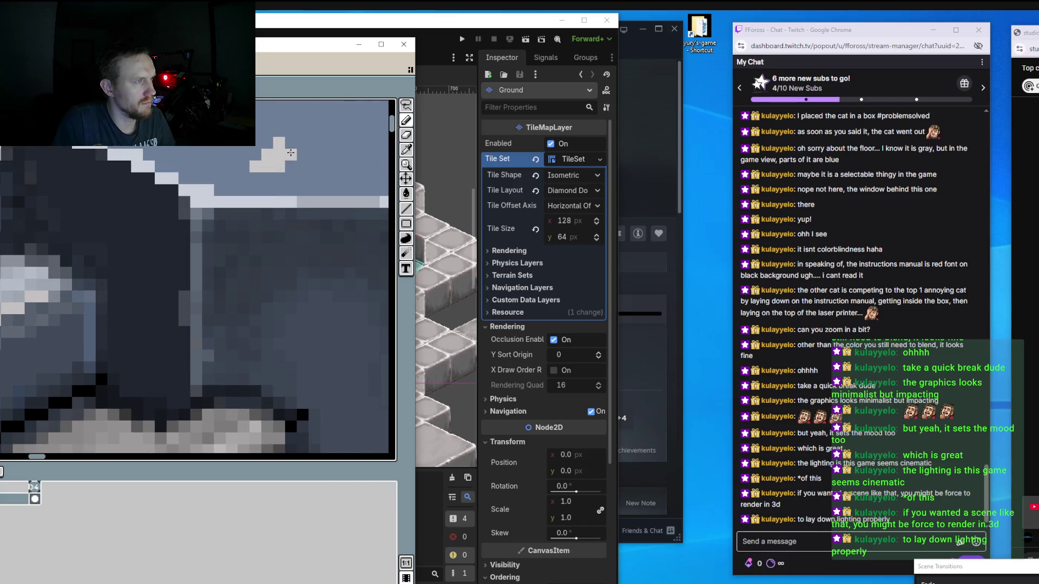
scroll(283, 166, "up", 2)
scroll(284, 167, "up", 1)
mouse_move(281, 230)
left_mouse_down()
mouse_move(152, 273)
mouse_move(86, 261)
mouse_move(93, 203)
mouse_move(249, 218)
mouse_move(170, 280)
mouse_move(177, 299)
left_mouse_up()
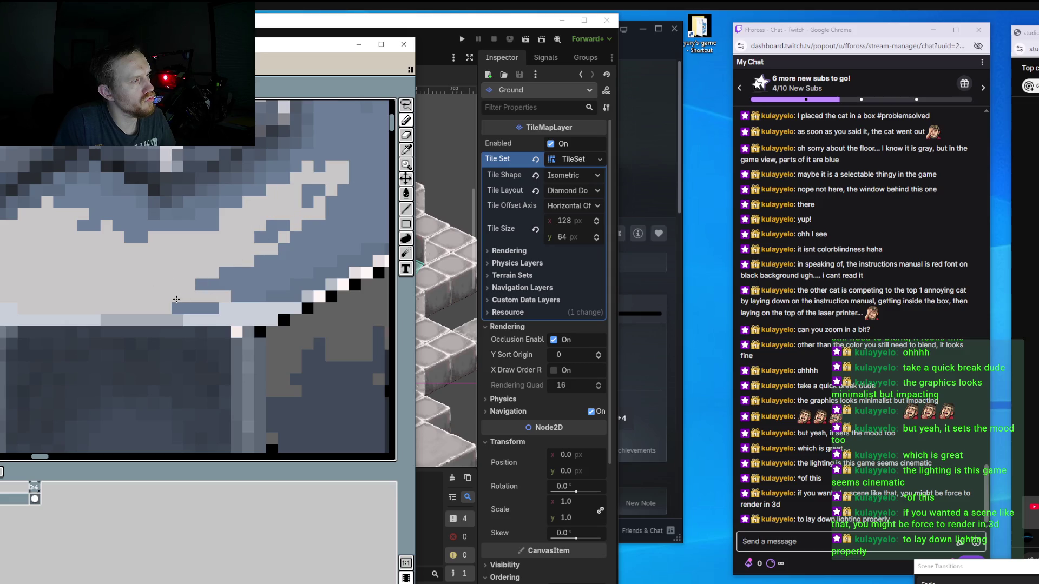
left_click_drag(299, 208, 297, 191)
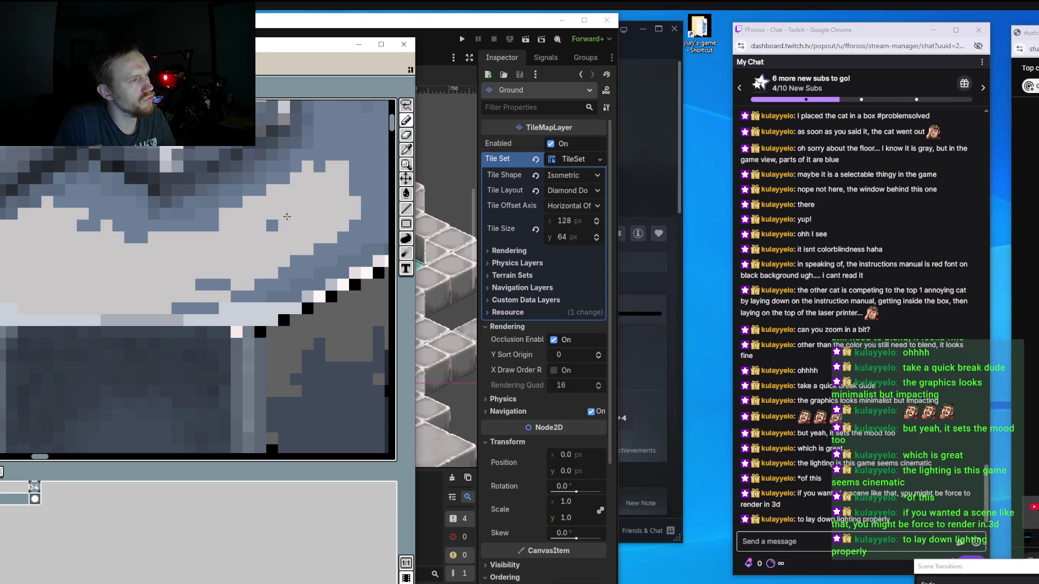
mouse_move(344, 221)
left_mouse_down()
mouse_move(94, 347)
mouse_move(255, 302)
left_mouse_up()
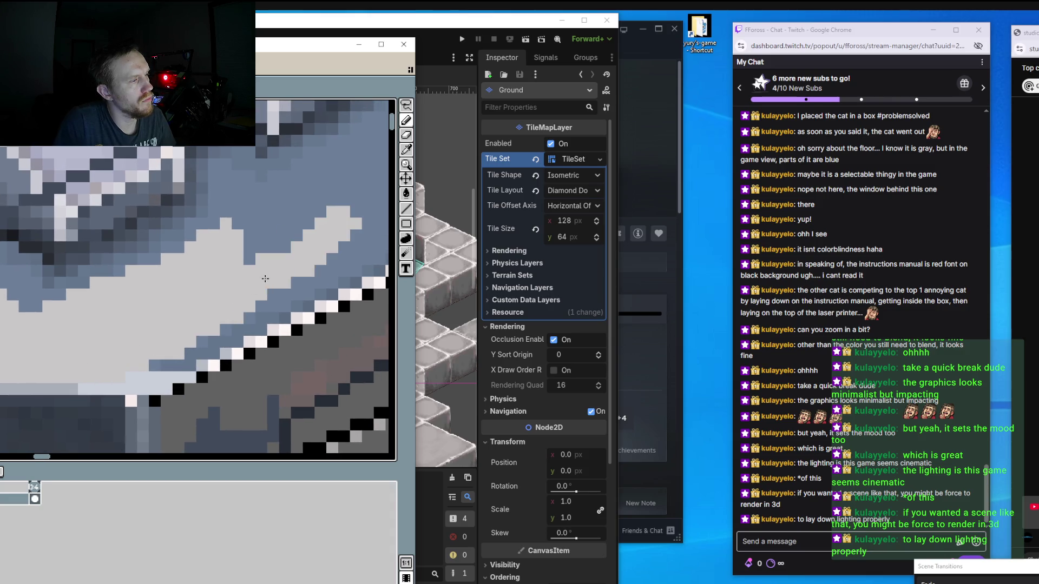
Add more light highlight pixels across the top surface and along the panel's lower edge.
scroll(255, 302, "down", 1)
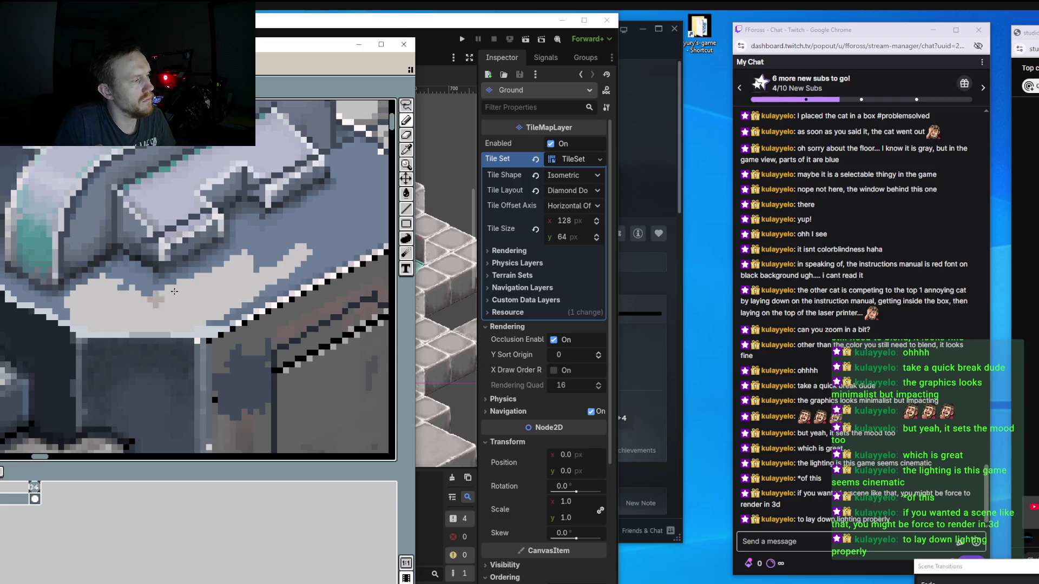
mouse_move(175, 291)
left_mouse_down()
mouse_move(333, 233)
mouse_move(252, 254)
left_mouse_up()
left_click_drag(308, 221, 221, 261)
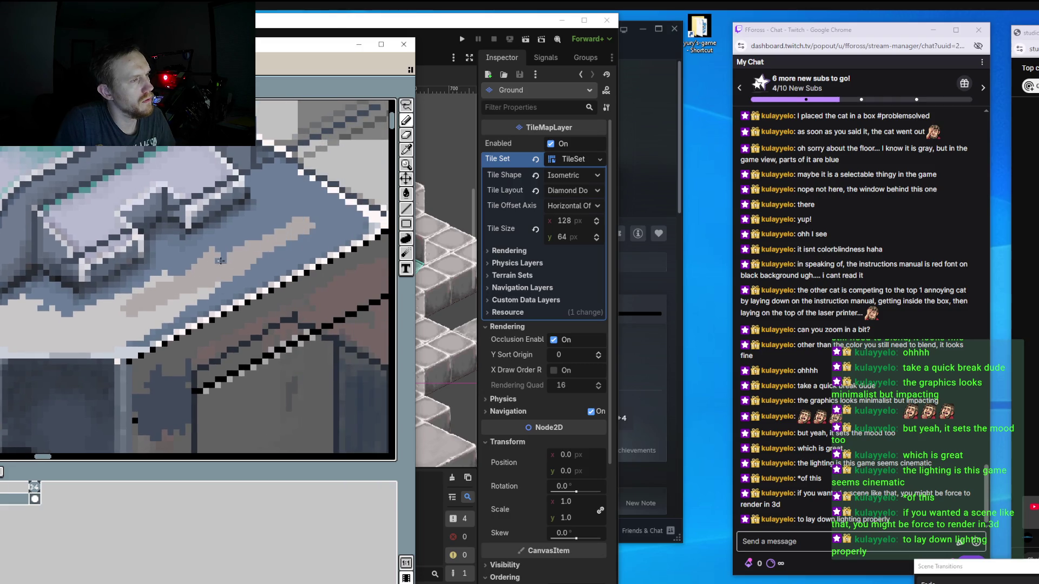
left_click_drag(285, 237, 182, 287)
scroll(182, 287, "down", 2)
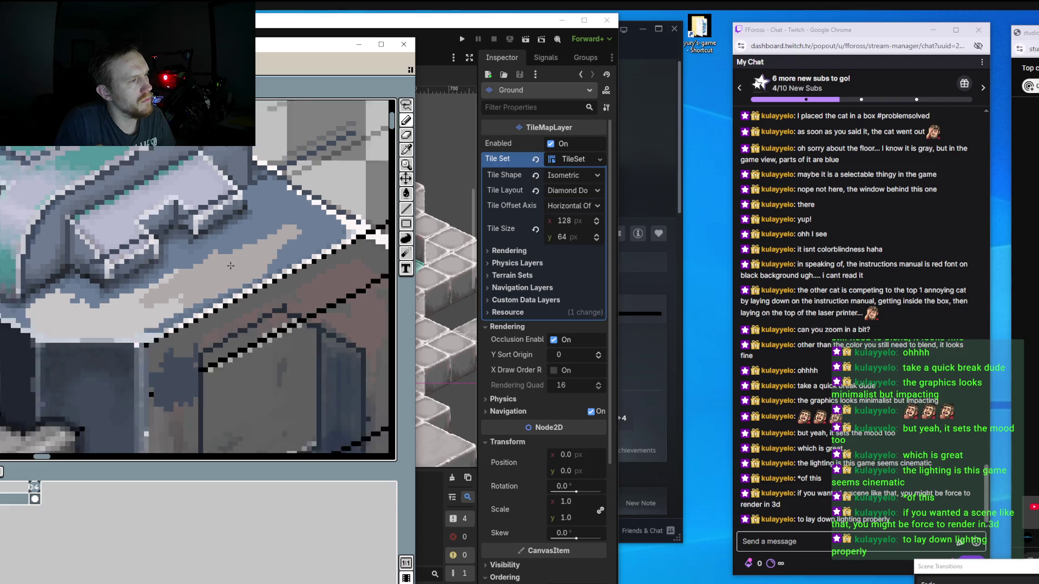
scroll(183, 288, "down", 2)
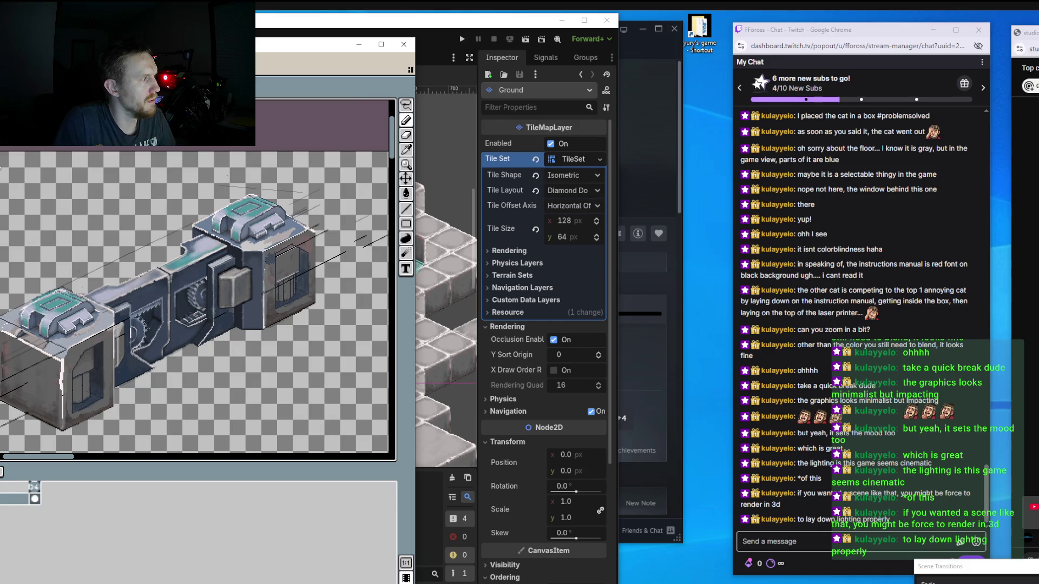
Open a cube tile sheet PNG from the project assets and zoom in on it.
key("ctrl+o")
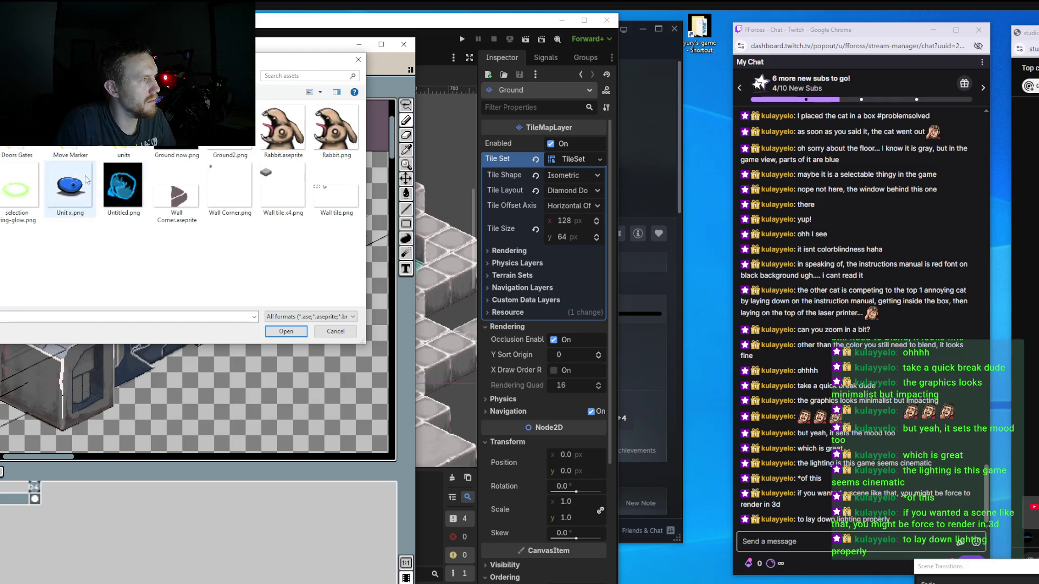
double_click(86, 189)
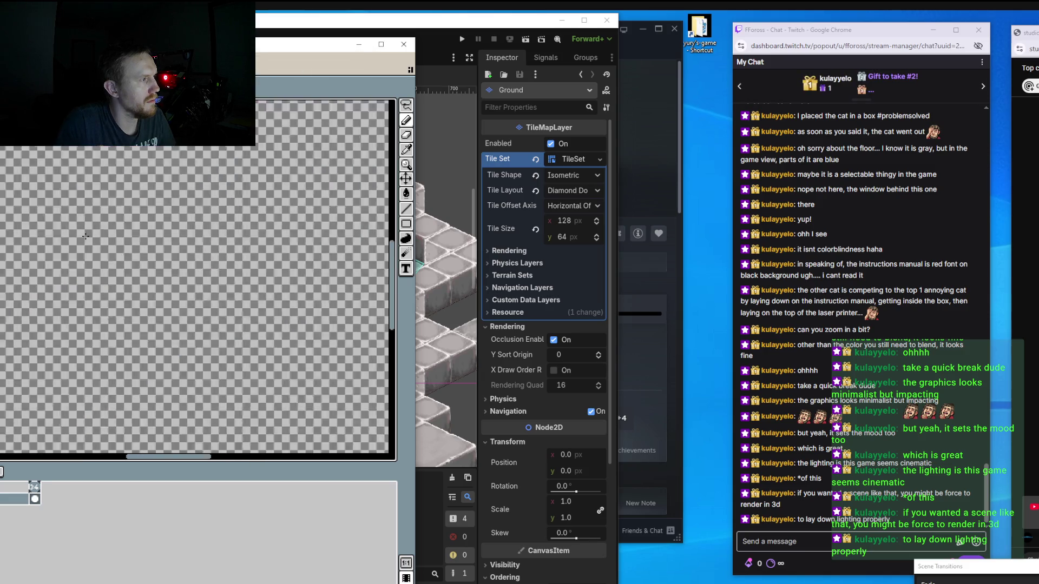
scroll(76, 252, "down", 5)
scroll(135, 278, "up", 5)
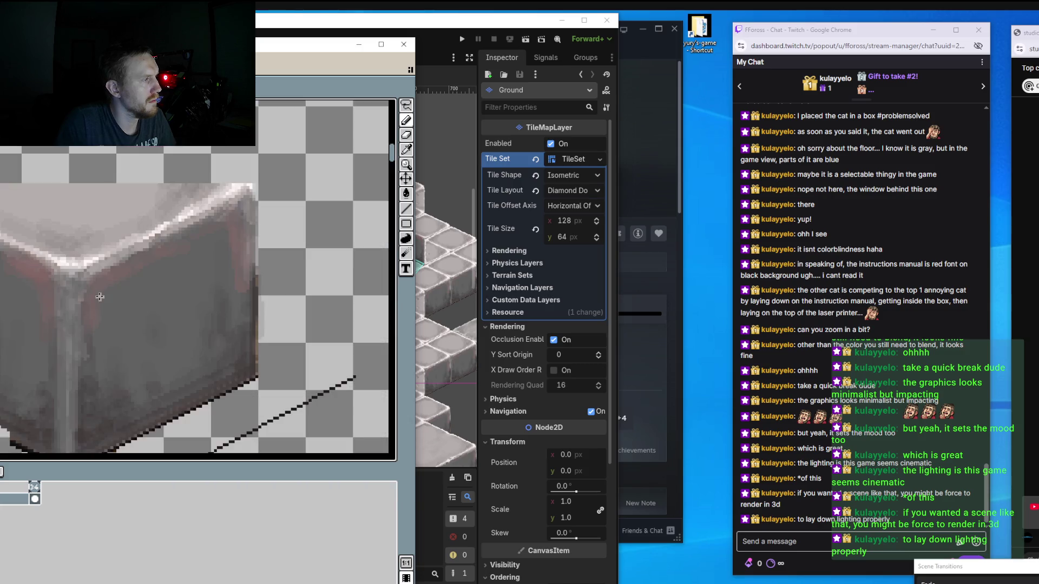
Sample a darker beige and shade the light floor area on the machine's top surface.
key("i")
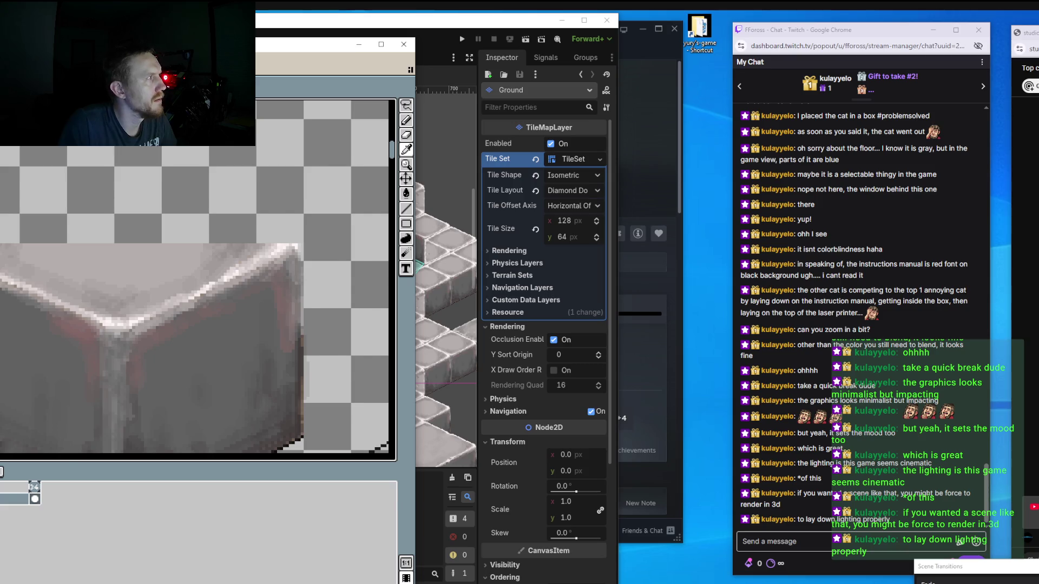
scroll(124, 240, "down", 3)
scroll(162, 228, "up", 2)
scroll(168, 226, "up", 2)
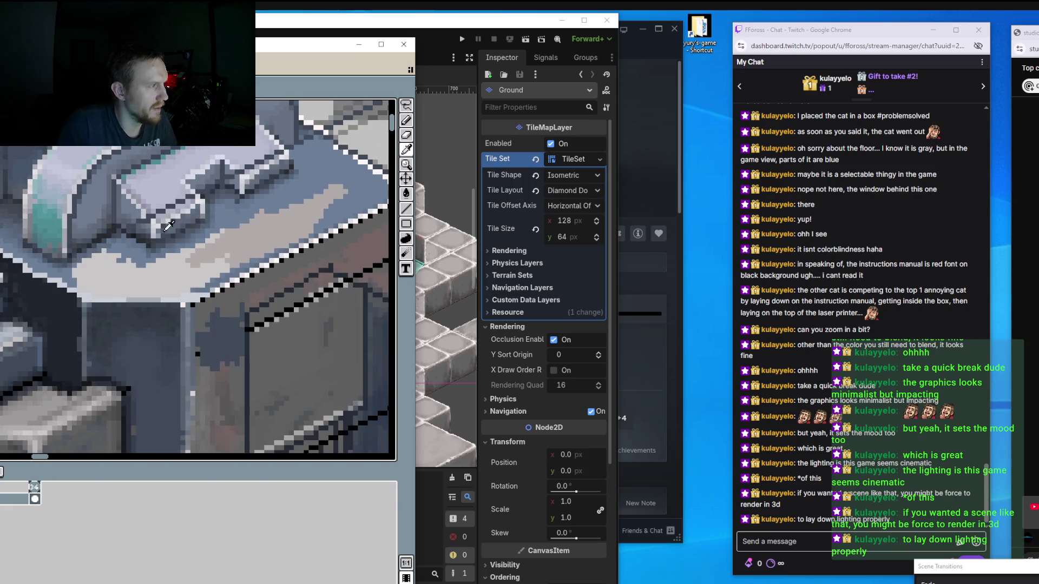
key("b")
scroll(173, 243, "up", 2)
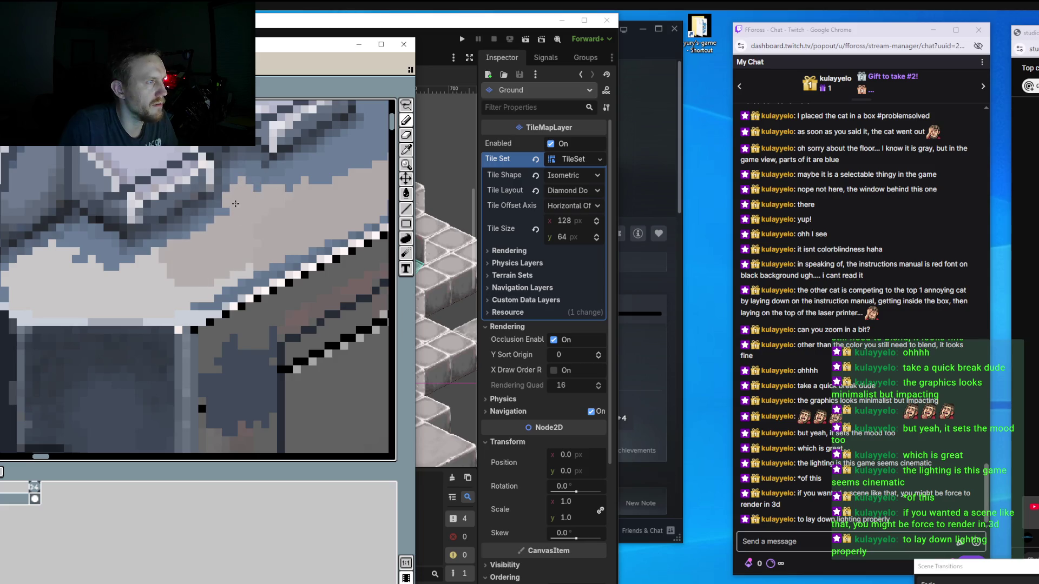
left_click_drag(318, 222, 244, 264)
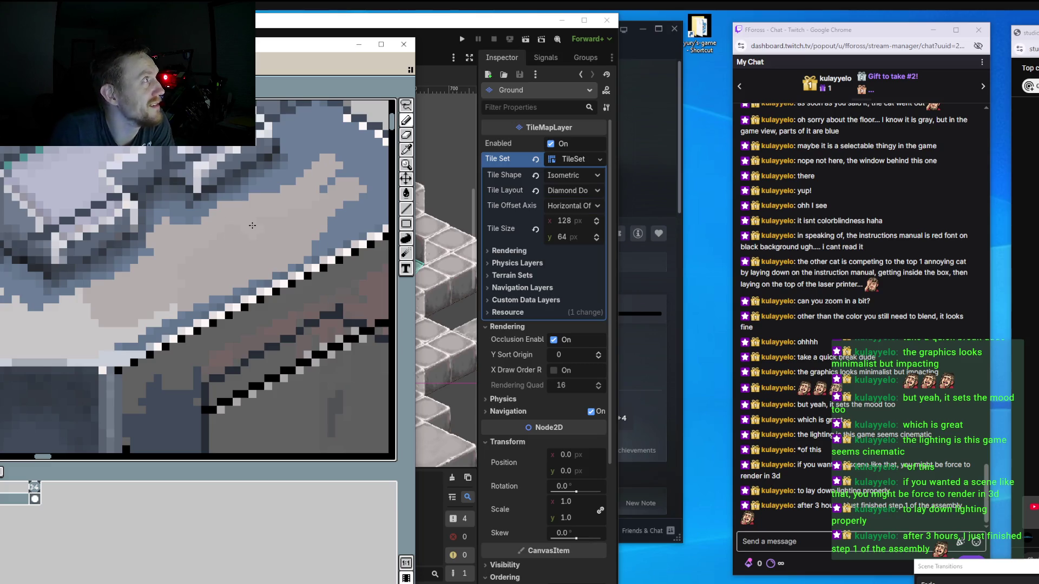
left_click_drag(333, 196, 238, 224)
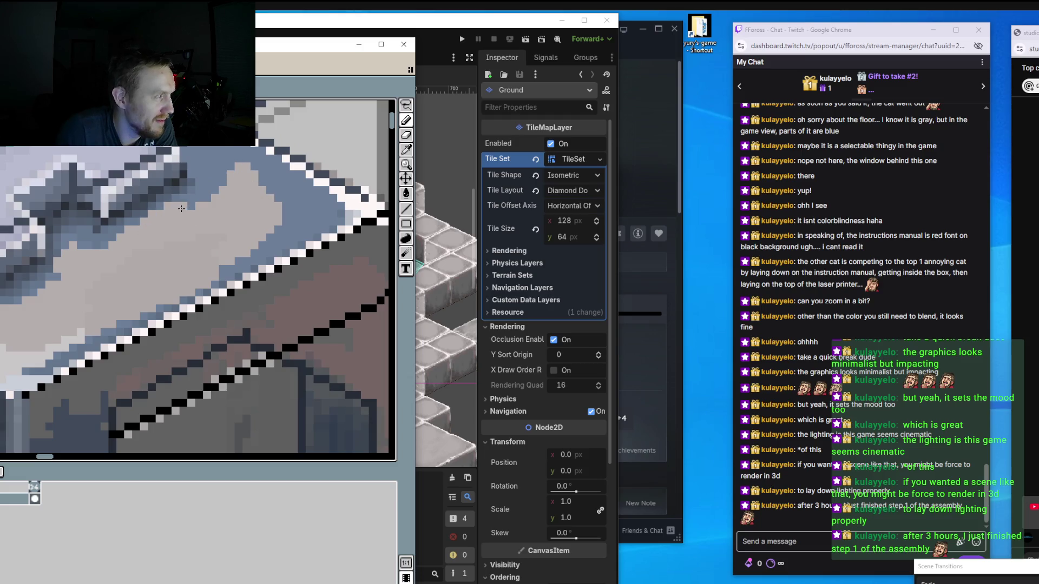
scroll(221, 197, "down", 1)
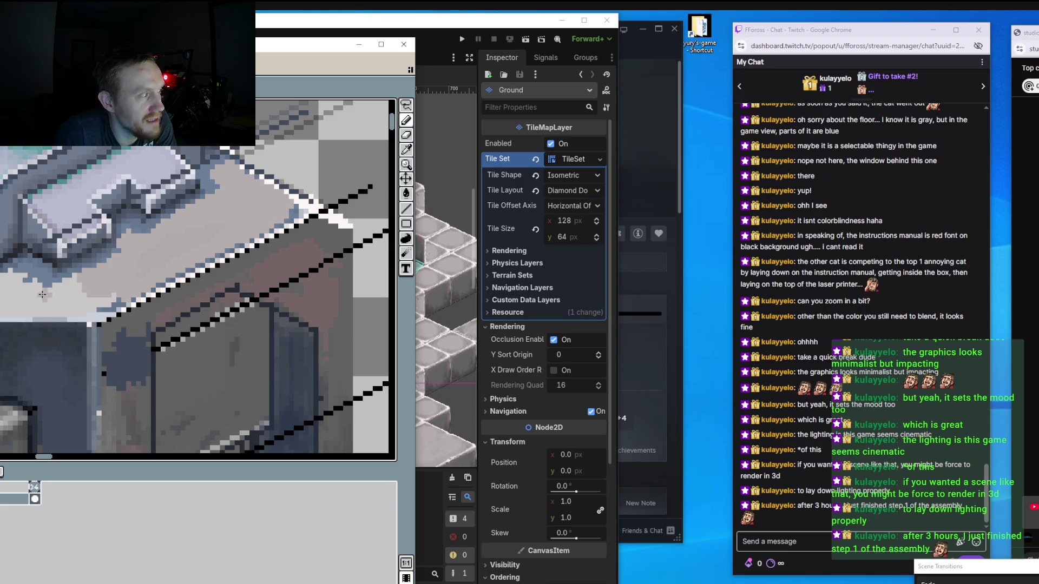
scroll(25, 281, "left", 3)
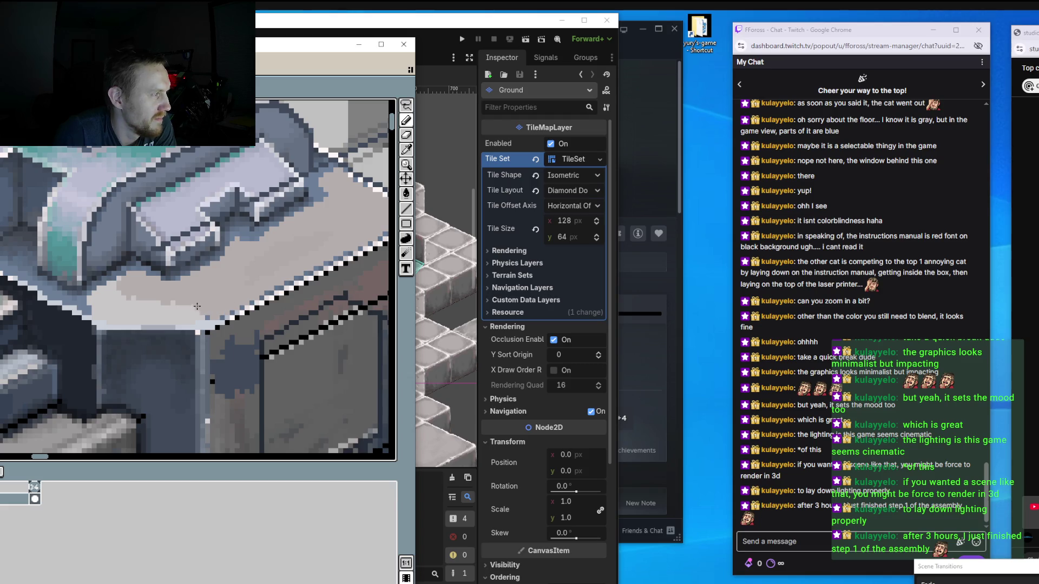
left_click_drag(156, 308, 205, 308)
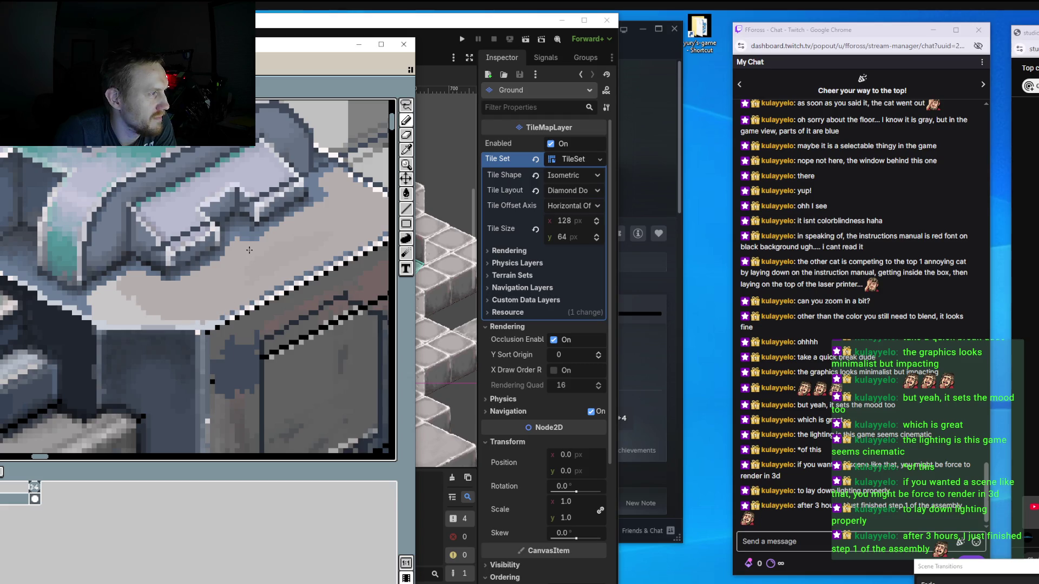
Paint over stray dark pixels near the diagonal panel edge with light grey.
scroll(284, 238, "up", 2)
scroll(284, 238, "right", 2)
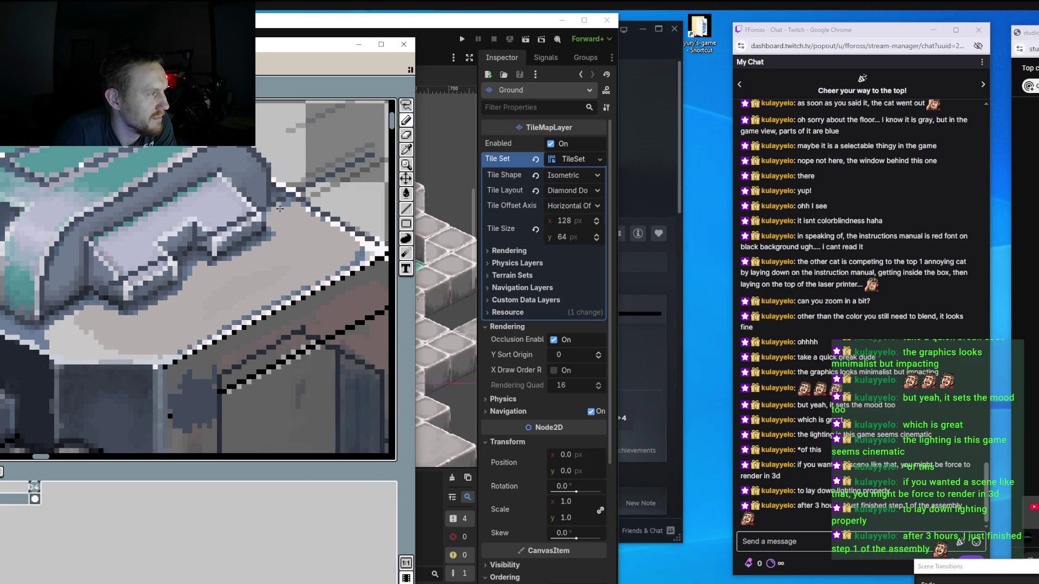
scroll(287, 219, "up", 2)
scroll(287, 219, "right", 1)
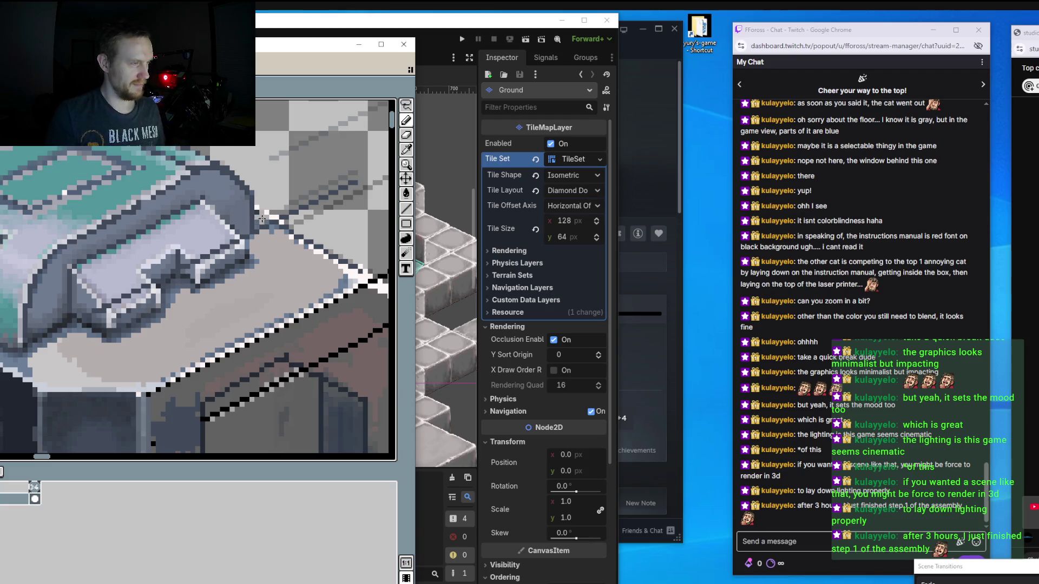
scroll(268, 238, "up", 1)
scroll(254, 246, "up", 3)
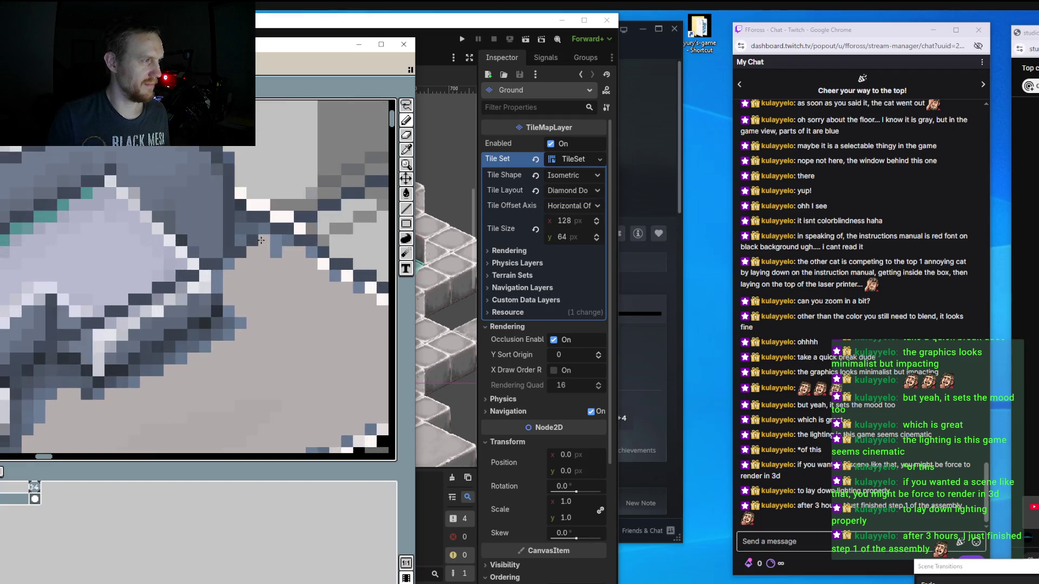
left_click_drag(251, 249, 268, 257)
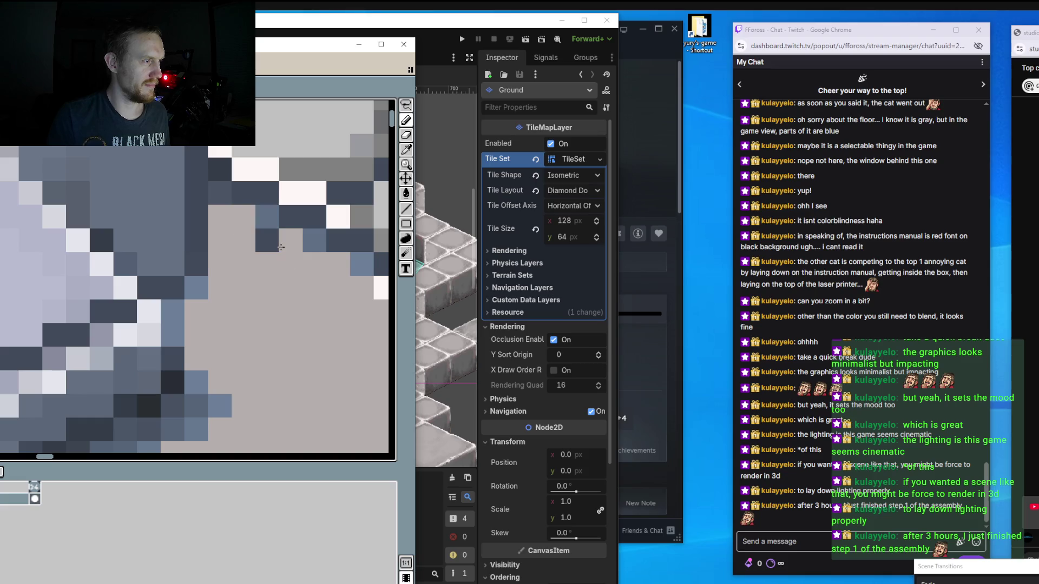
left_click_drag(211, 295, 172, 341)
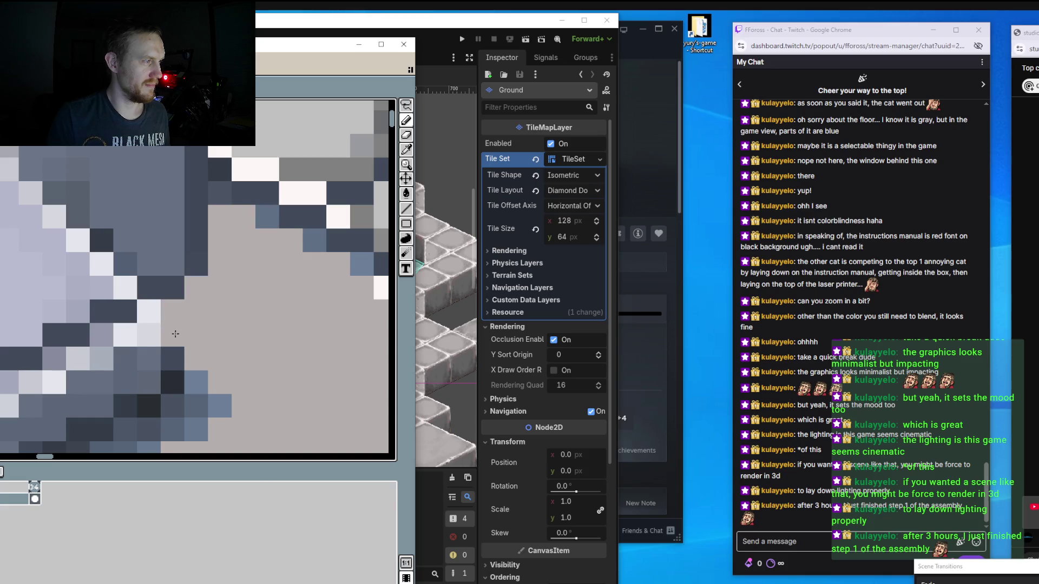
scroll(230, 308, "down", 2)
scroll(230, 307, "up", 1)
scroll(230, 307, "up", 1)
Add light grey pixels along the diagonal edge, replacing the blue-grey ones.
left_click_drag(347, 349, 246, 427)
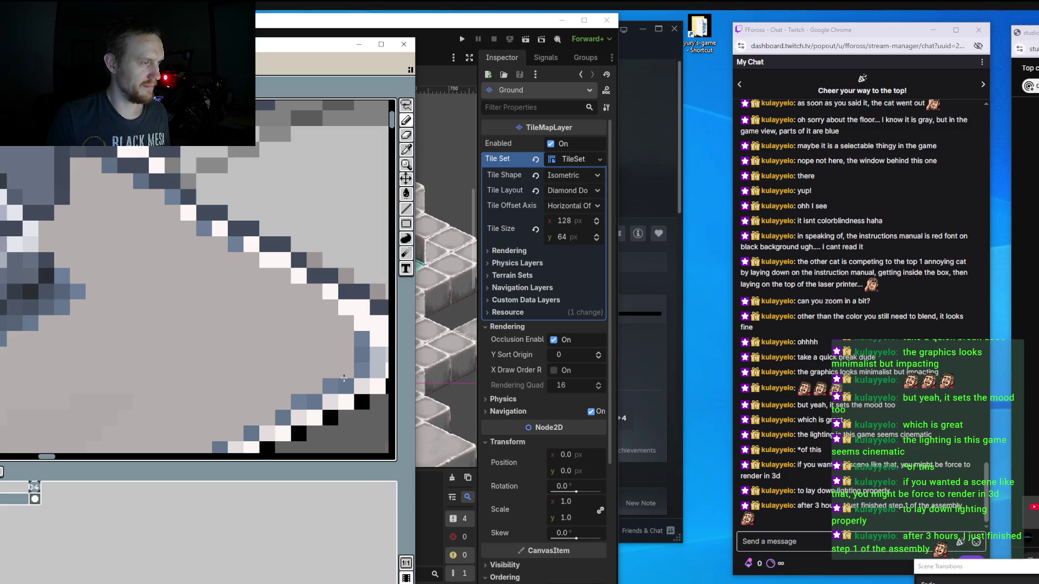
scroll(218, 441, "down", 2)
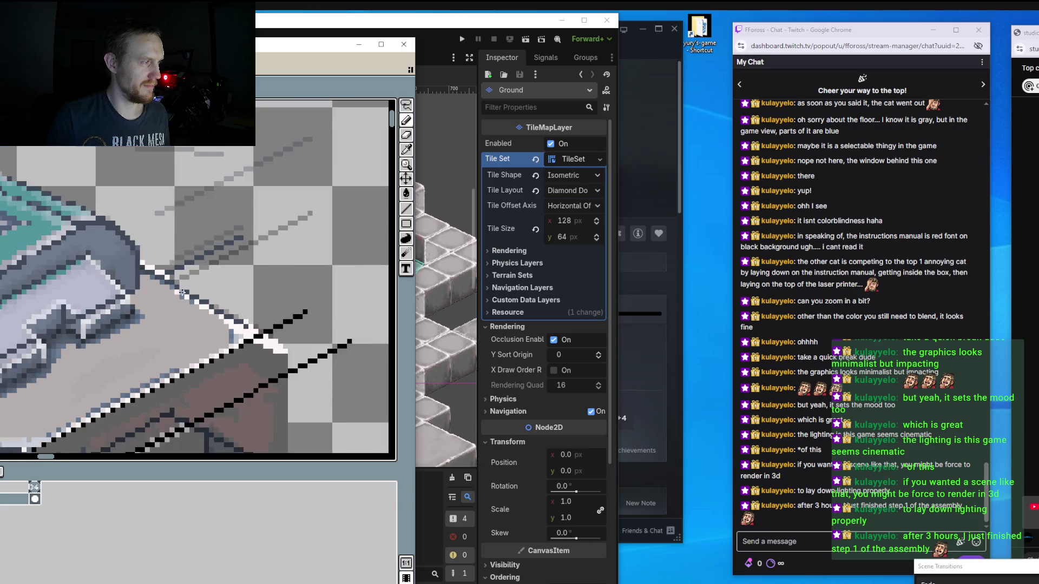
scroll(297, 215, "up", 1)
scroll(298, 214, "up", 1)
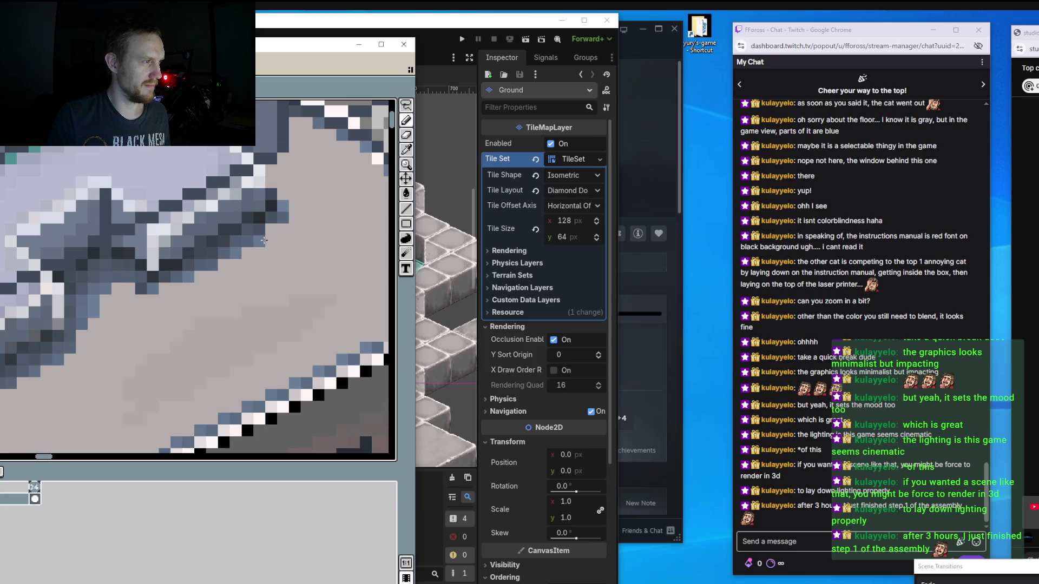
mouse_move(281, 229)
left_mouse_down()
mouse_move(260, 242)
mouse_move(281, 217)
left_mouse_up()
scroll(281, 218, "down", 2)
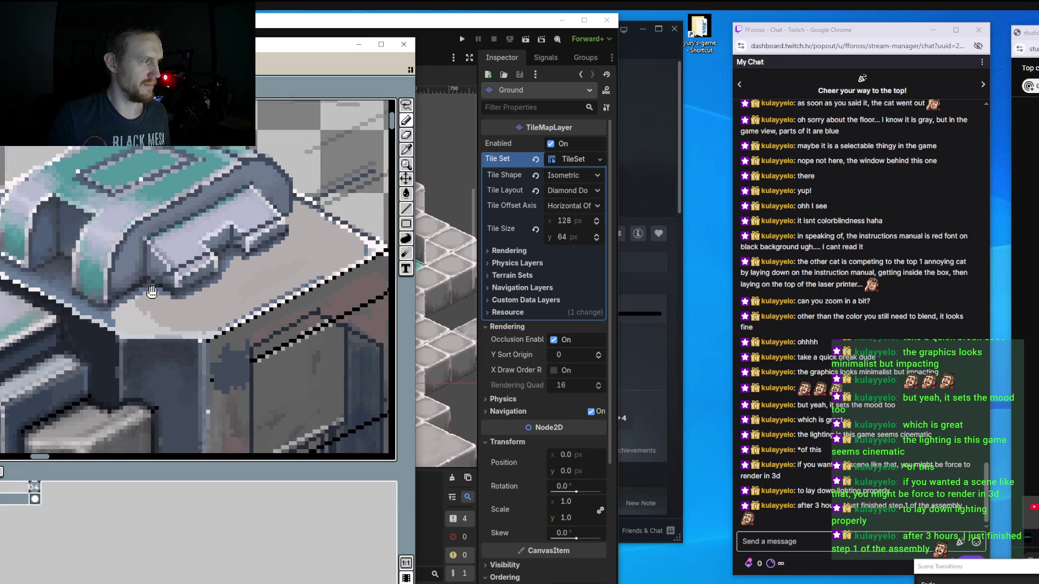
Extend a light grey line up-left along the diagonal edge.
scroll(131, 272, "up", 2)
mouse_move(238, 292)
left_mouse_down()
mouse_move(306, 330)
mouse_move(240, 299)
left_mouse_up()
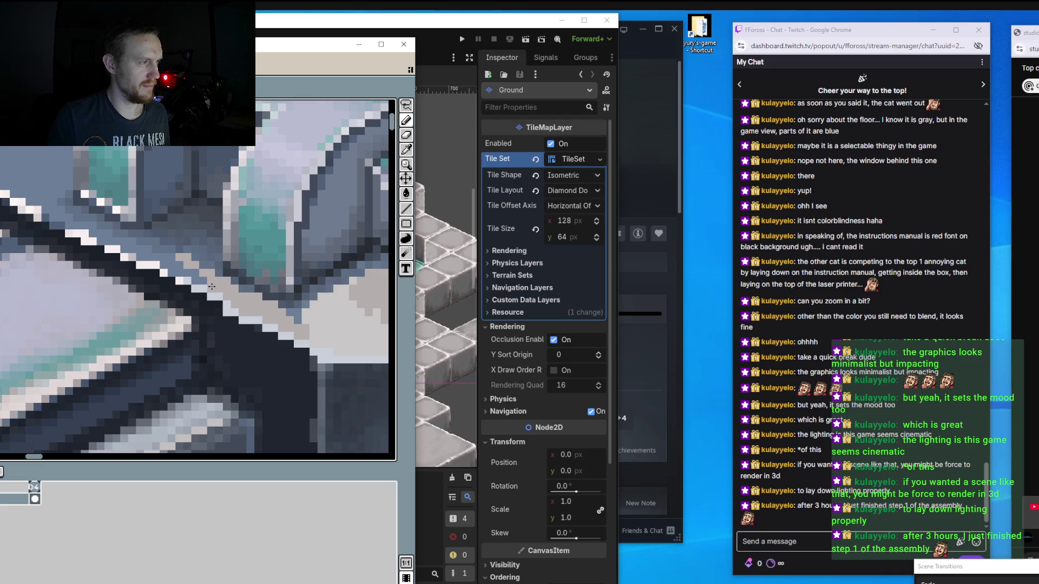
left_click_drag(191, 277, 148, 255)
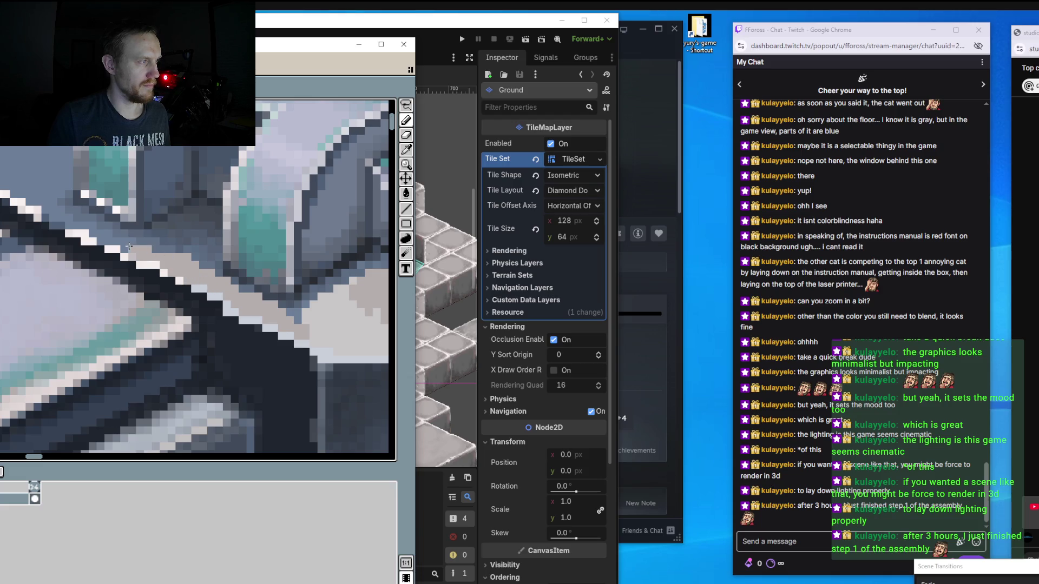
left_click_drag(102, 239, 15, 193)
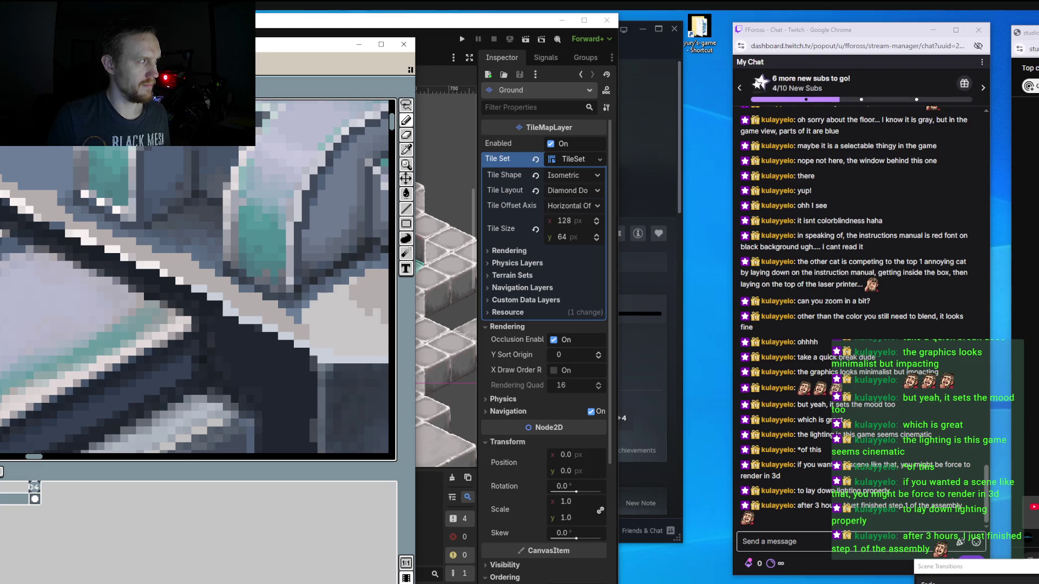
Paint light beige over the left edge and fill the blue-grey patch with beige.
left_click_drag(4, 169, 24, 186)
scroll(33, 184, "up", 2)
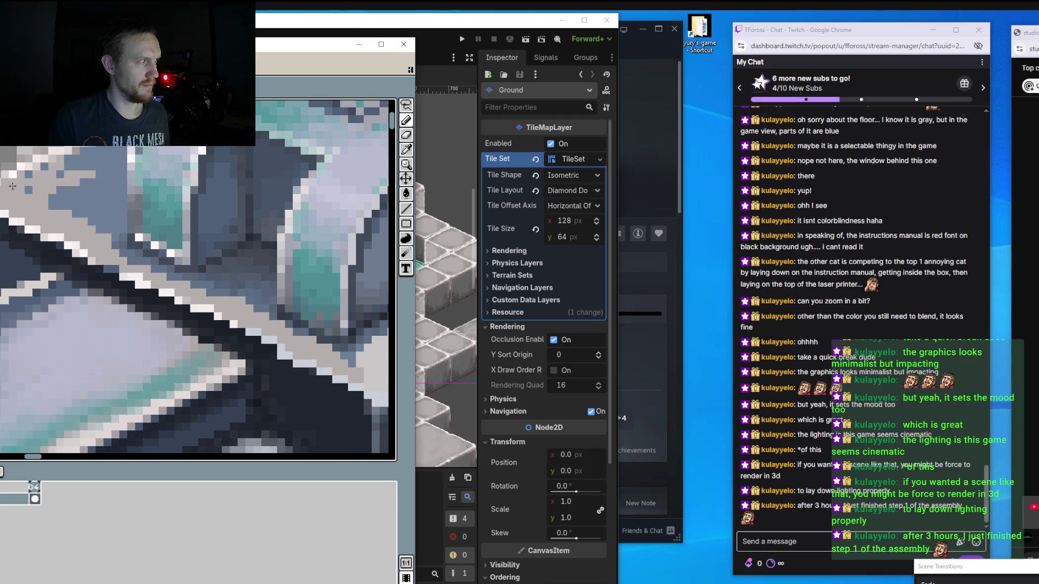
mouse_move(19, 191)
left_mouse_down()
mouse_move(87, 230)
mouse_move(122, 236)
mouse_move(60, 159)
mouse_move(105, 158)
left_mouse_up()
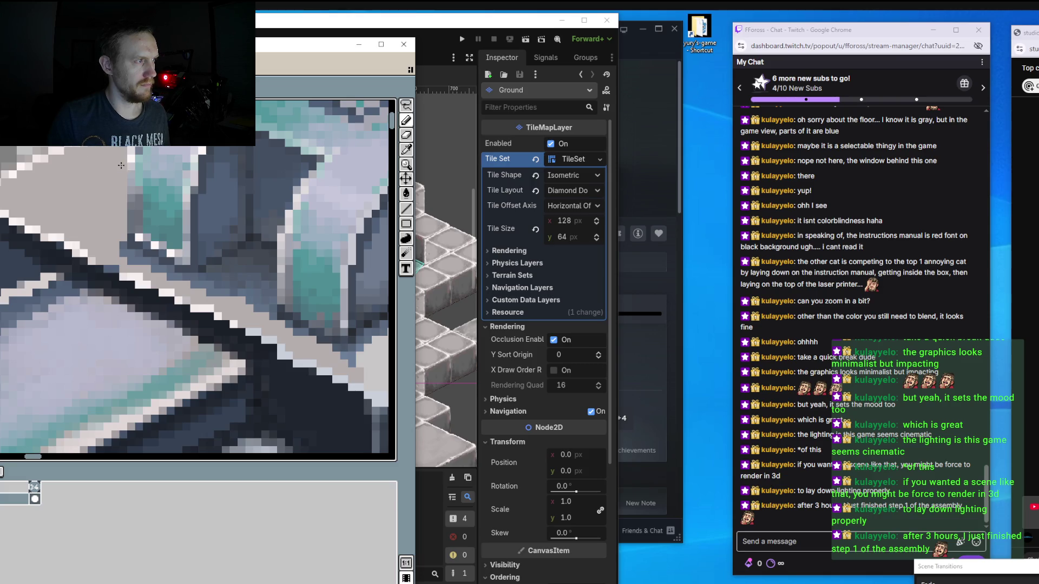
scroll(117, 174, "up", 2)
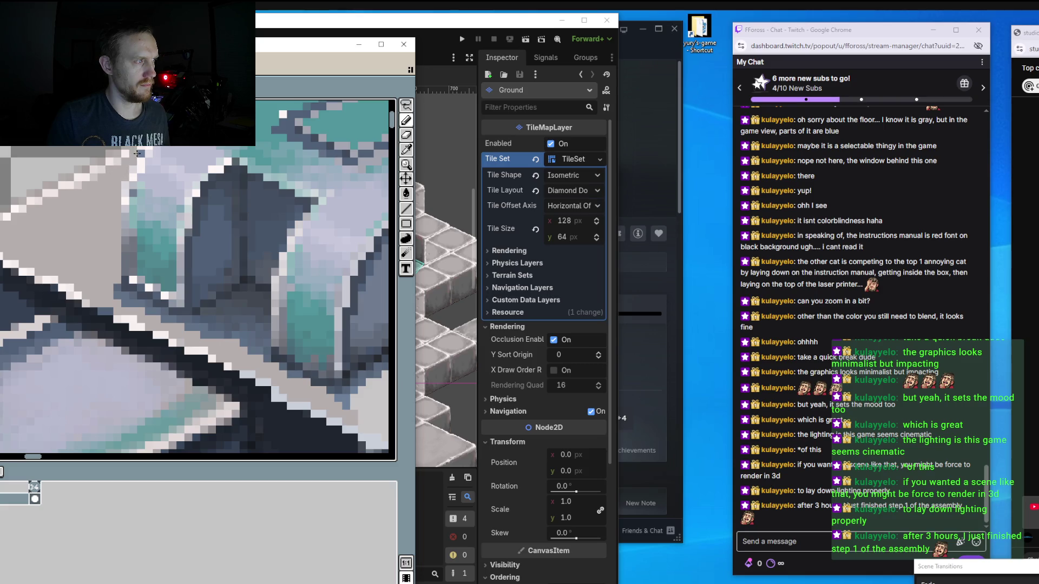
scroll(140, 154, "down", 3)
scroll(242, 314, "up", 1)
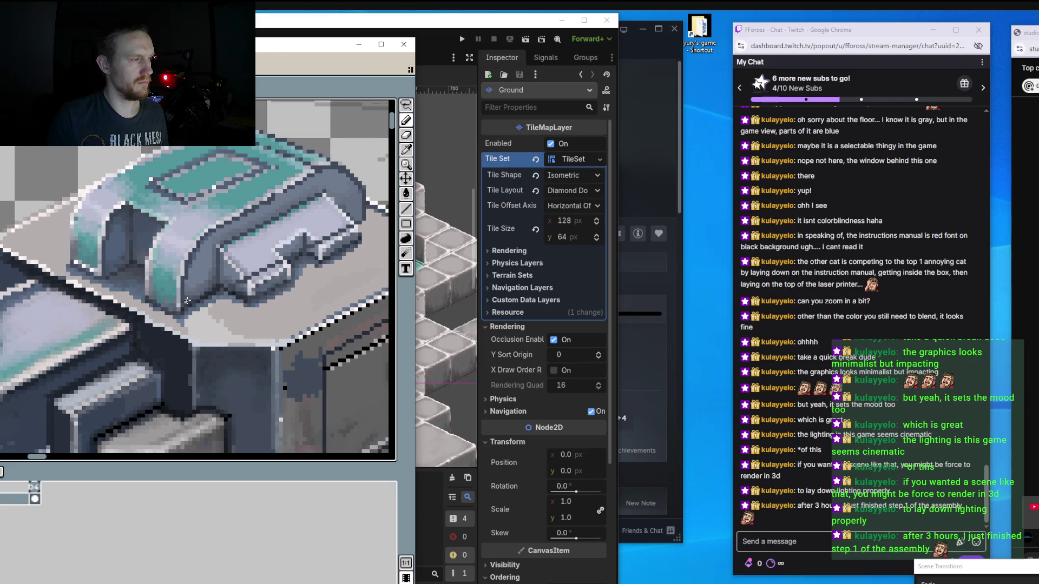
scroll(241, 314, "up", 1)
Undo a stray dark stroke and repaint the pale bump on the ledge in surrounding grey.
left_click_drag(222, 313, 198, 325)
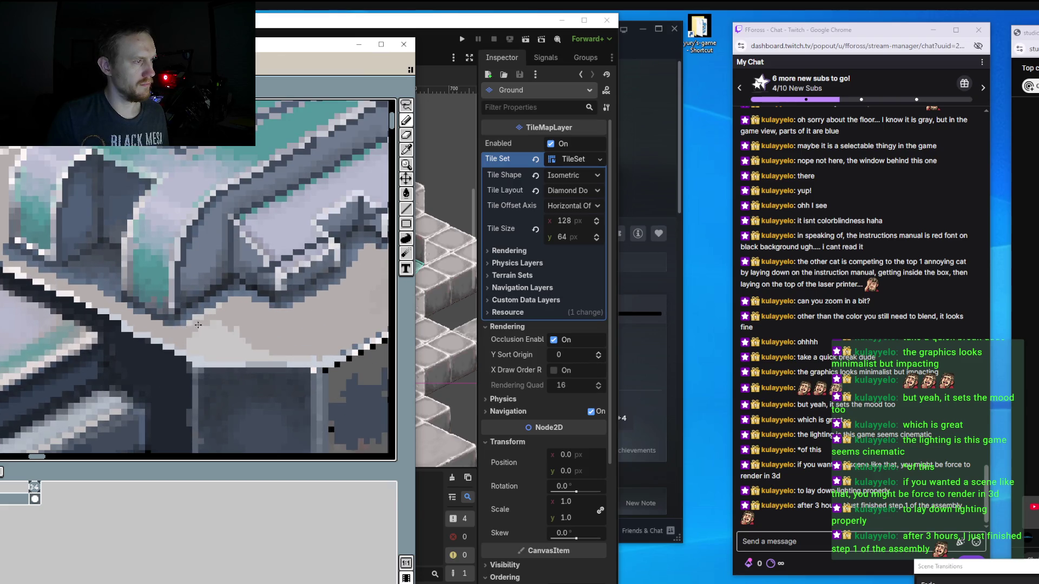
key("ctrl+z")
mouse_move(215, 320)
left_mouse_down()
mouse_move(188, 345)
mouse_move(220, 328)
left_mouse_up()
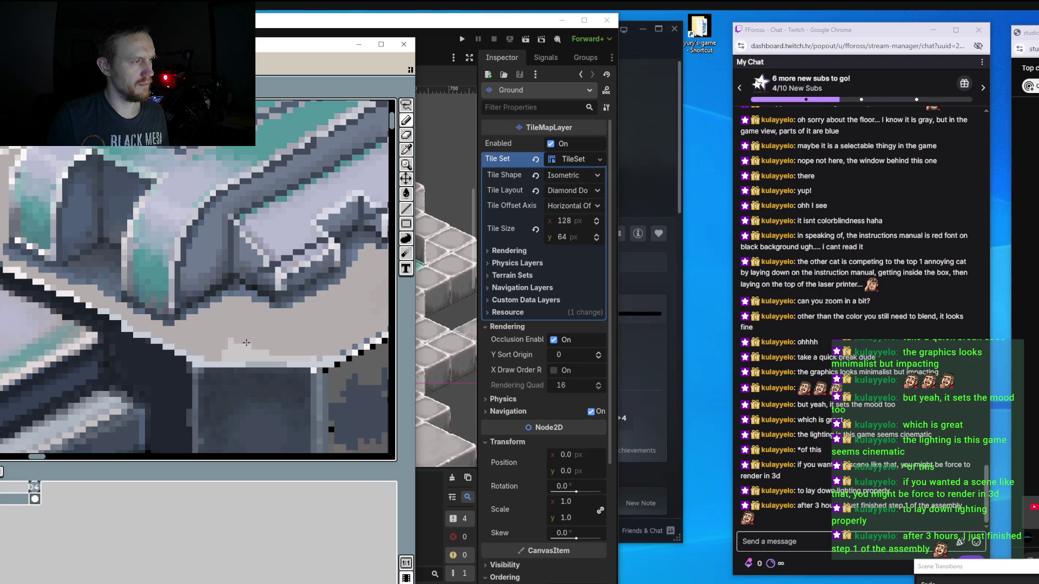
left_click_drag(246, 342, 226, 347)
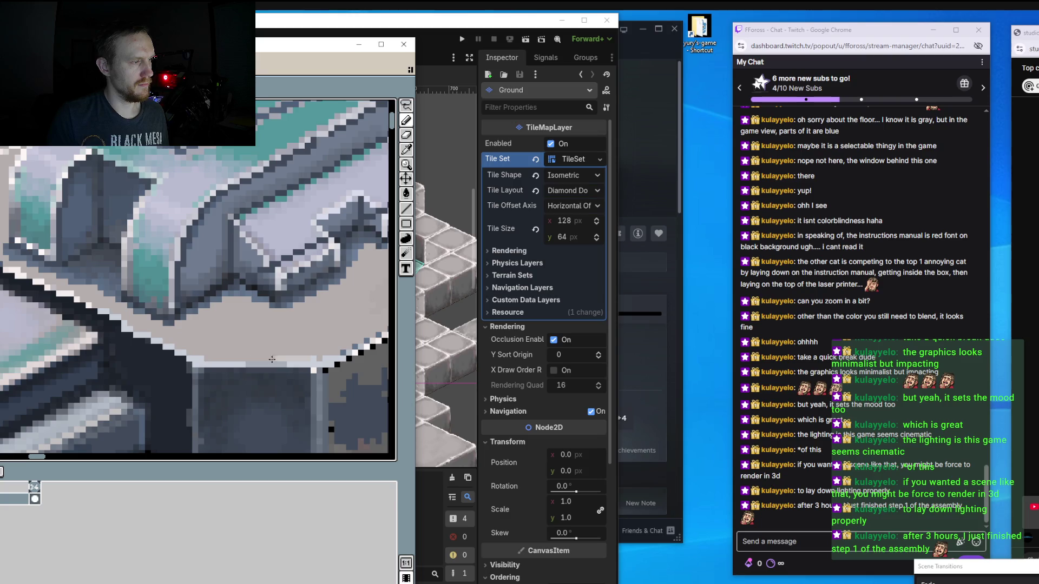
scroll(292, 352, "down", 1)
scroll(236, 341, "down", 1)
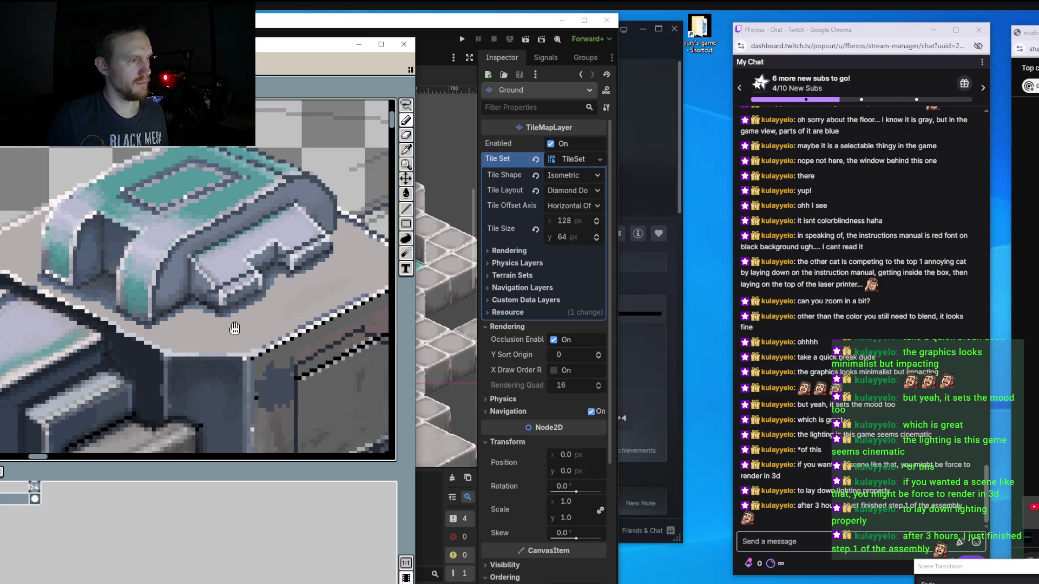
scroll(237, 341, "up", 1)
scroll(255, 278, "up", 1)
scroll(255, 279, "up", 1)
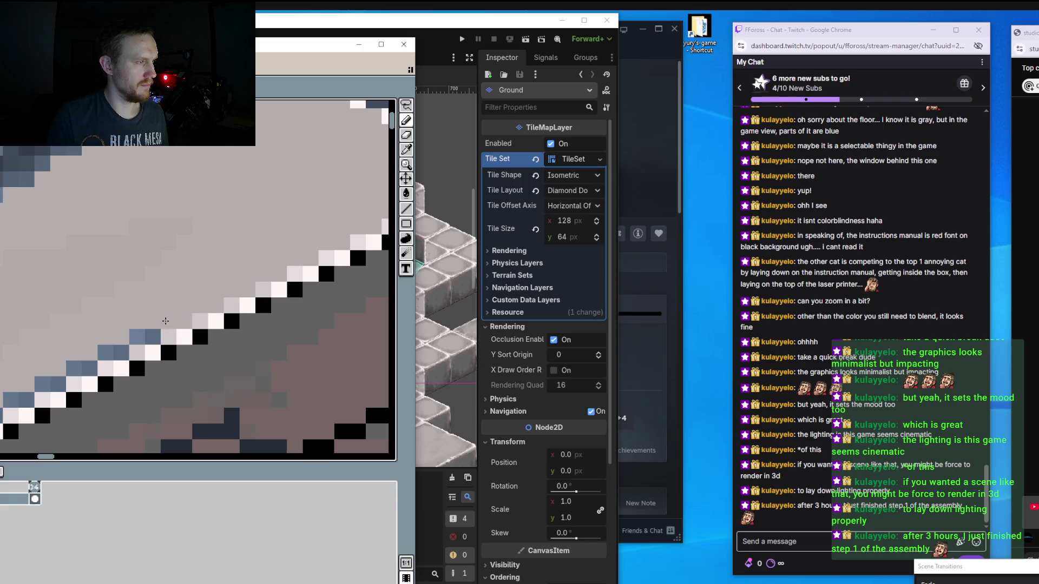
Lighten the highlight pixels along the diagonal floor edge.
mouse_move(120, 334)
left_mouse_down()
mouse_move(176, 292)
mouse_move(156, 288)
left_mouse_up()
mouse_move(190, 292)
left_mouse_down()
mouse_move(24, 365)
mouse_move(125, 284)
left_mouse_up()
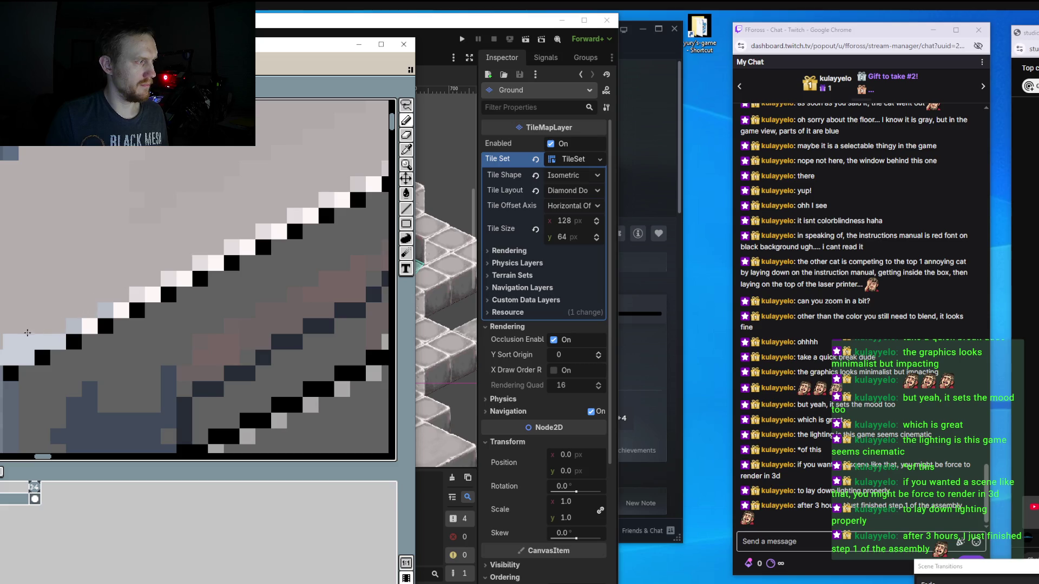
scroll(148, 234, "down", 2)
Zoom in on the side box and sample the surrounding grey with the Eyedropper.
scroll(148, 234, "down", 1)
scroll(148, 234, "down", 1)
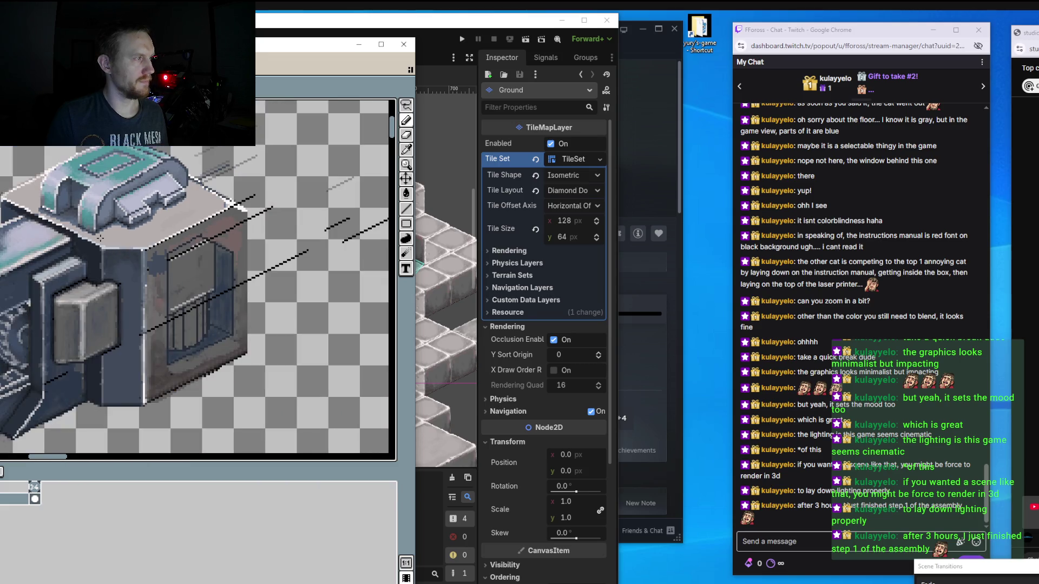
scroll(157, 221, "down", 1)
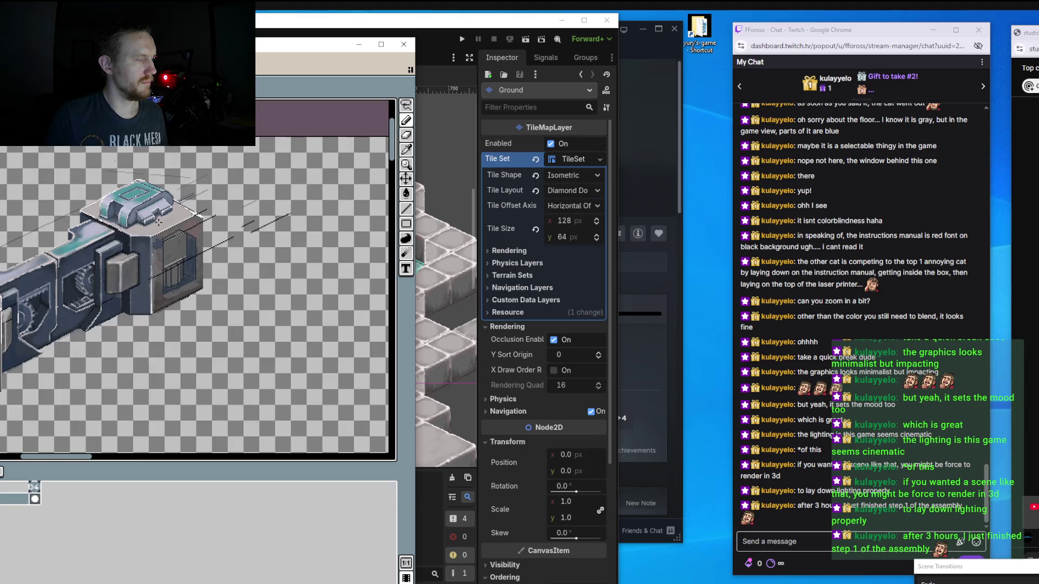
scroll(240, 341, "up", 5)
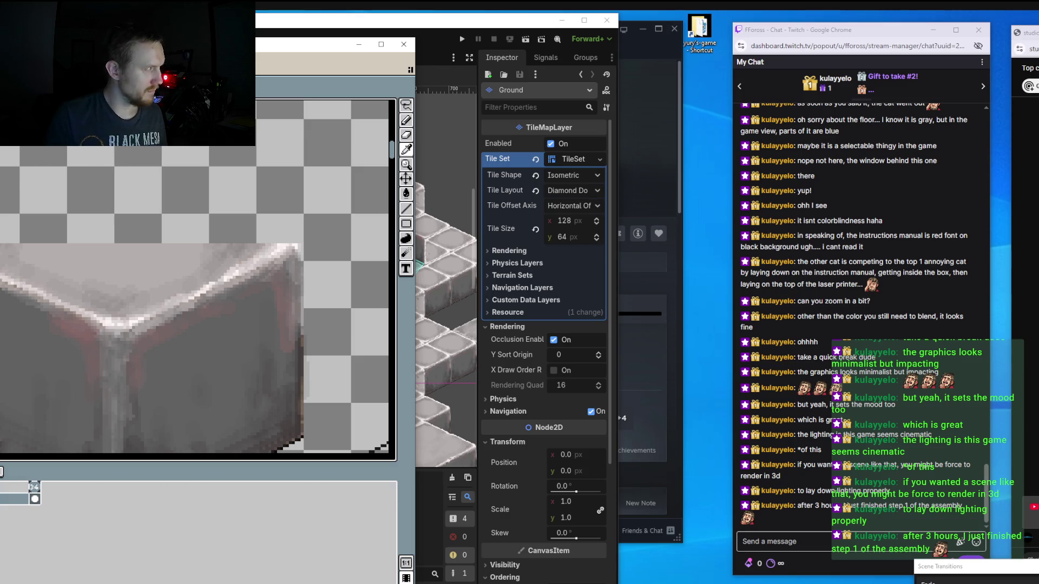
scroll(124, 293, "up", 1)
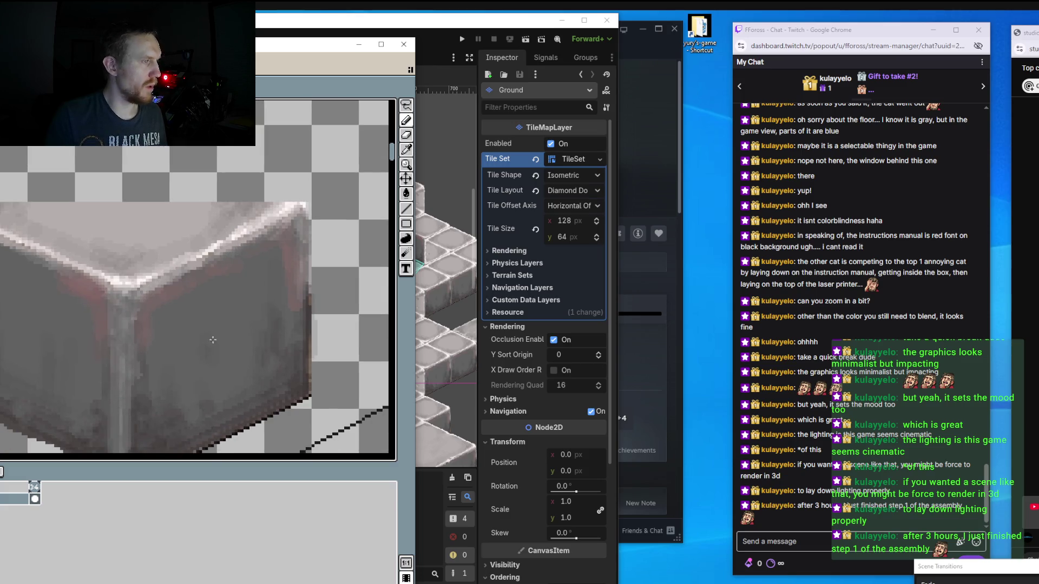
scroll(103, 265, "up", 1)
scroll(76, 234, "up", 1)
scroll(194, 286, "up", 1)
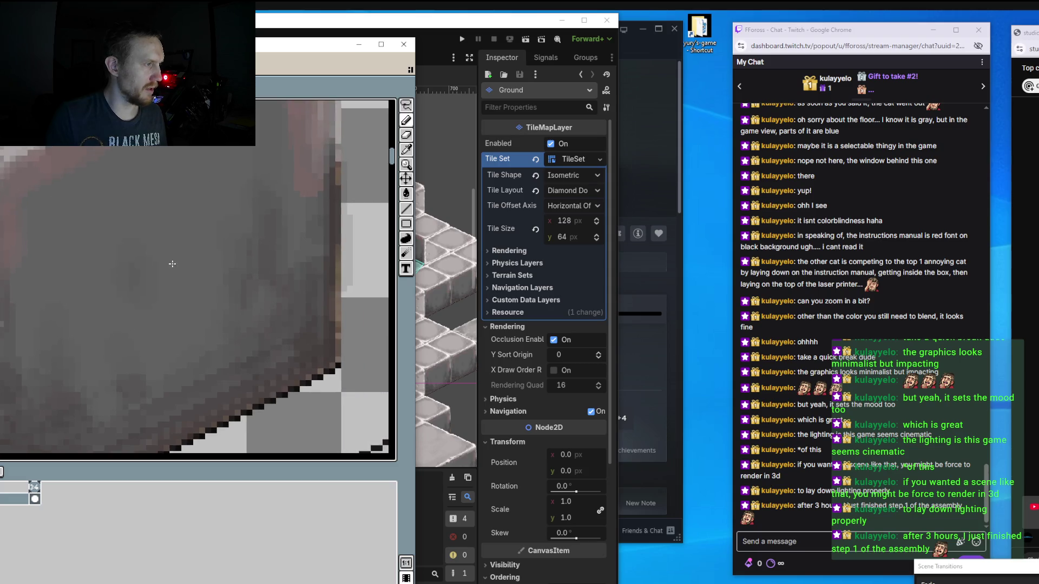
key("i")
scroll(135, 249, "down", 3)
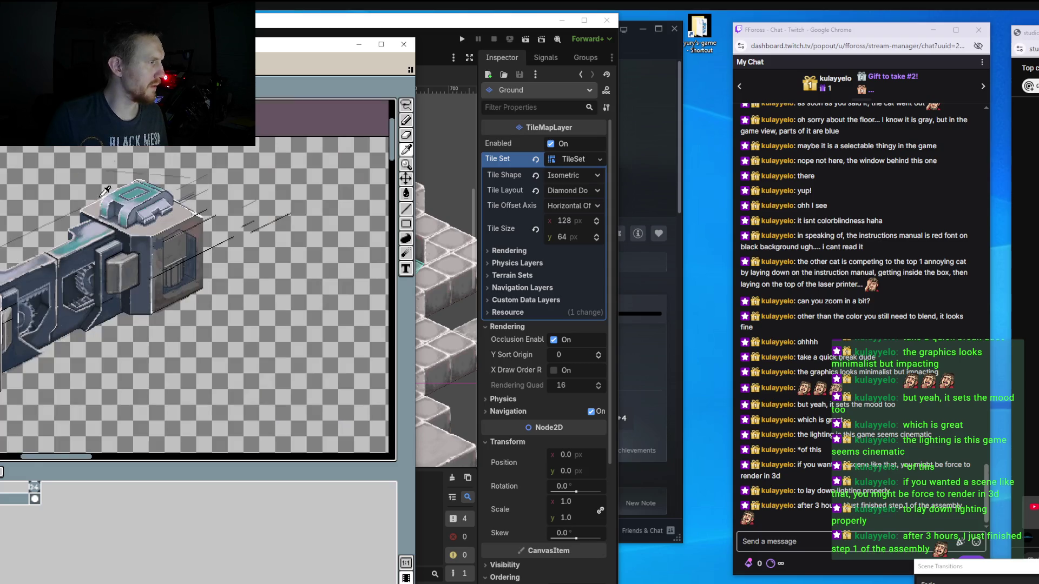
scroll(136, 249, "up", 2)
scroll(136, 249, "up", 1)
Paint the dark blue patch and its left strip grey, resampling the colour.
mouse_move(80, 295)
left_mouse_down()
mouse_move(45, 335)
mouse_move(59, 337)
left_mouse_up()
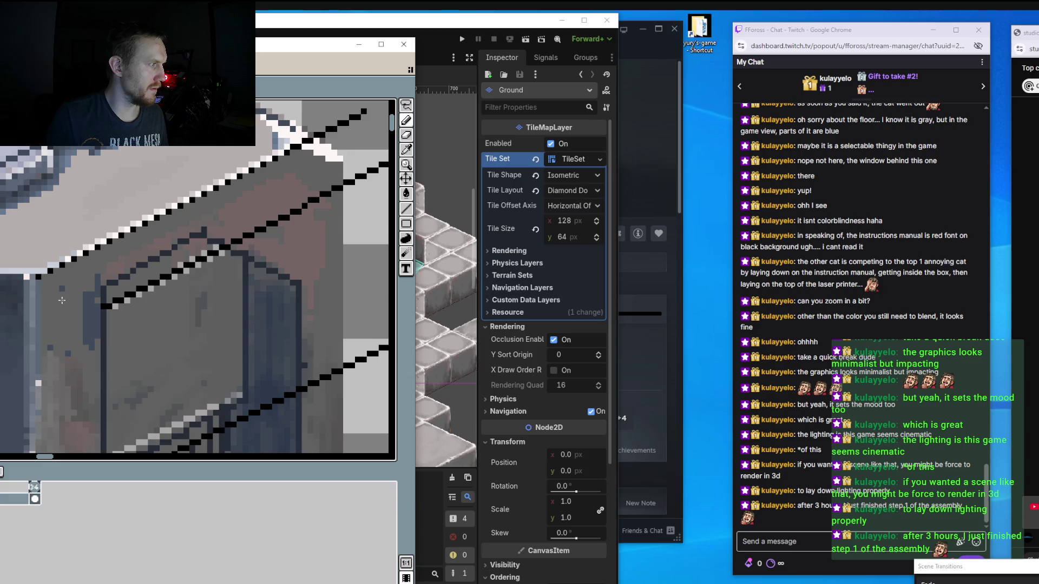
left_click_drag(73, 326, 83, 331)
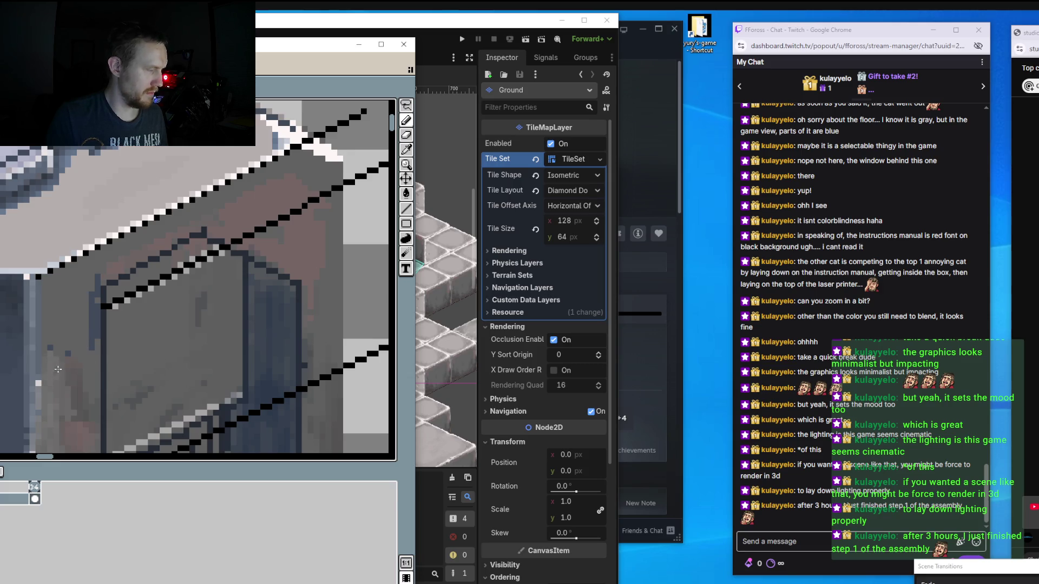
scroll(102, 353, "down", 1)
scroll(139, 290, "down", 1)
scroll(139, 290, "up", 1)
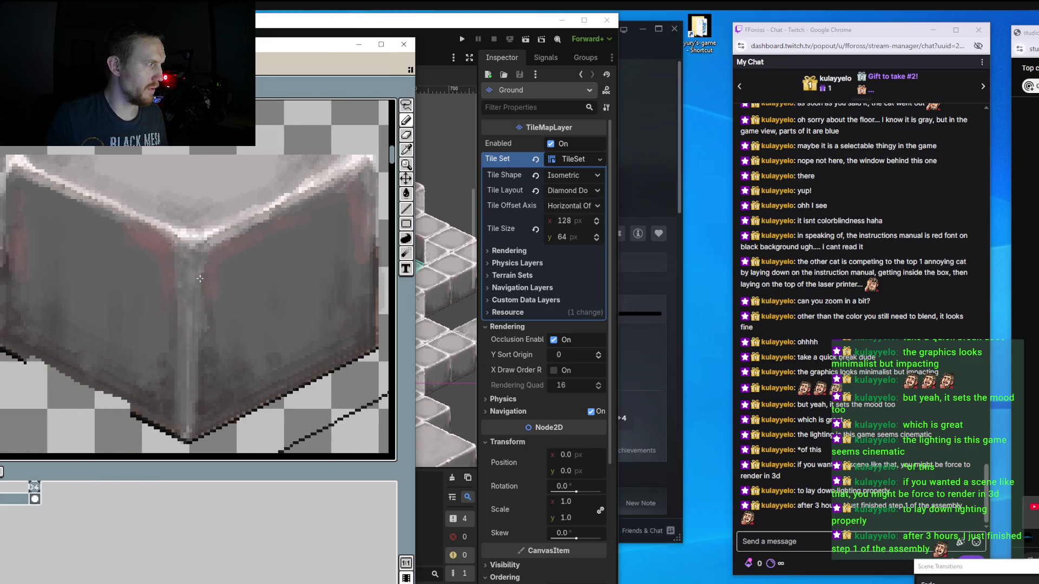
key("i")
scroll(139, 238, "up", 2)
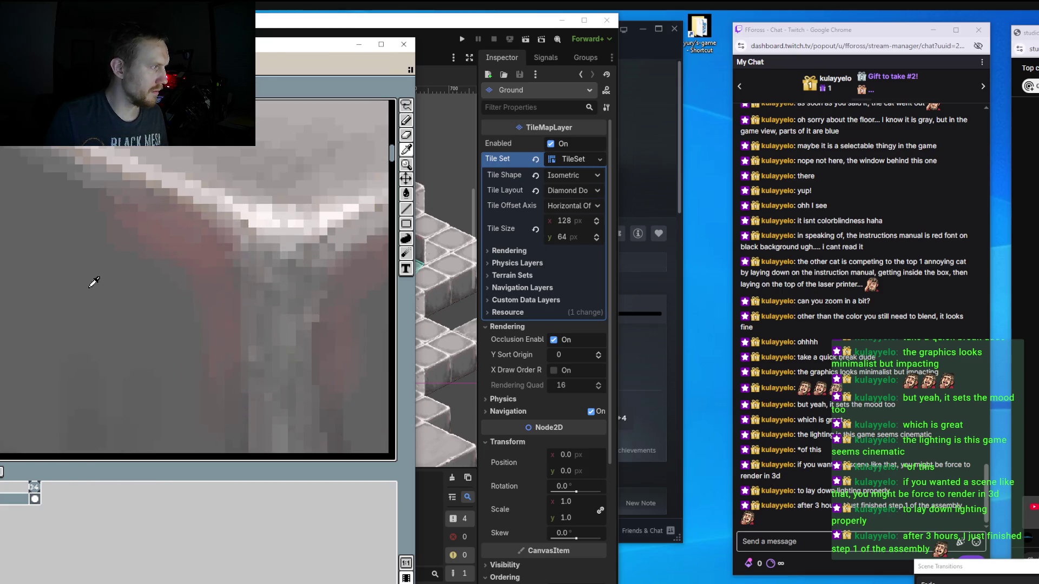
key("b")
Select the Line tool and pan to another part of the machine.
scroll(155, 250, "down", 1)
scroll(155, 250, "down", 1)
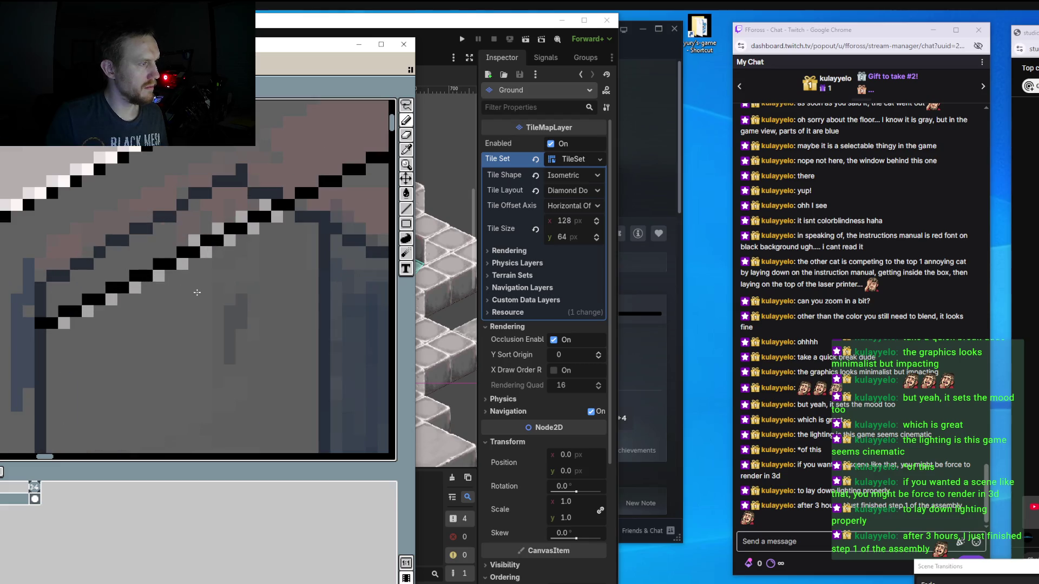
scroll(161, 287, "down", 1)
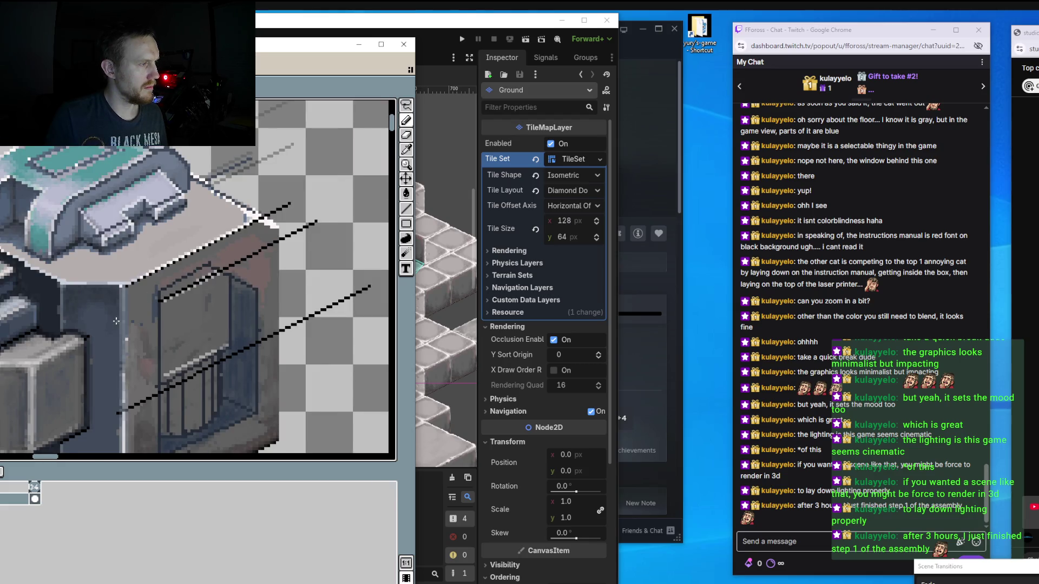
scroll(116, 321, "down", 1)
scroll(227, 269, "down", 1)
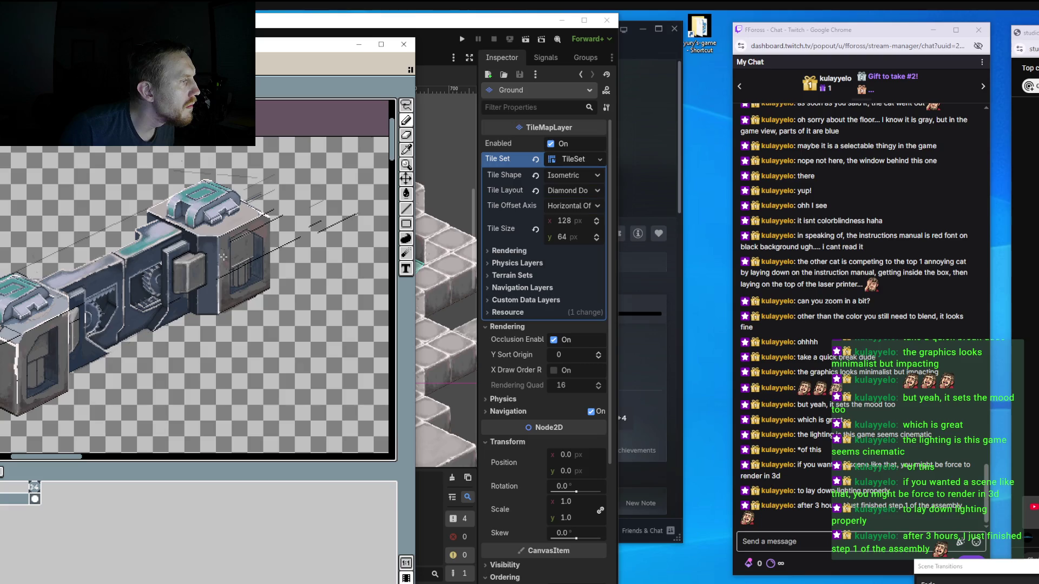
scroll(303, 216, "up", 1)
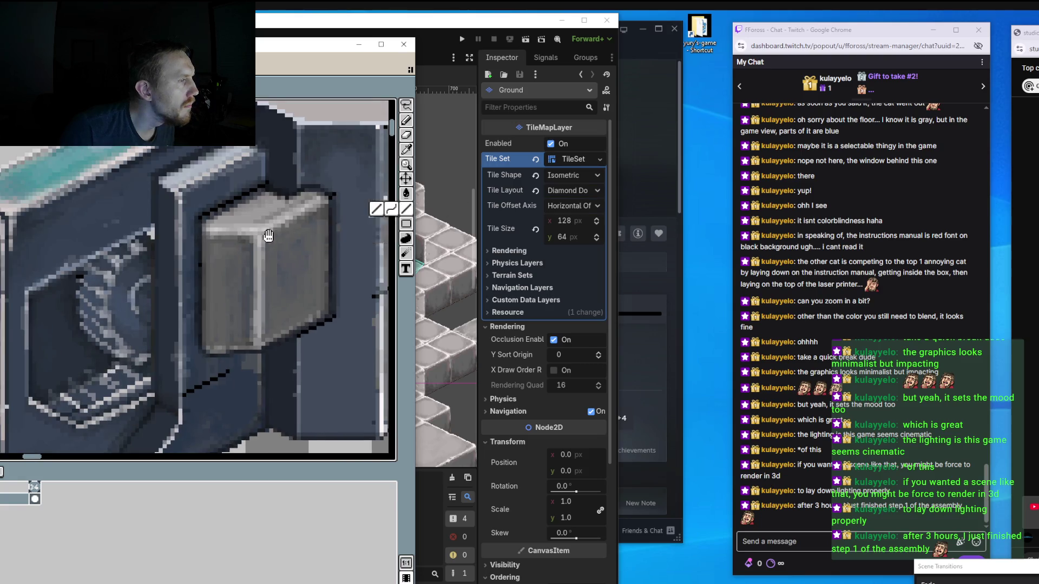
scroll(275, 176, "up", 1)
key("l")
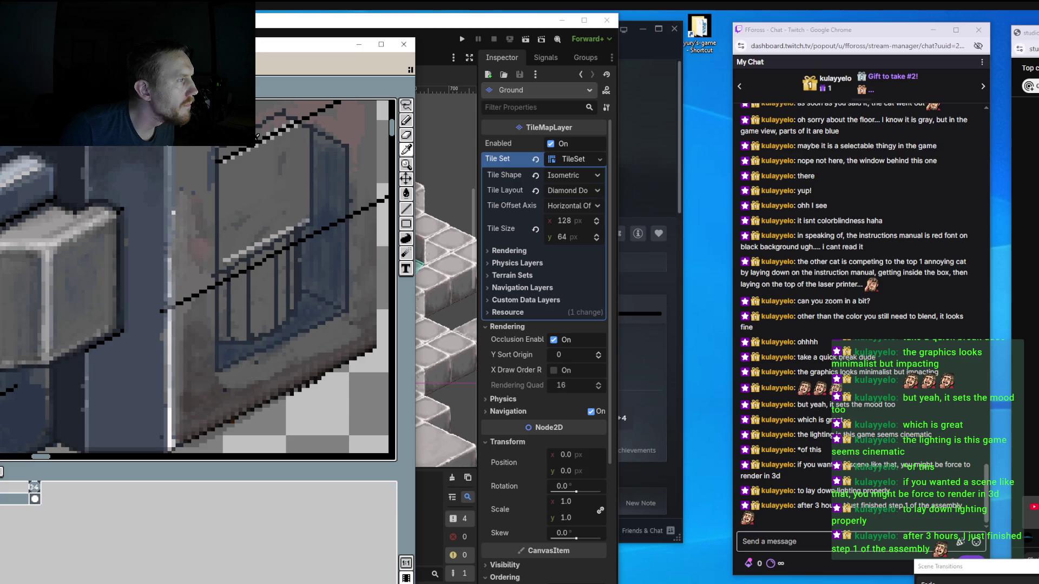
scroll(236, 182, "down", 1)
scroll(236, 182, "up", 1)
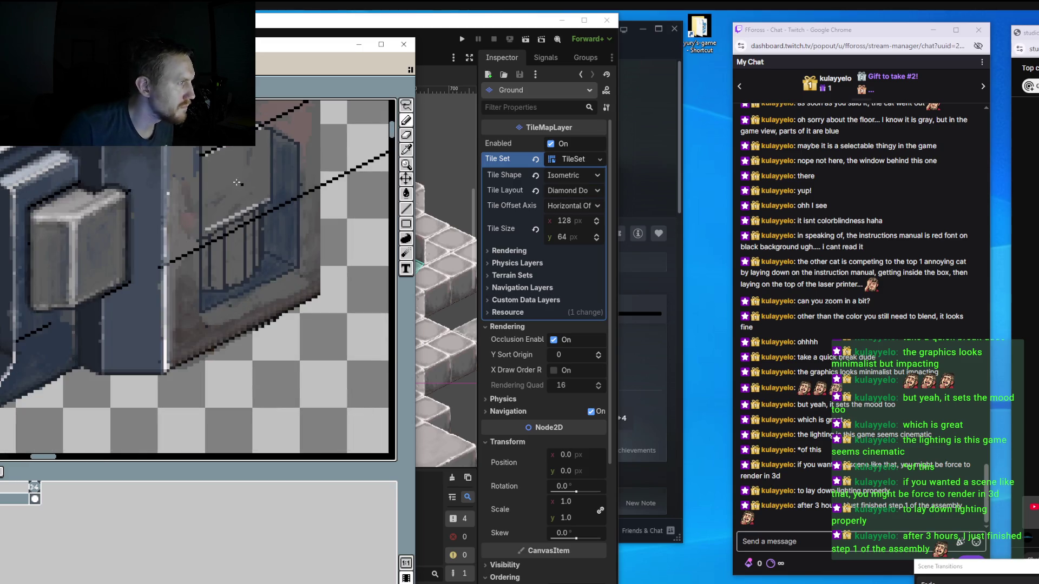
scroll(236, 183, "down", 1)
left_click_drag(237, 182, 342, 136)
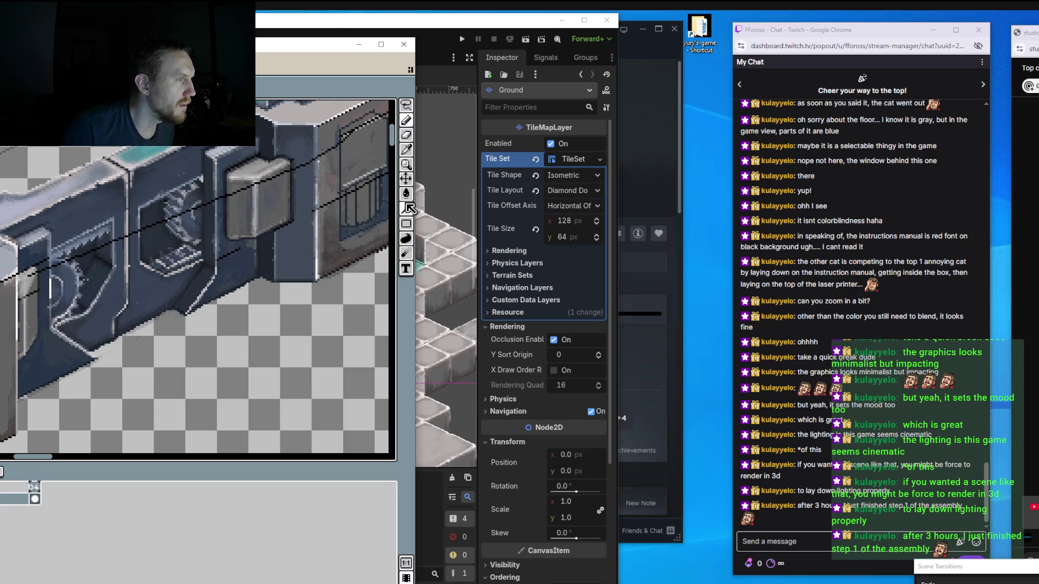
key("shift+l")
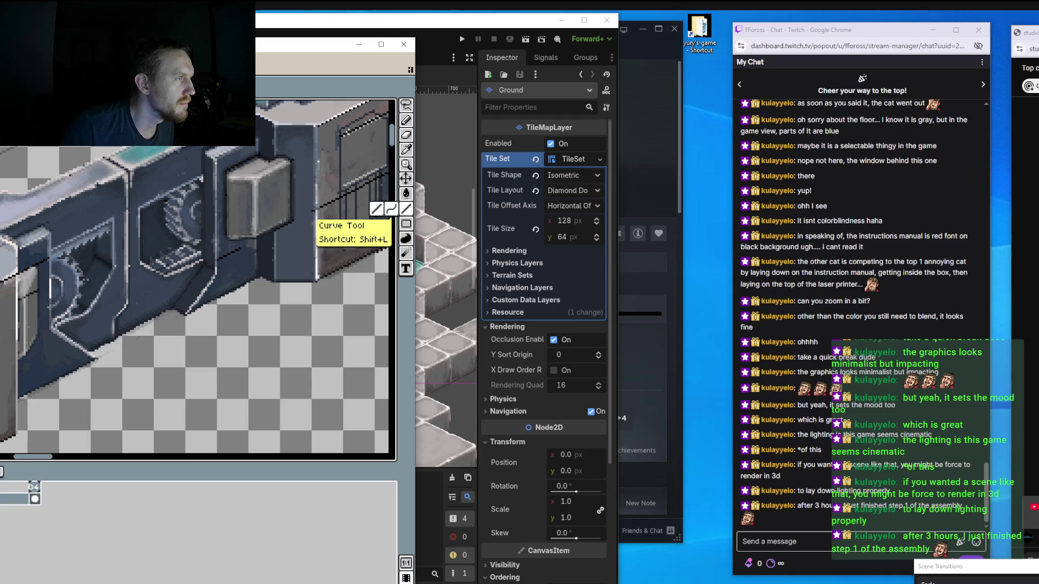
left_click_drag(347, 131, 51, 277)
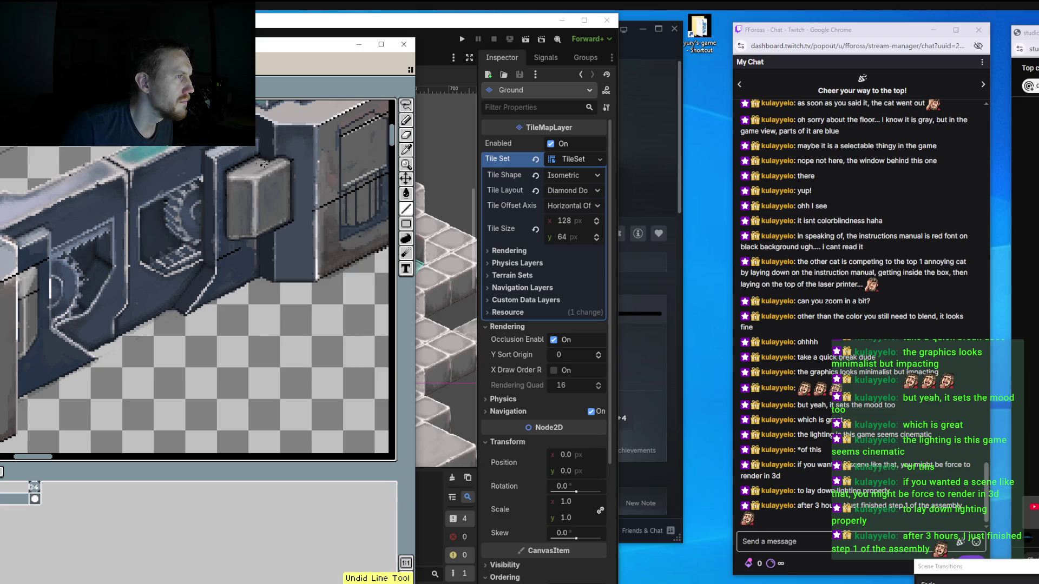
scroll(196, 206, "up", 1)
scroll(196, 206, "up", 1)
scroll(196, 206, "up", 1)
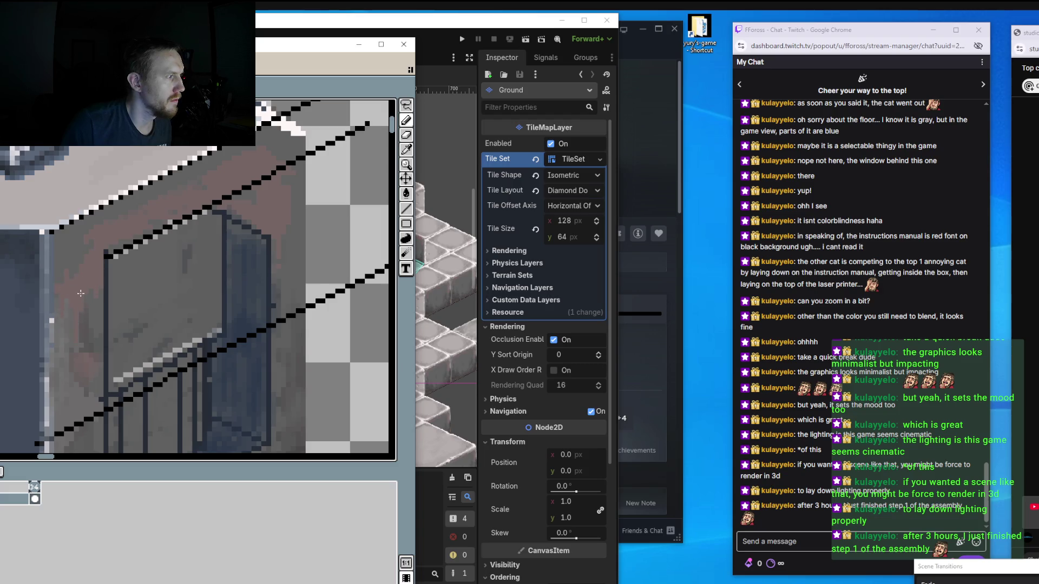
Recolour the black outline pixels brown and erase the stray railing pixel beside the wall.
scroll(92, 325, "down", 2)
scroll(177, 242, "up", 2)
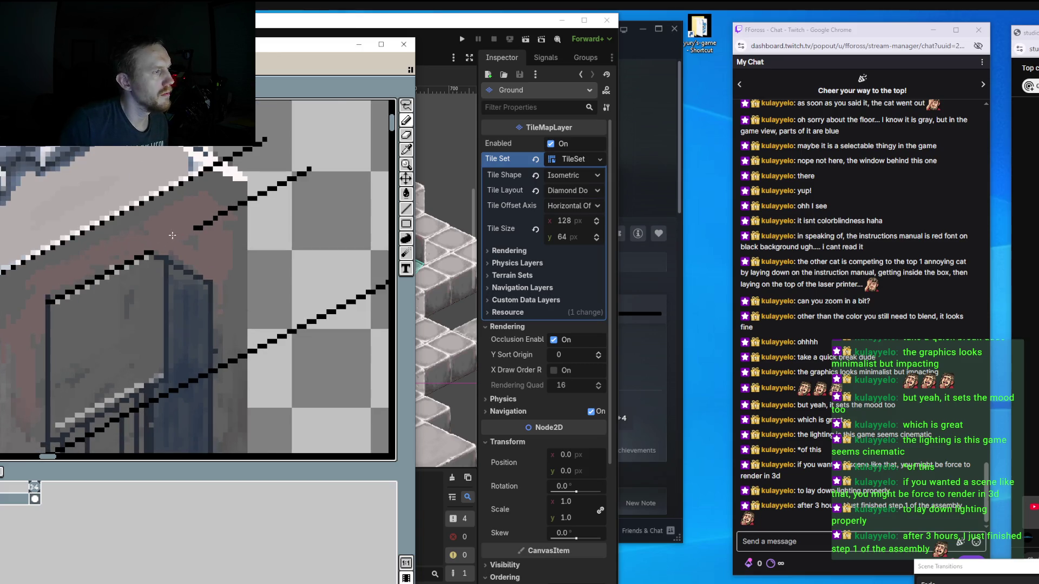
left_click_drag(172, 235, 204, 228)
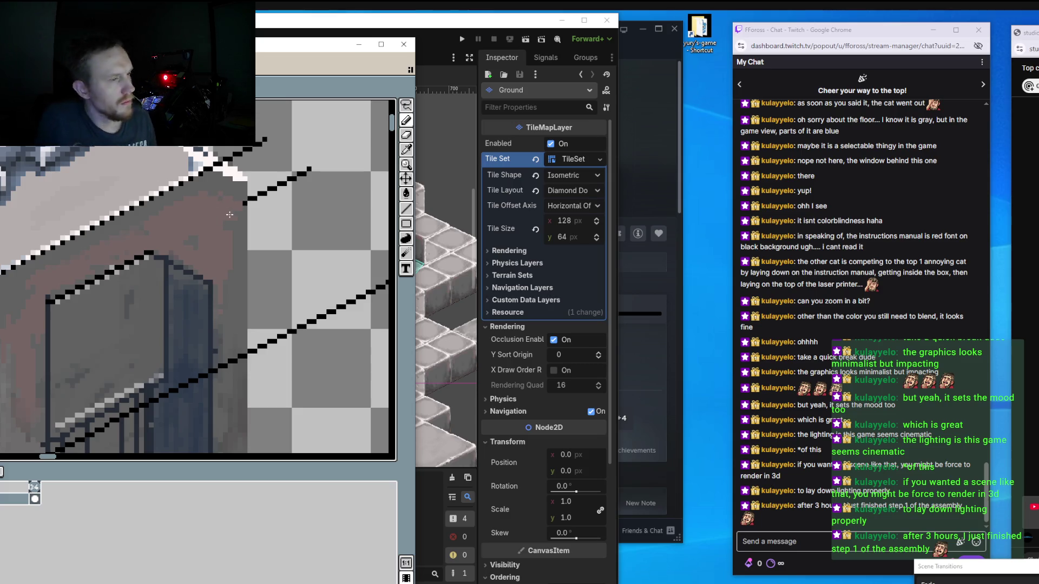
scroll(116, 279, "down", 2)
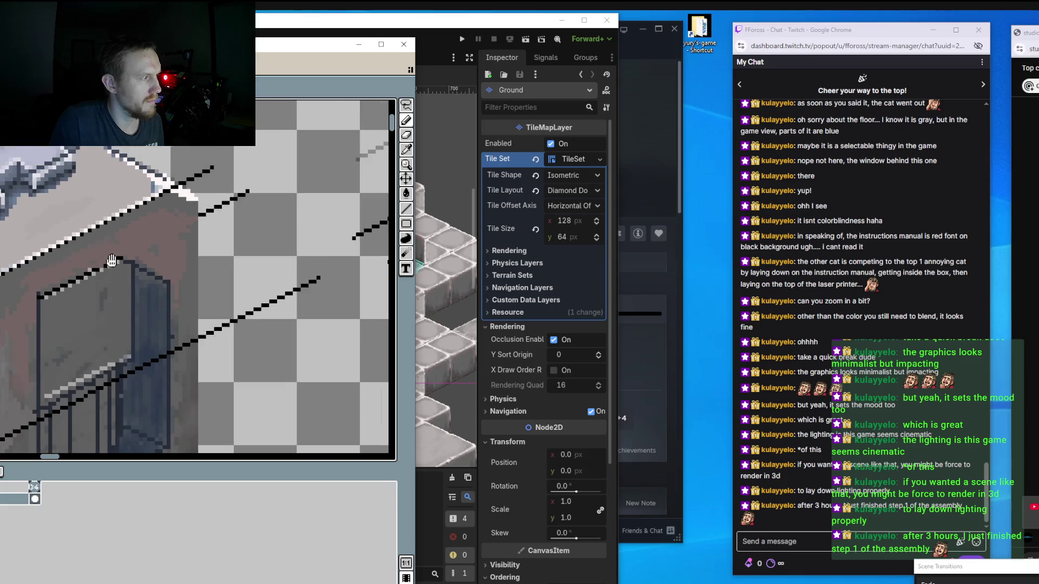
scroll(116, 278, "up", 2)
scroll(116, 279, "down", 2)
scroll(136, 291, "up", 1)
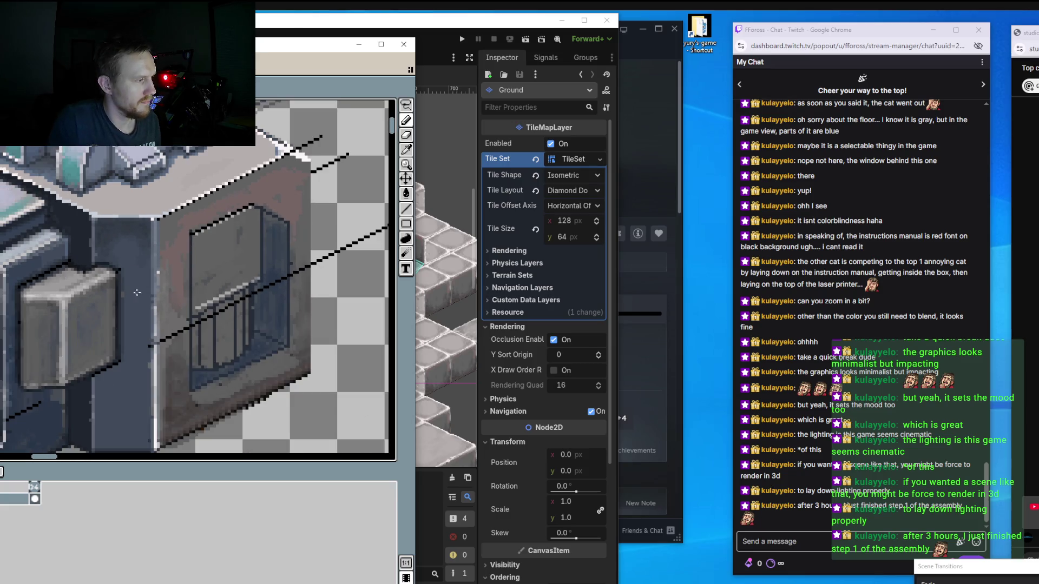
scroll(149, 290, "up", 1)
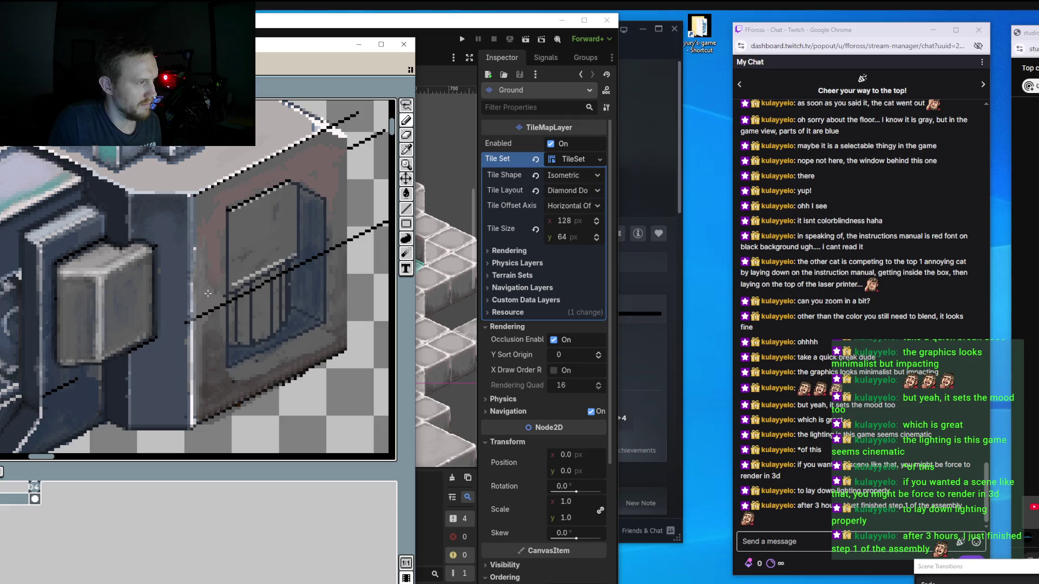
scroll(218, 291, "up", 1)
left_click_drag(221, 313, 216, 334)
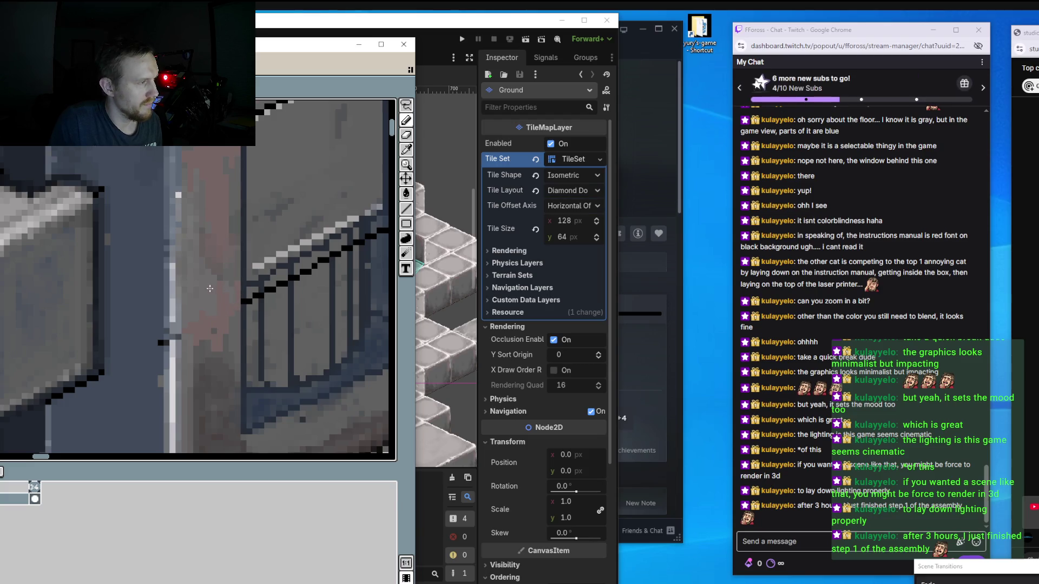
Sample the wall's light grey with the eyedropper and paint a light-grey patch on the wall panel.
key("i")
left_click(194, 277)
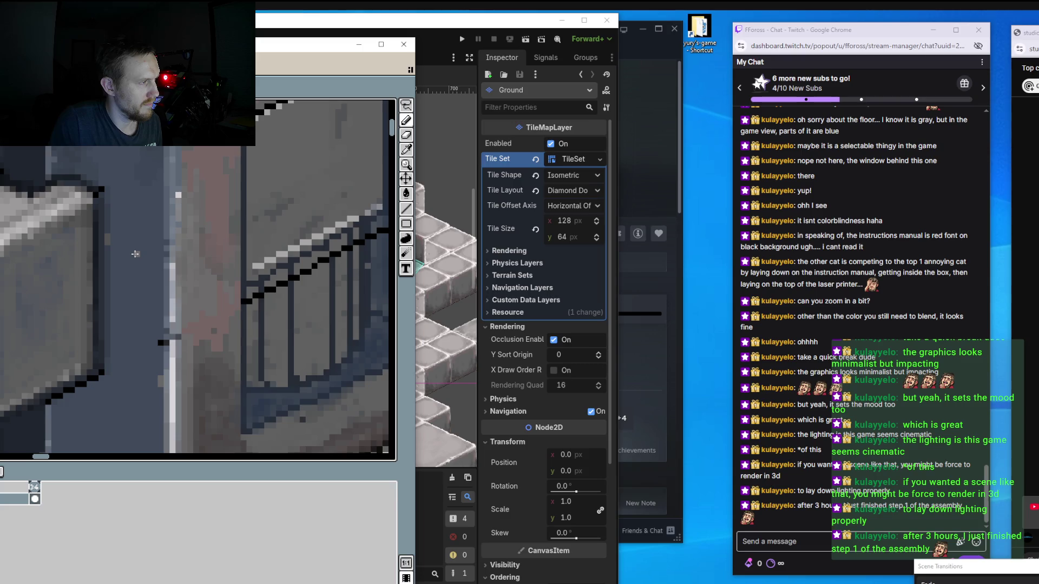
mouse_move(136, 238)
left_mouse_down()
mouse_move(122, 215)
mouse_move(141, 261)
left_mouse_up()
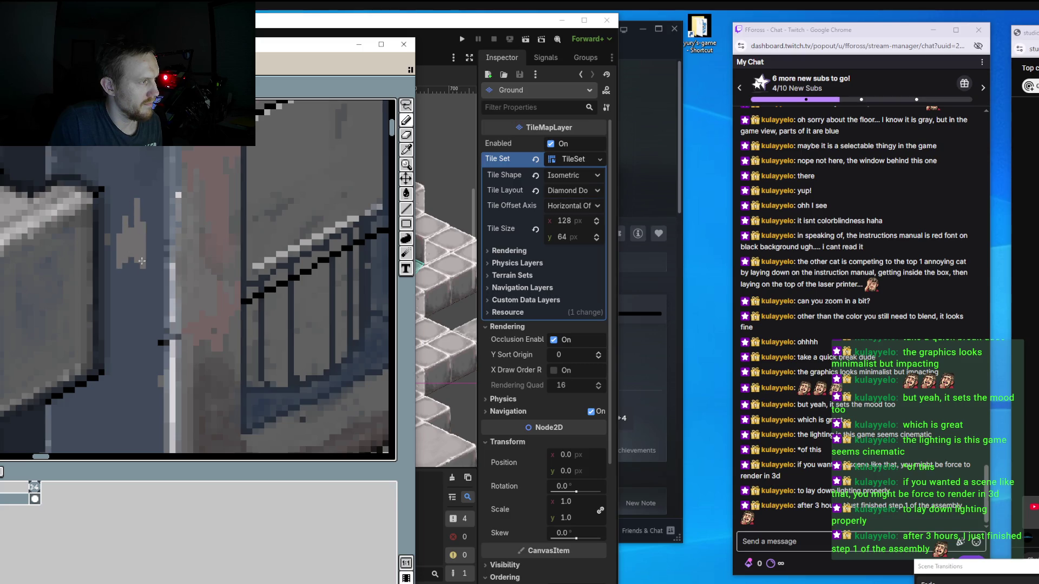
scroll(144, 254, "down", 3)
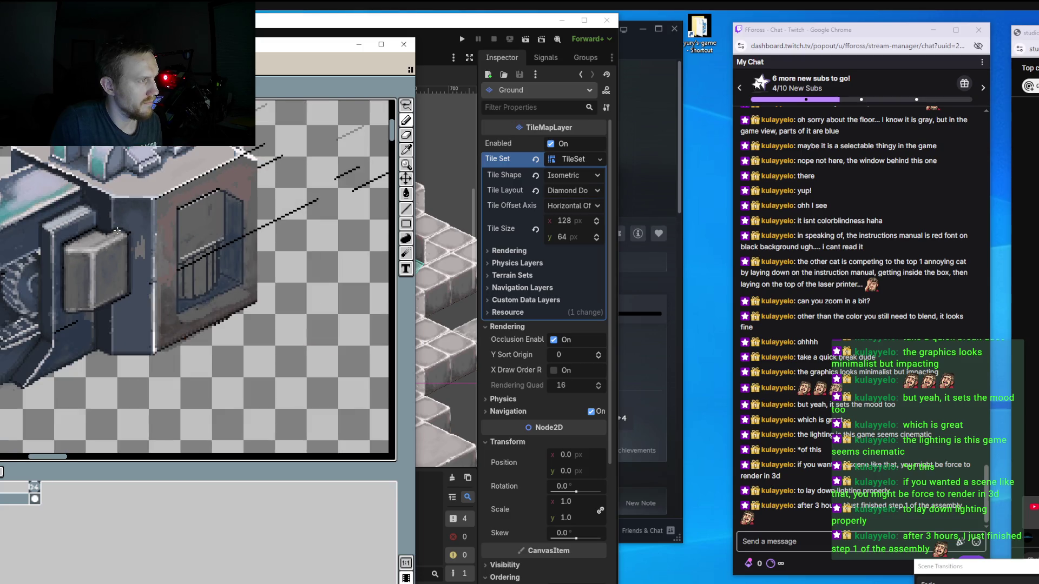
Extend the light-grey wall patch and paint light grey just below the black diagonal edge.
scroll(117, 231, "up", 3)
scroll(164, 234, "up", 1)
mouse_move(169, 241)
left_mouse_down()
mouse_move(126, 176)
mouse_move(183, 261)
left_mouse_up()
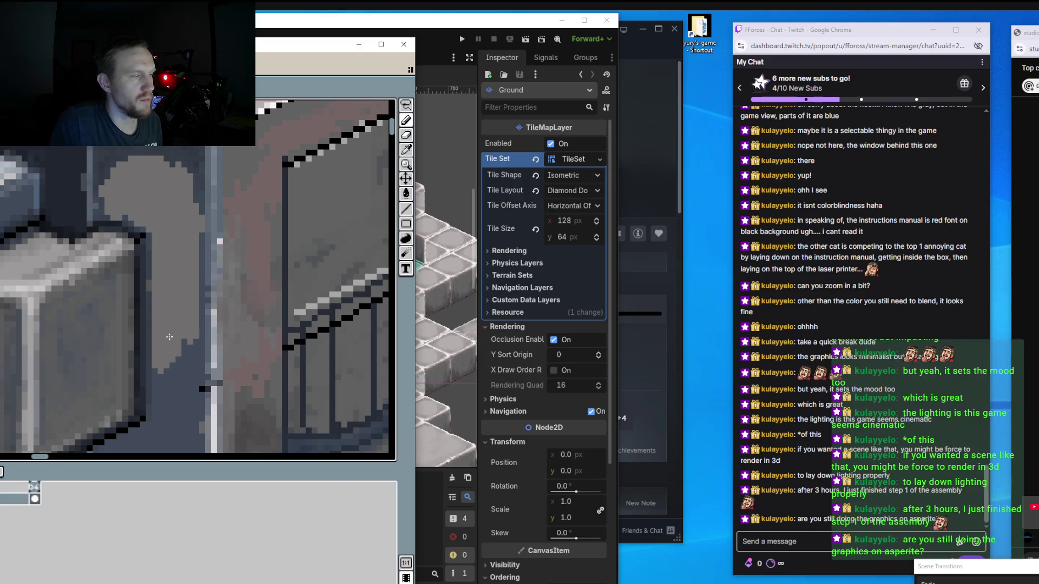
scroll(169, 336, "down", 2)
scroll(232, 249, "down", 2)
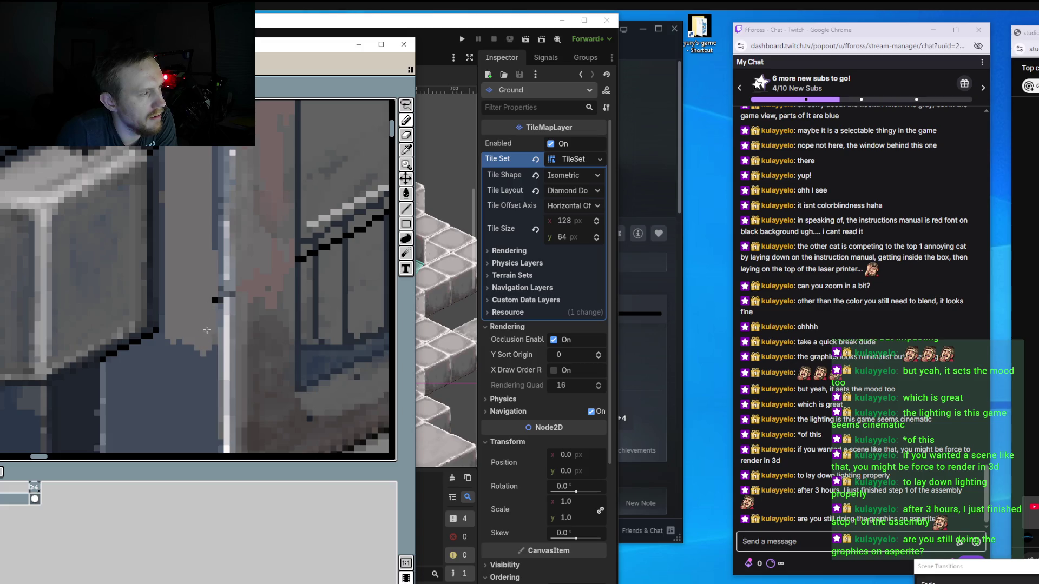
mouse_move(205, 301)
left_mouse_down()
mouse_move(181, 379)
mouse_move(173, 336)
mouse_move(154, 358)
mouse_move(160, 345)
mouse_move(117, 365)
mouse_move(163, 382)
mouse_move(173, 400)
mouse_move(209, 372)
left_mouse_up()
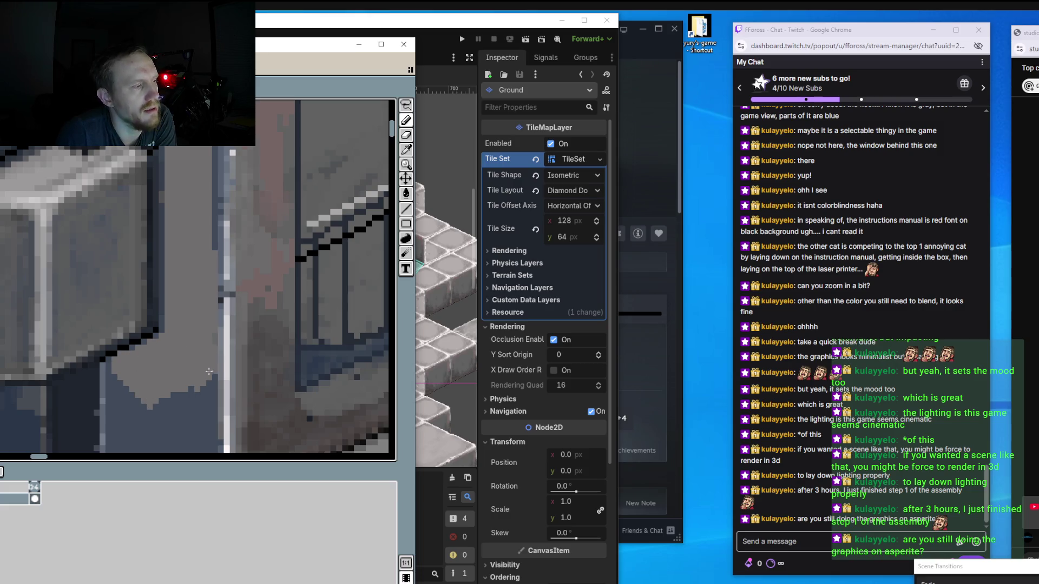
scroll(162, 303, "down", 2)
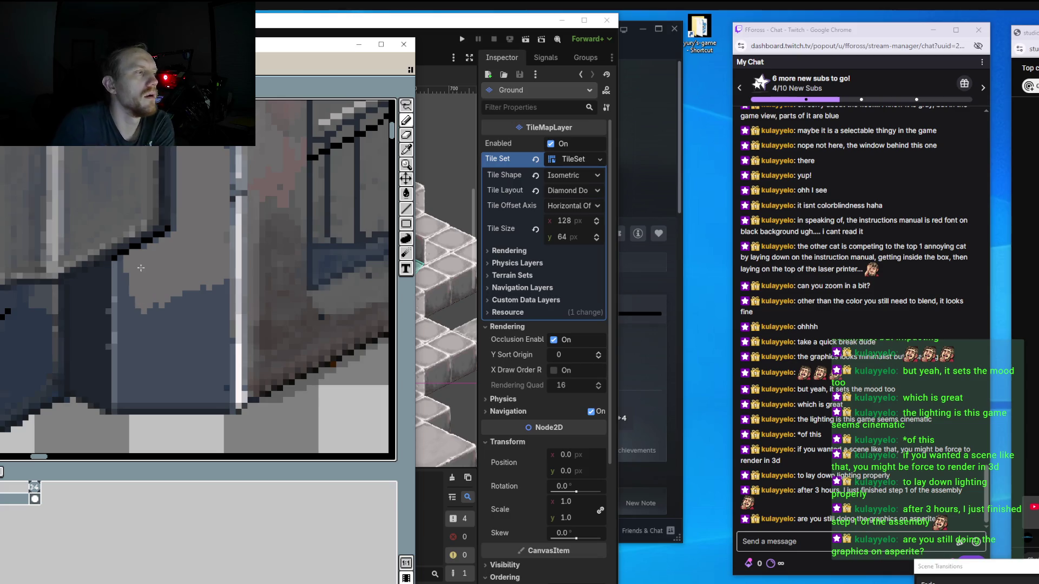
Cover the rest of the dark area and the dark-blue edge pixels under the edge with light grey.
mouse_move(130, 277)
left_mouse_down()
mouse_move(127, 319)
mouse_move(151, 330)
mouse_move(192, 324)
mouse_move(208, 303)
mouse_move(211, 341)
left_mouse_up()
left_click_drag(216, 284, 213, 329)
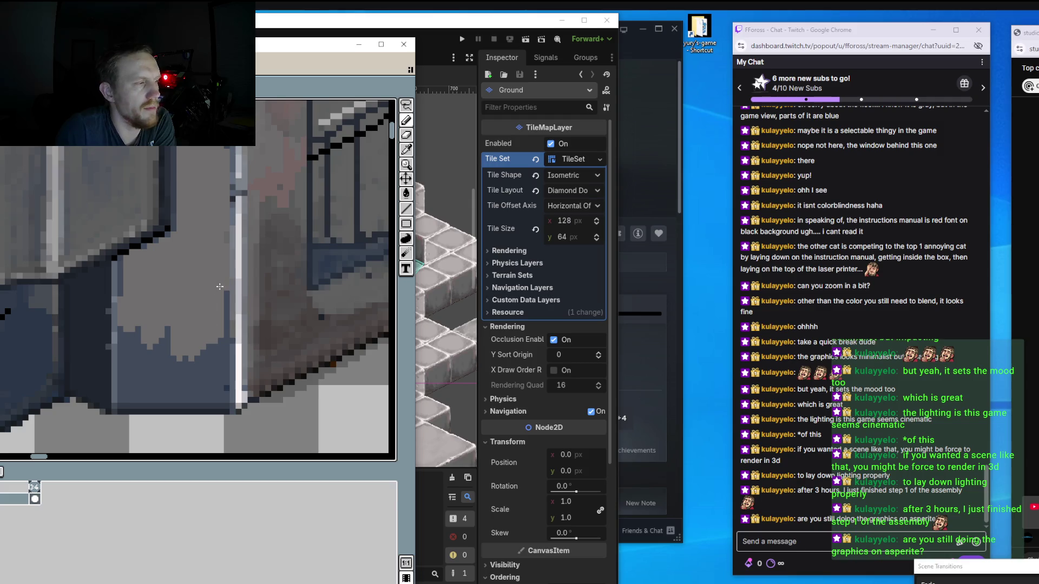
mouse_move(220, 287)
left_mouse_down()
mouse_move(217, 352)
mouse_move(215, 324)
left_mouse_up()
mouse_move(216, 360)
left_mouse_down()
mouse_move(222, 371)
mouse_move(158, 324)
mouse_move(132, 327)
mouse_move(136, 401)
mouse_move(152, 370)
left_mouse_up()
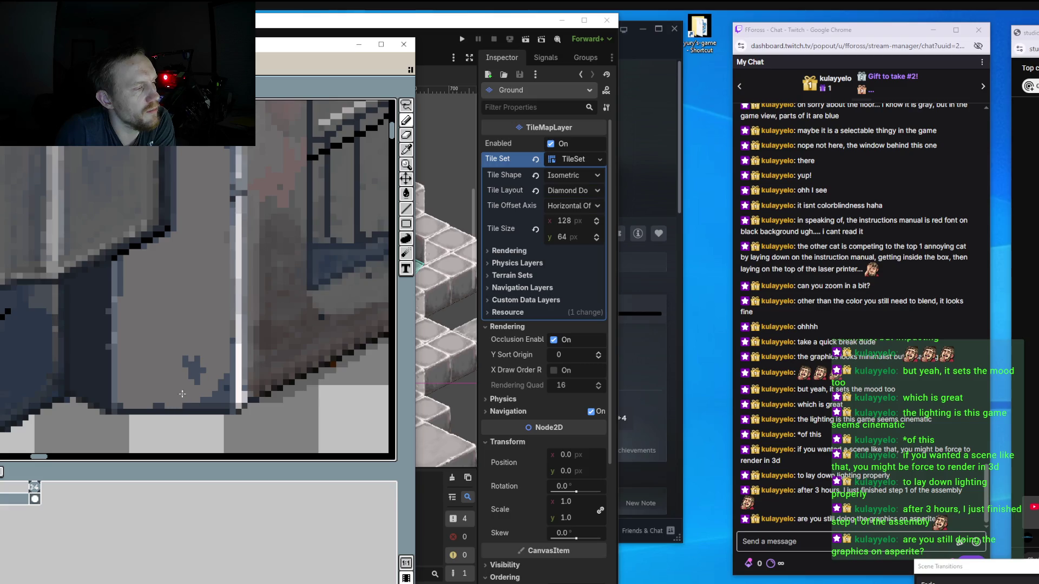
mouse_move(202, 385)
left_mouse_down()
mouse_move(218, 391)
mouse_move(172, 399)
left_mouse_up()
scroll(157, 398, "down", 2)
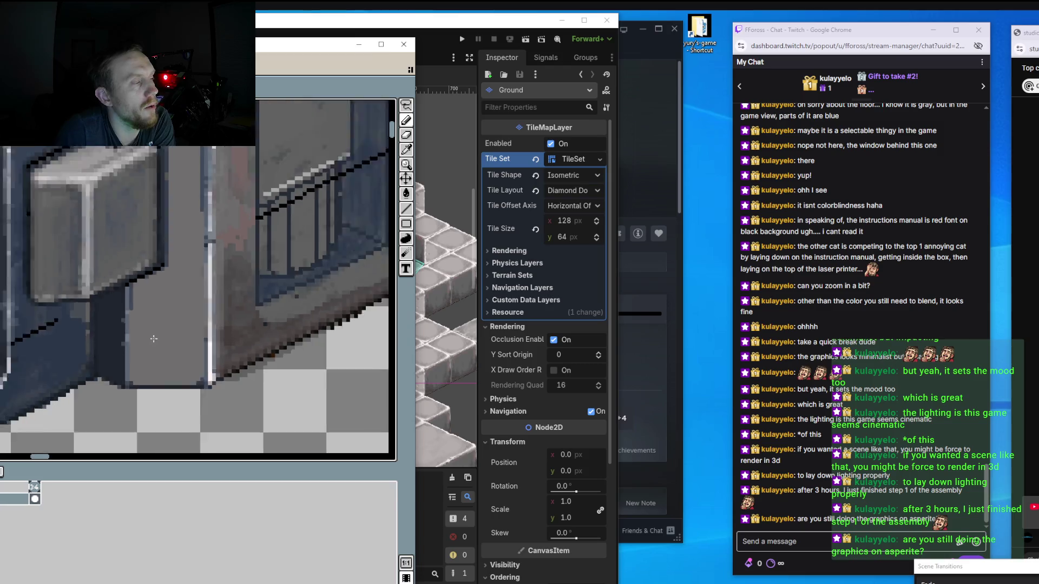
Paint light grey over the dark band on the machine's wall face.
scroll(152, 392, "down", 2)
scroll(135, 378, "up", 3)
scroll(130, 374, "up", 1)
scroll(130, 374, "up", 1)
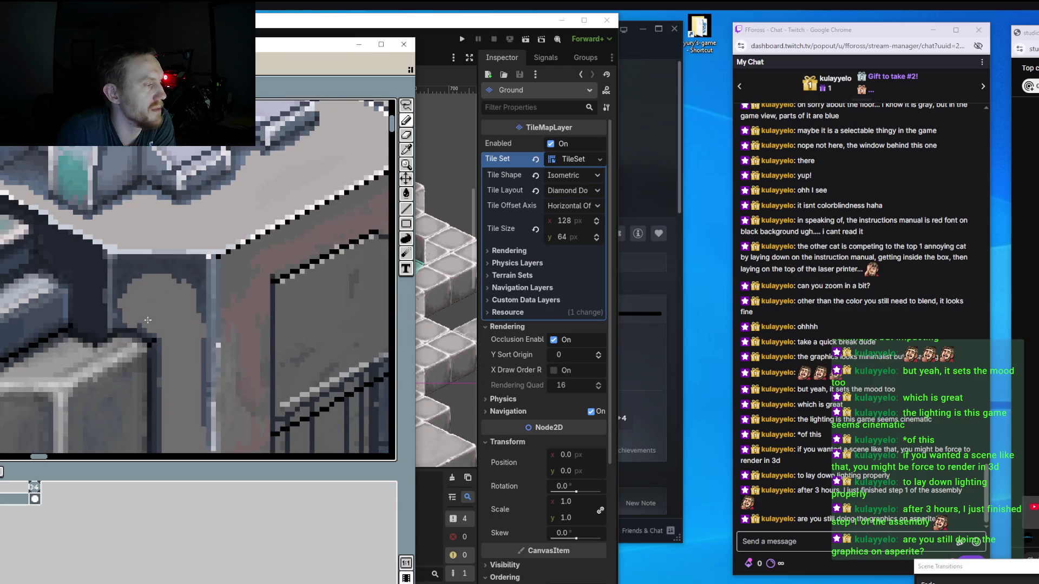
scroll(128, 372, "up", 1)
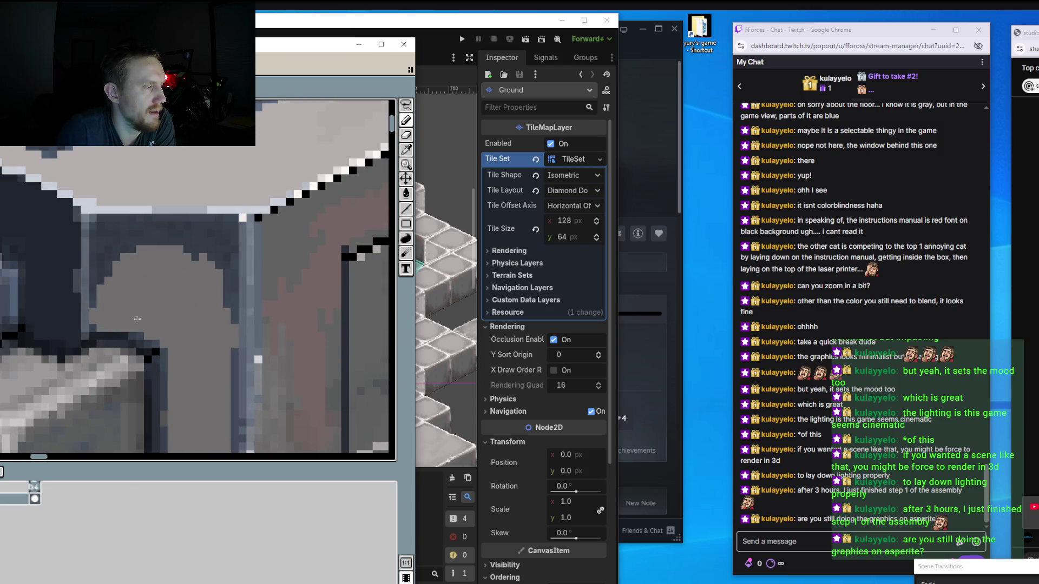
mouse_move(119, 274)
left_mouse_down()
mouse_move(151, 242)
mouse_move(214, 259)
mouse_move(227, 350)
left_mouse_up()
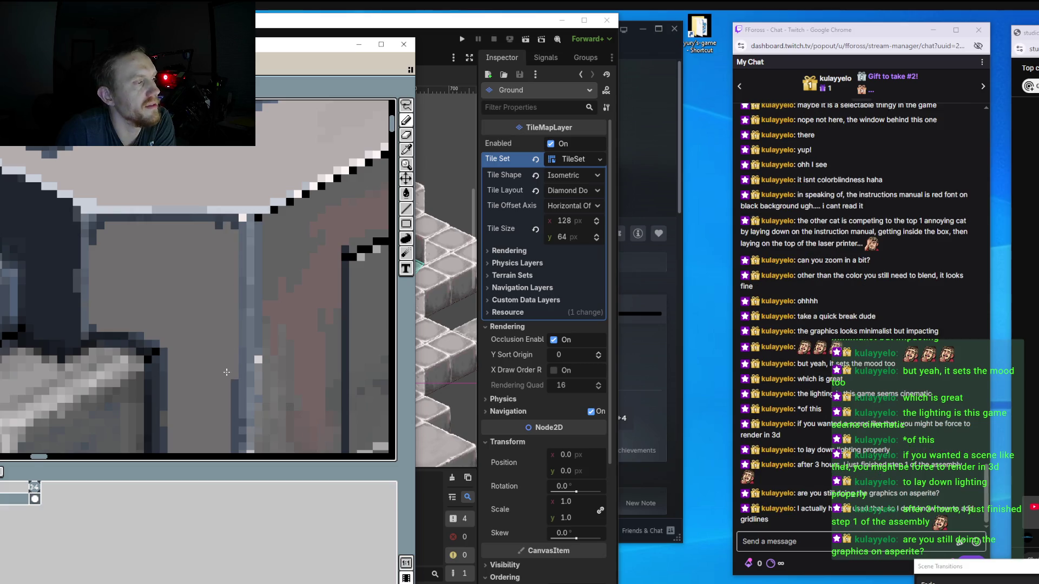
scroll(226, 372, "down", 2)
scroll(196, 278, "up", 1)
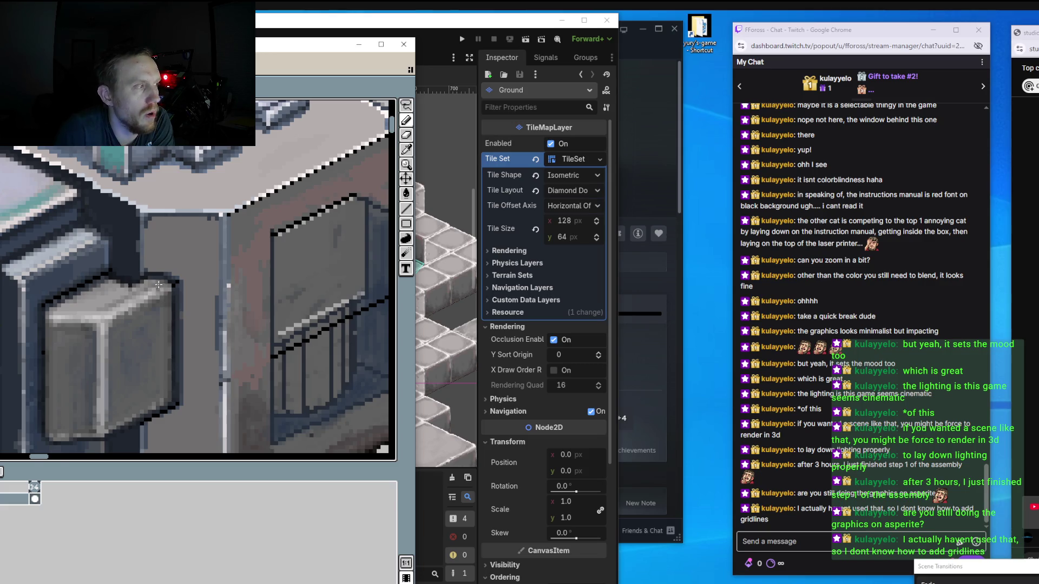
scroll(156, 281, "down", 1)
scroll(131, 361, "up", 1)
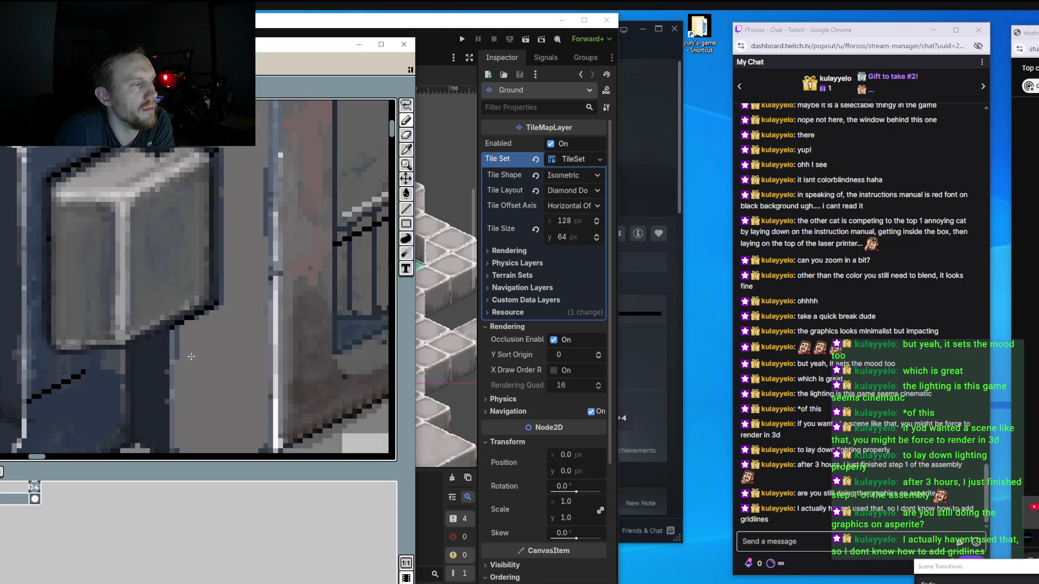
scroll(187, 359, "up", 2)
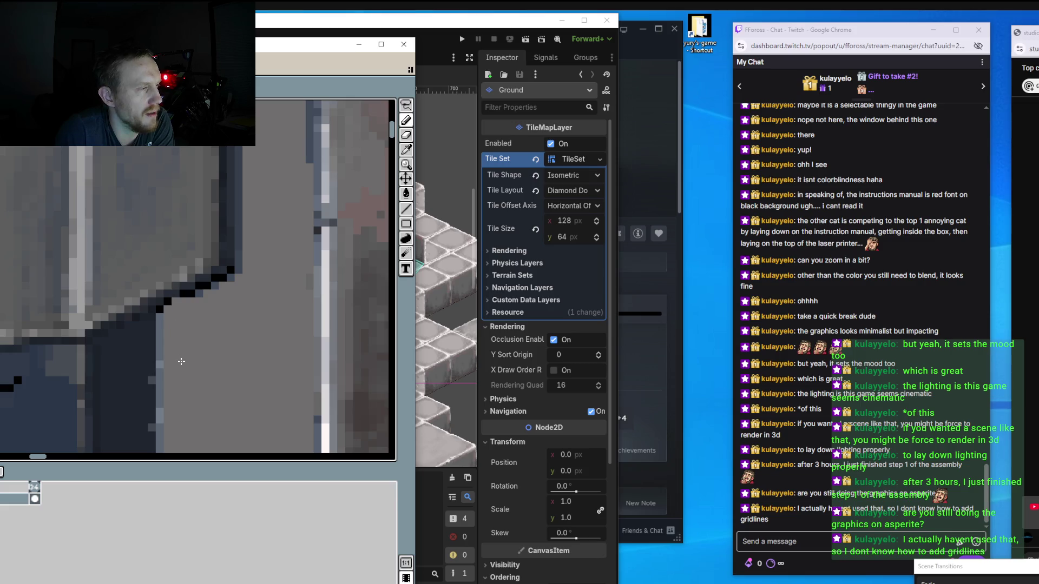
Undo the stray black stroke and move the window so the palette shows.
mouse_move(181, 357)
left_mouse_down()
mouse_move(219, 282)
mouse_move(189, 298)
left_mouse_up()
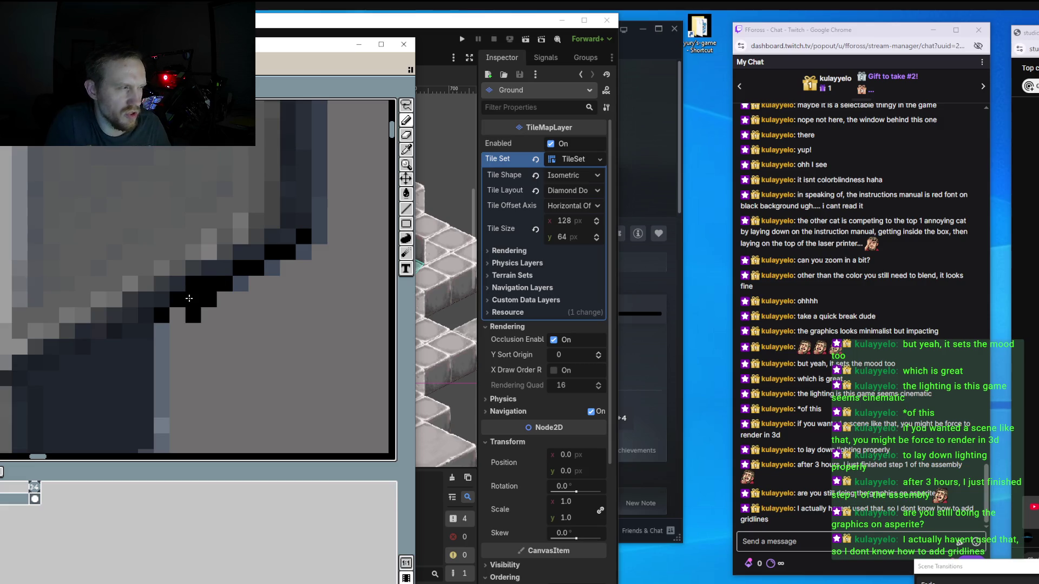
key("ctrl+z")
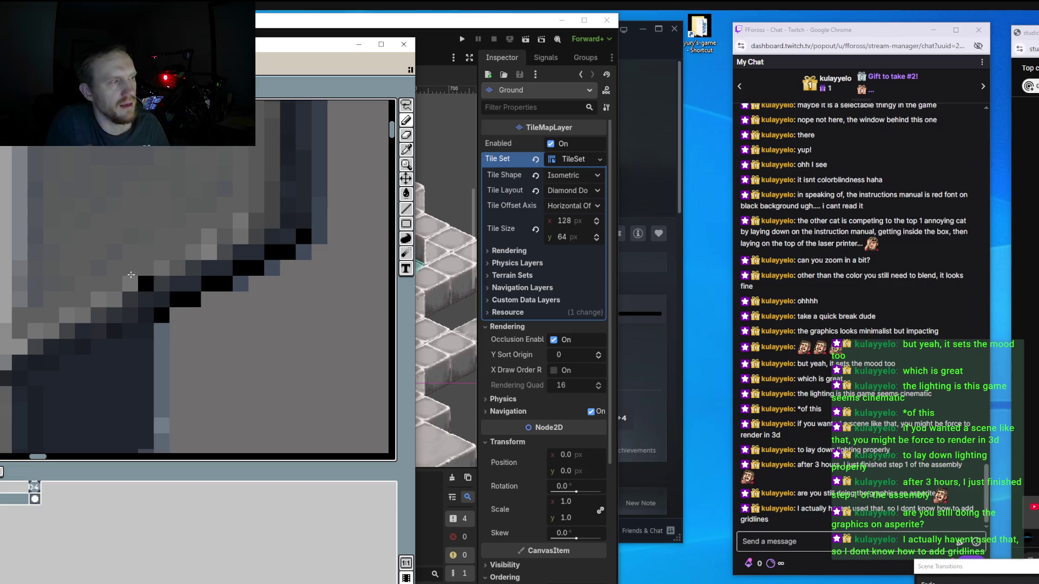
scroll(102, 287, "down", 2)
scroll(81, 303, "down", 2)
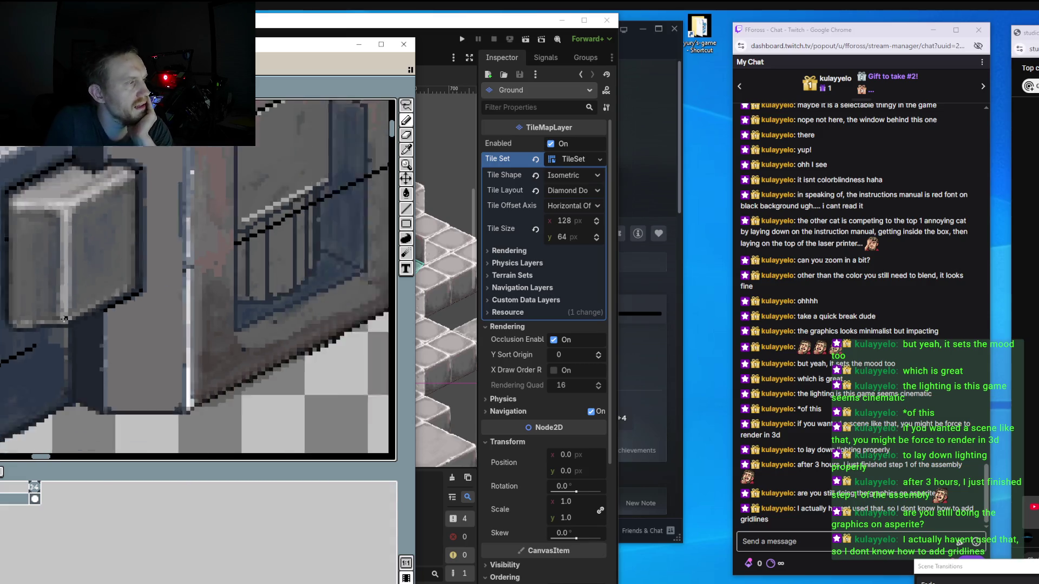
scroll(63, 320, "down", 2)
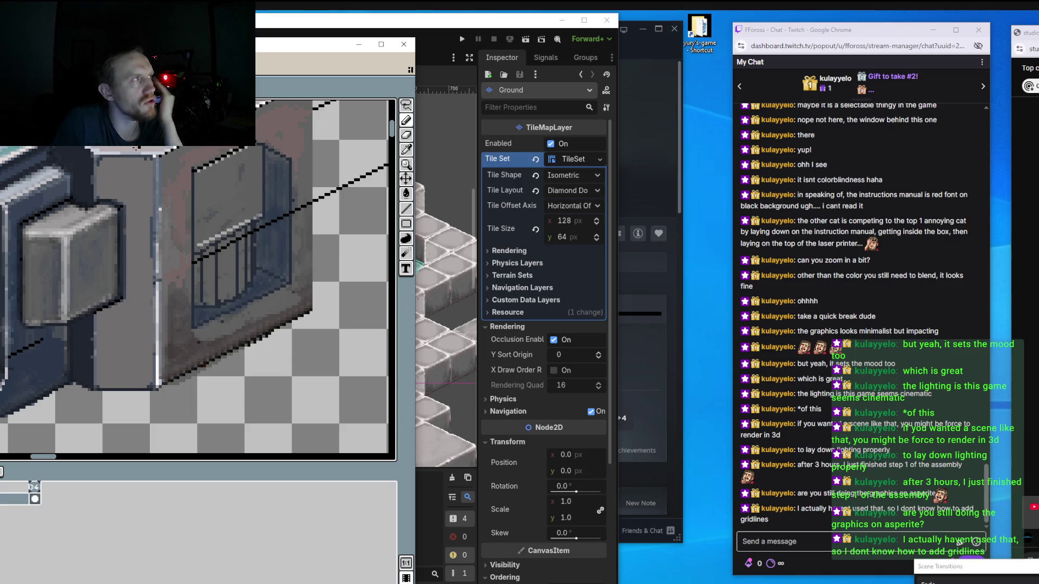
left_click_drag(178, 45, 475, 43)
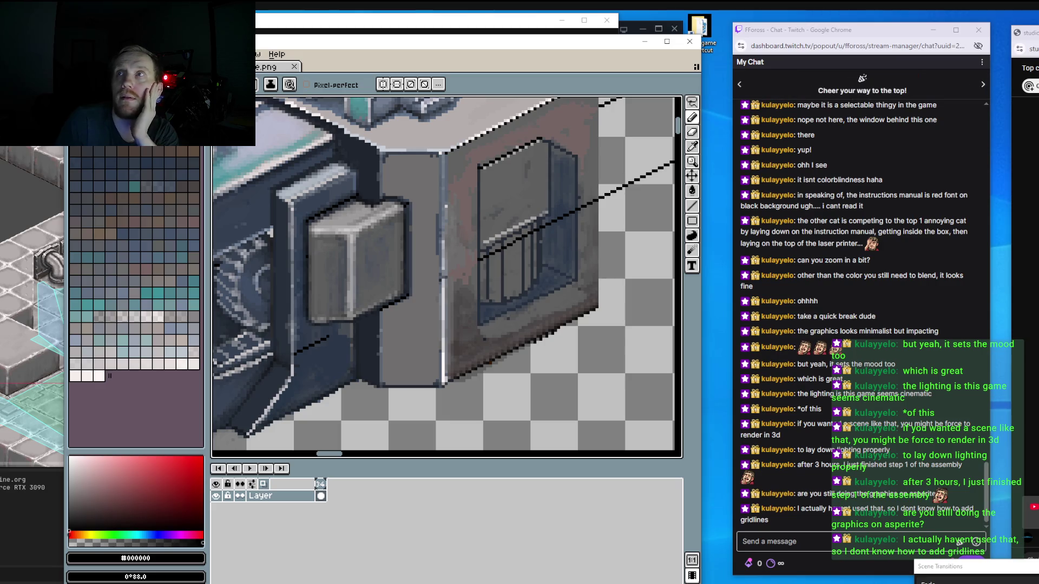
Place the Aseprite window back over Godot and sample mid-grey #706e6e from the artwork.
left_click_drag(475, 42, 887, 46)
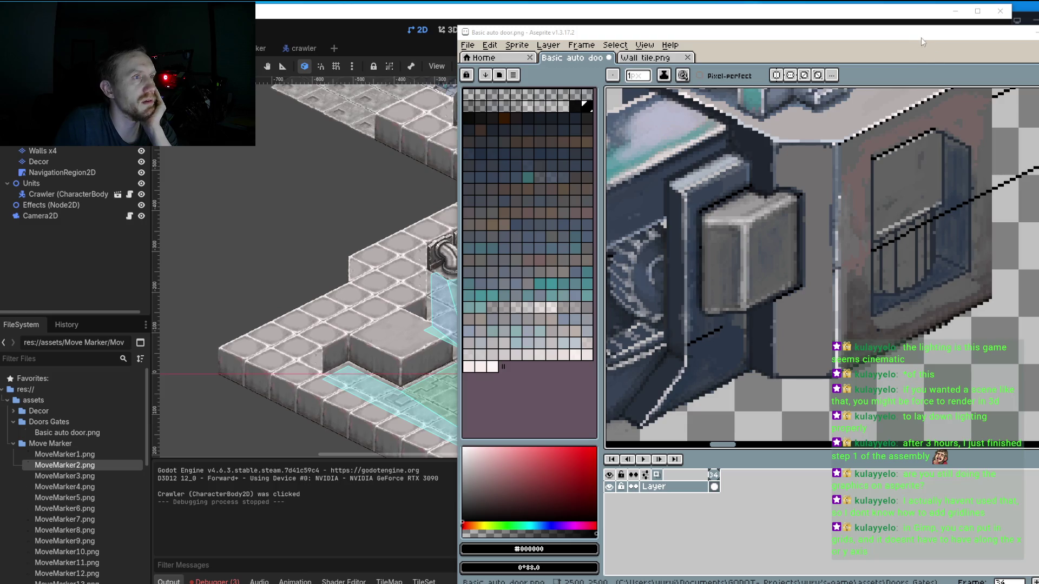
left_click_drag(921, 38, 683, 33)
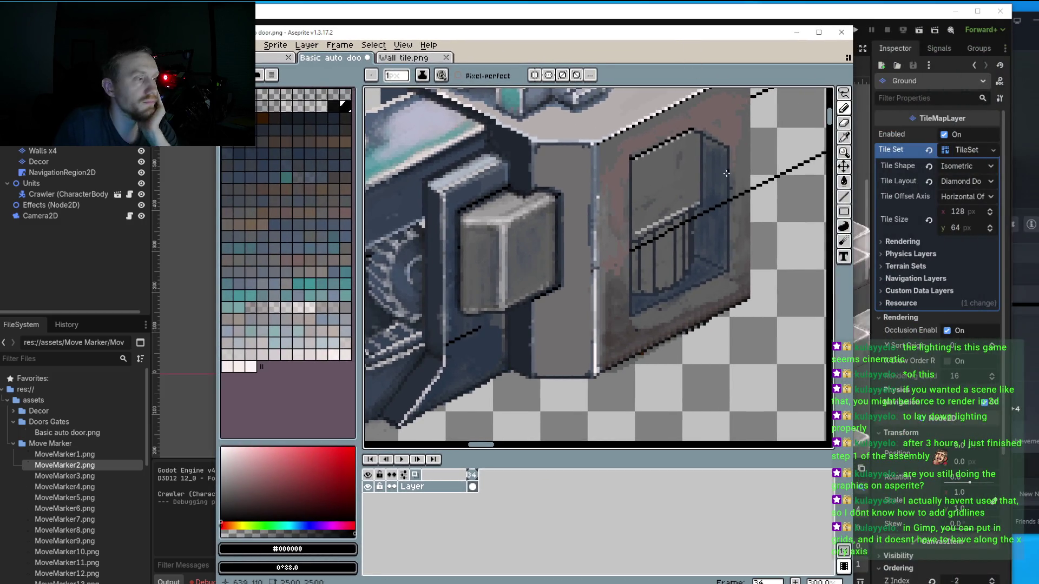
scroll(683, 178, "up", 2)
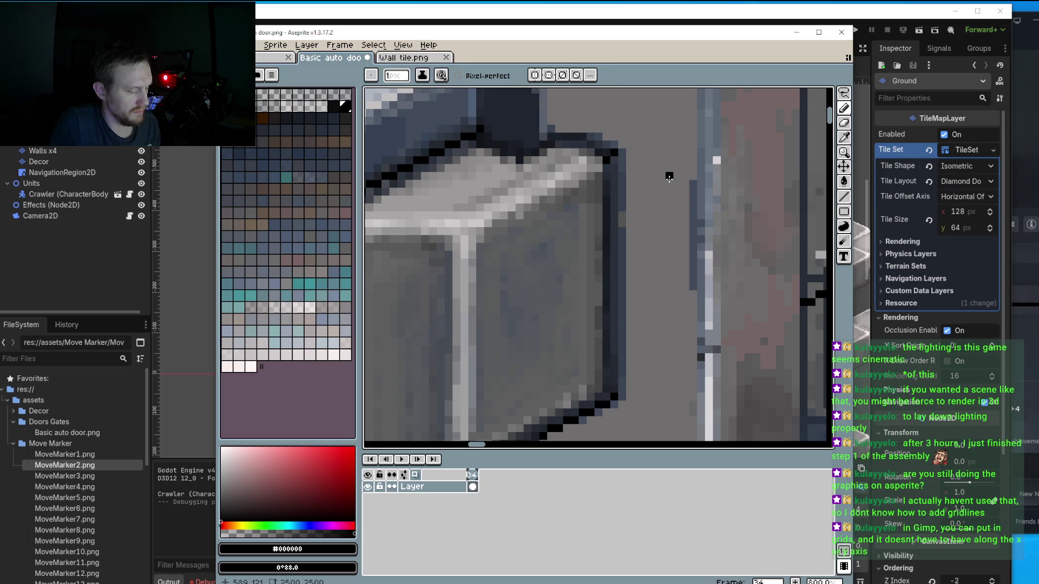
left_click(677, 182, "alt")
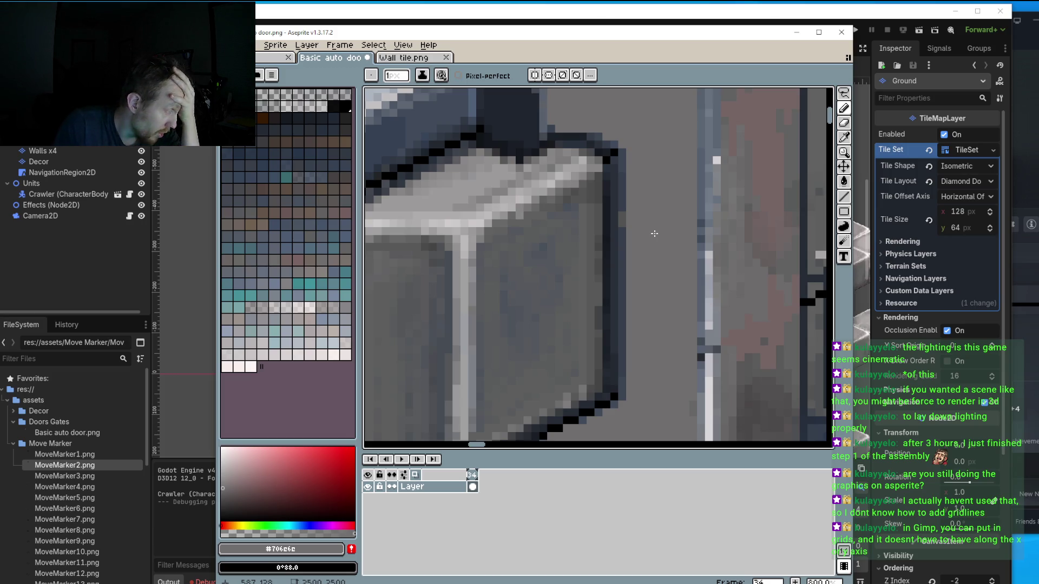
left_click(336, 46)
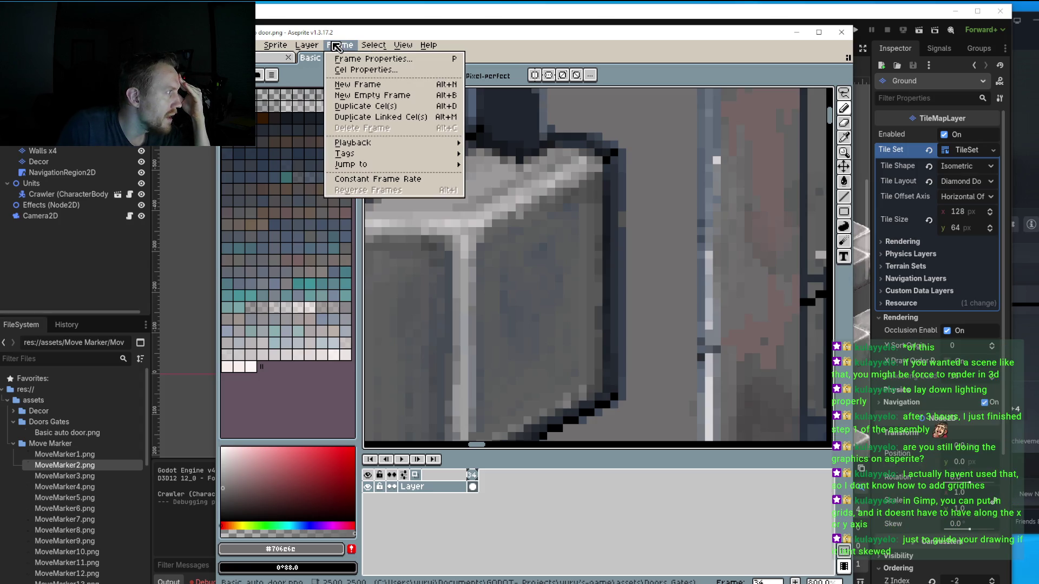
Open the layer properties and close them without changes.
mouse_move(316, 49)
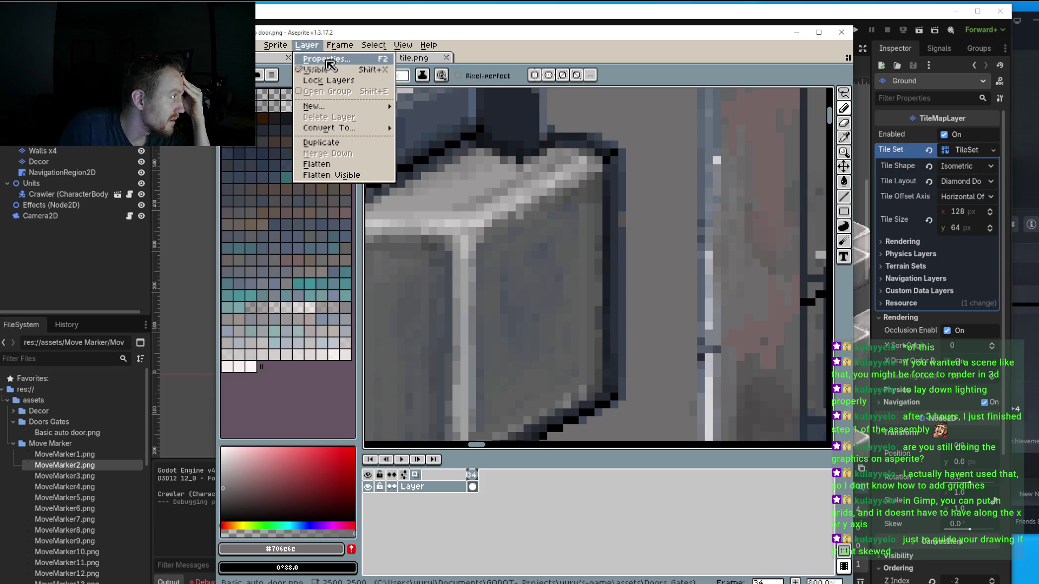
left_click(327, 60)
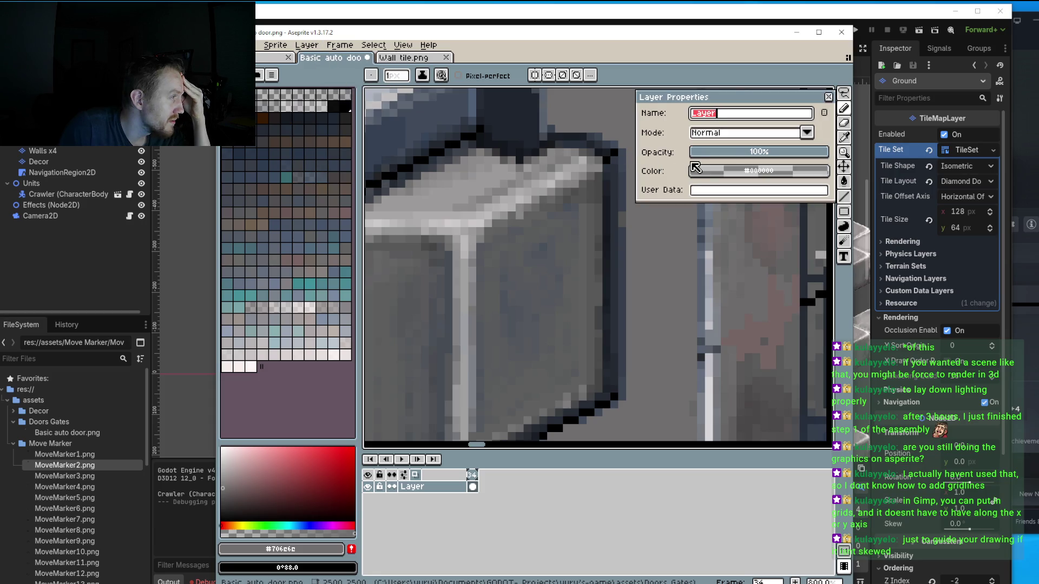
left_click(829, 97)
Cancel the Grid Settings dialog and zoom out to show the whole machine sprite.
left_click(403, 46)
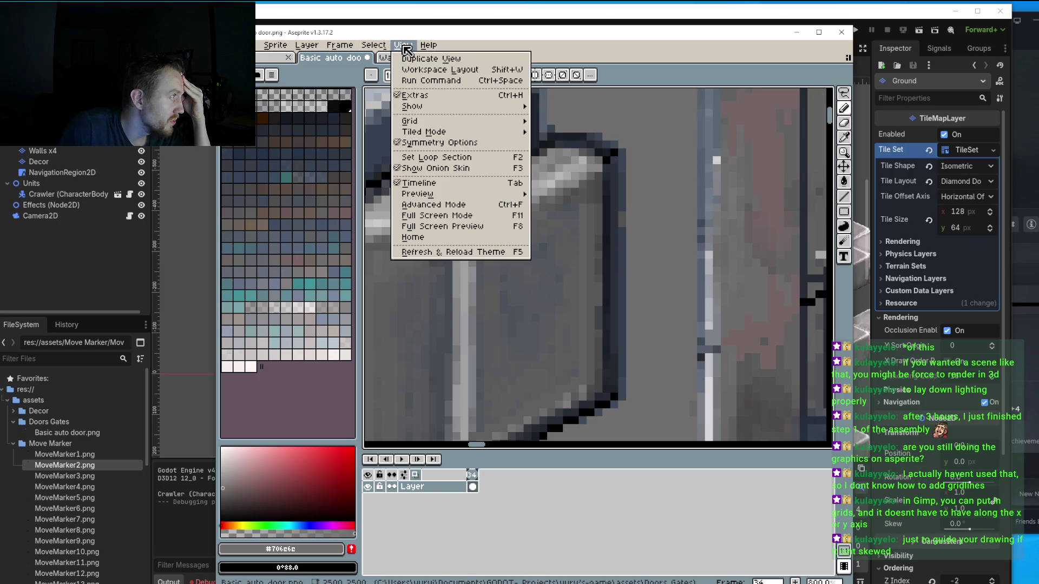
mouse_move(463, 124)
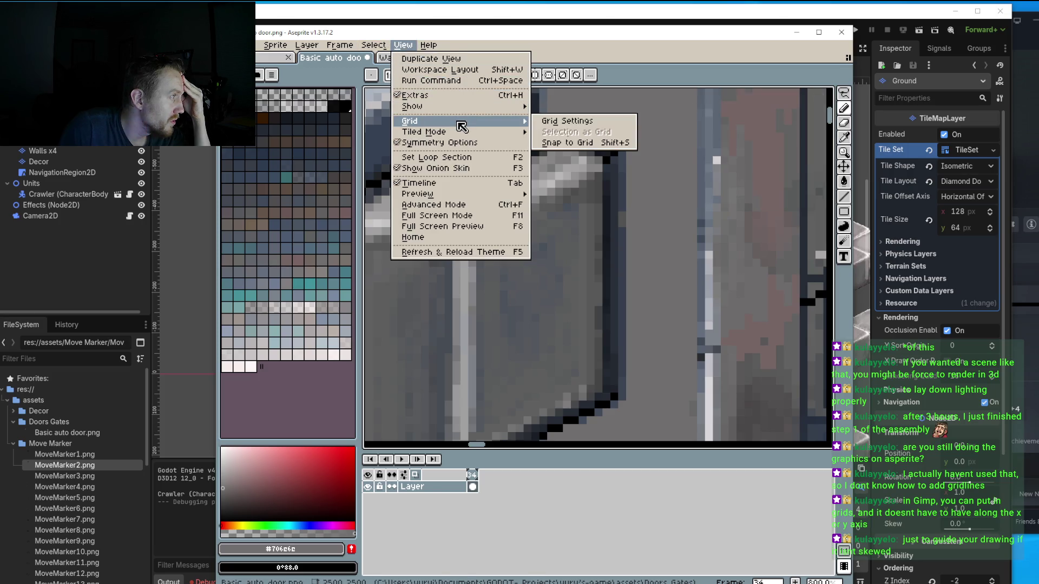
left_click(570, 121)
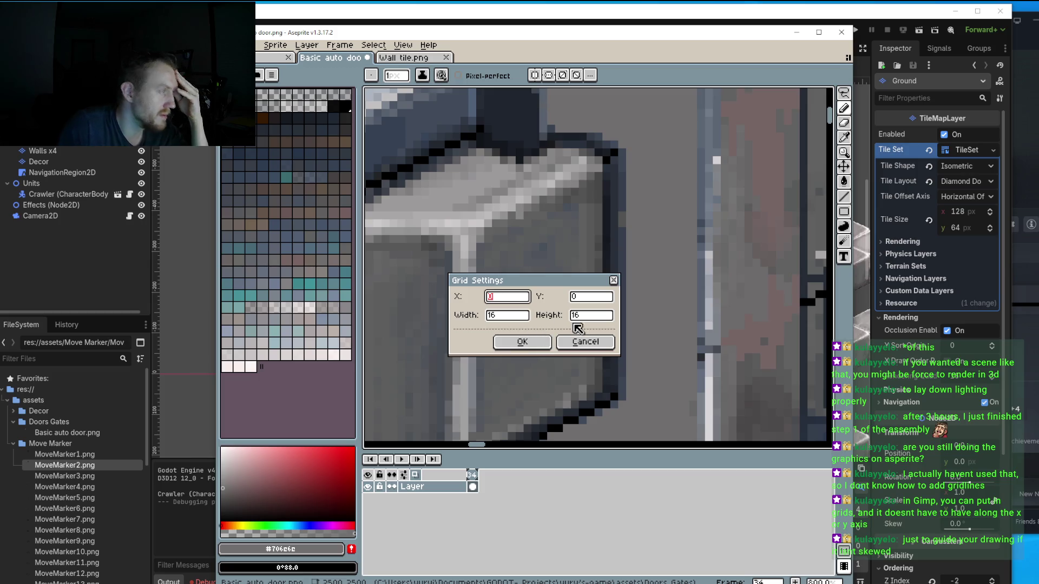
left_click(584, 341)
scroll(675, 234, "down", 3)
scroll(674, 235, "down", 2)
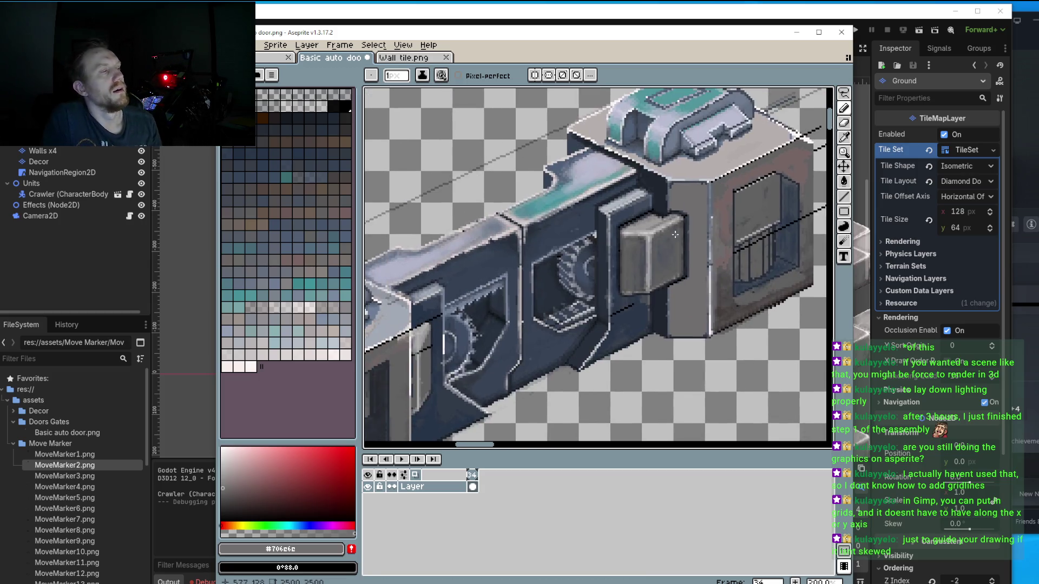
Zoom out and bring up the Grid submenu under the View menu.
scroll(675, 235, "down", 2)
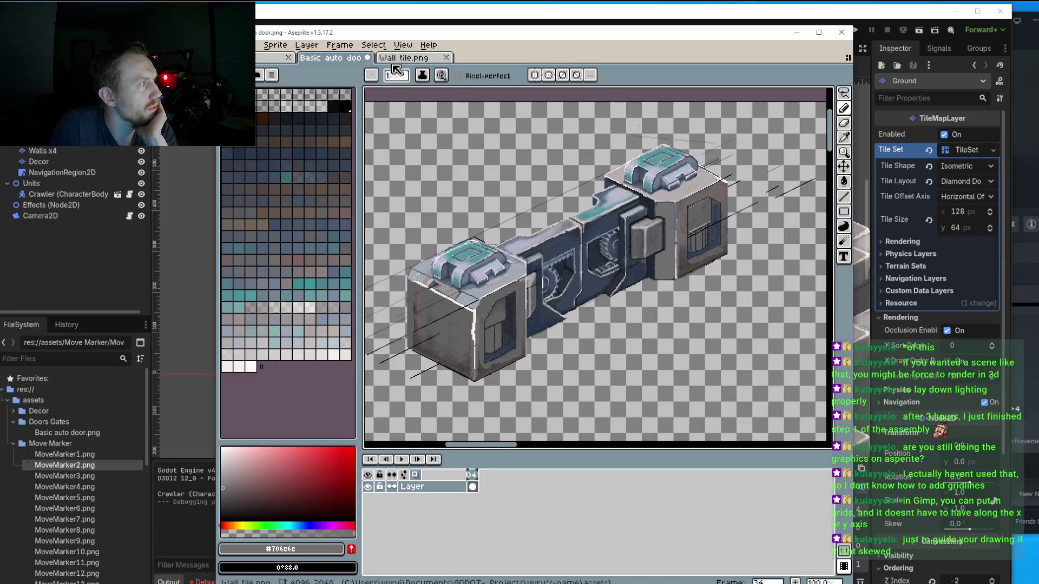
left_click(373, 44)
mouse_move(403, 45)
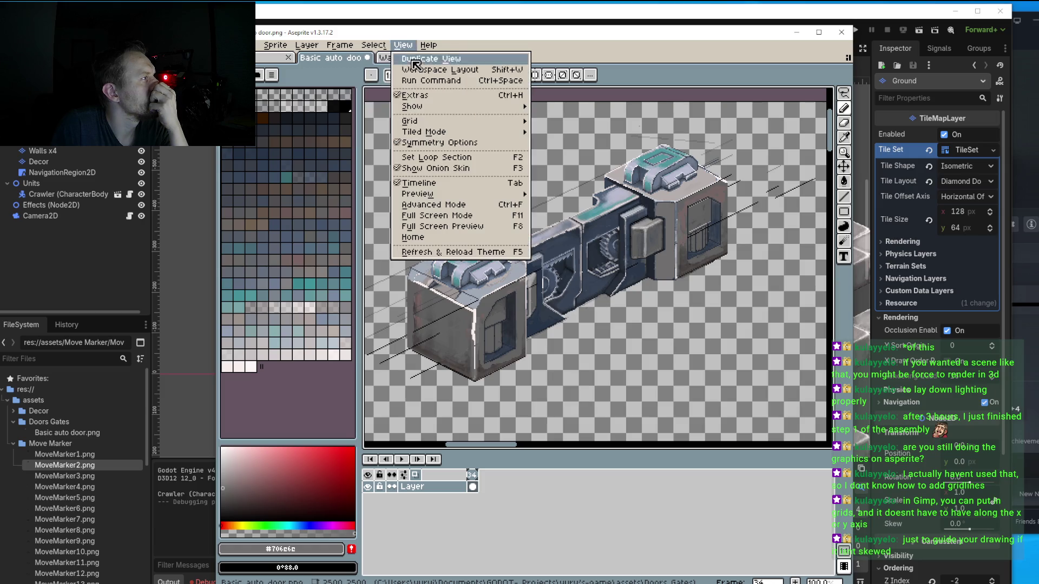
mouse_move(417, 121)
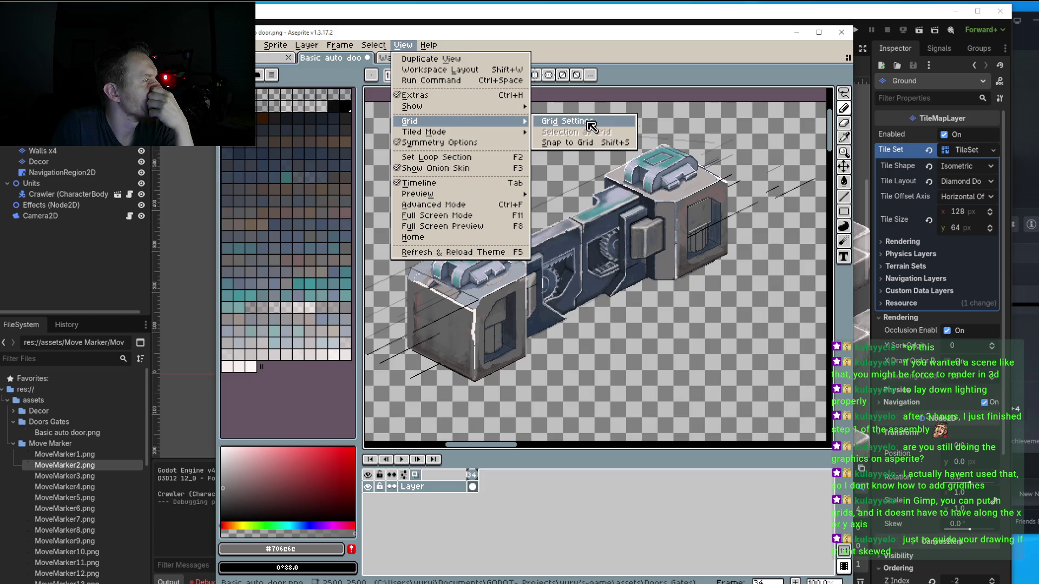
Set the grid's X and Y offsets to 50 with 16×16 cells, then reopen and confirm it.
left_click(591, 125)
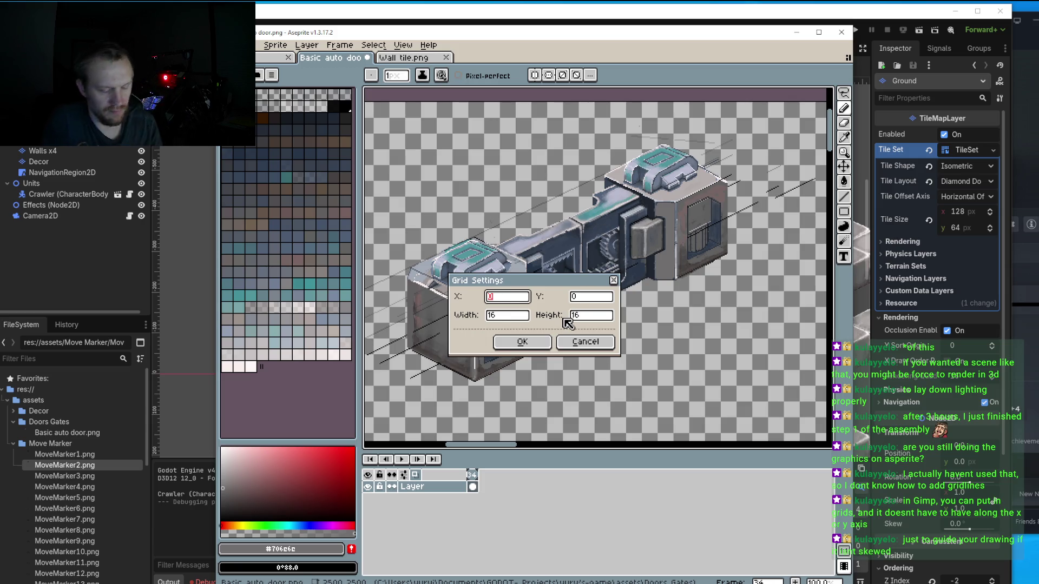
type("50")
left_click(597, 297)
type("50")
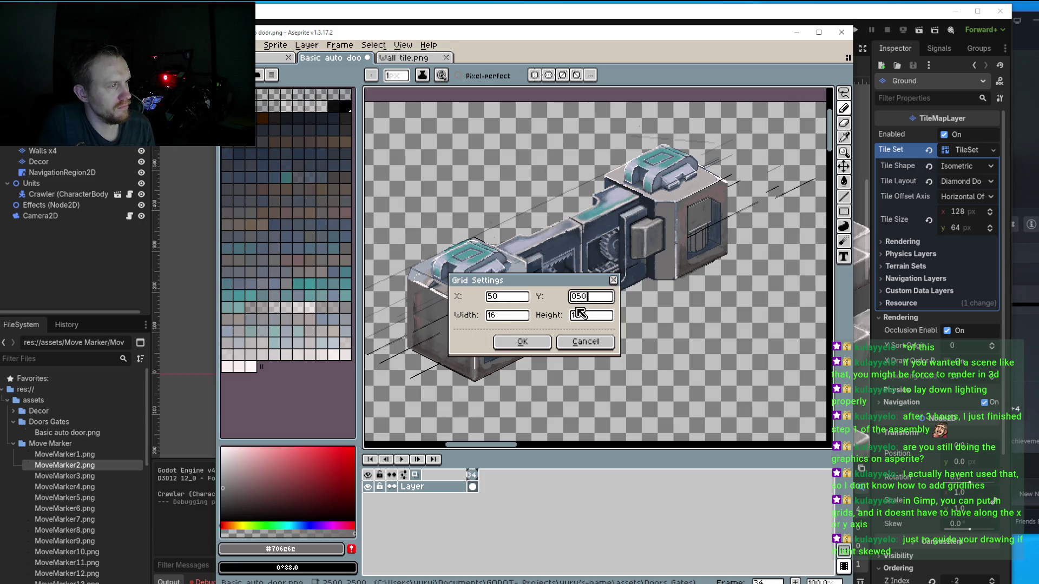
left_click(534, 341)
scroll(550, 311, "down", 2)
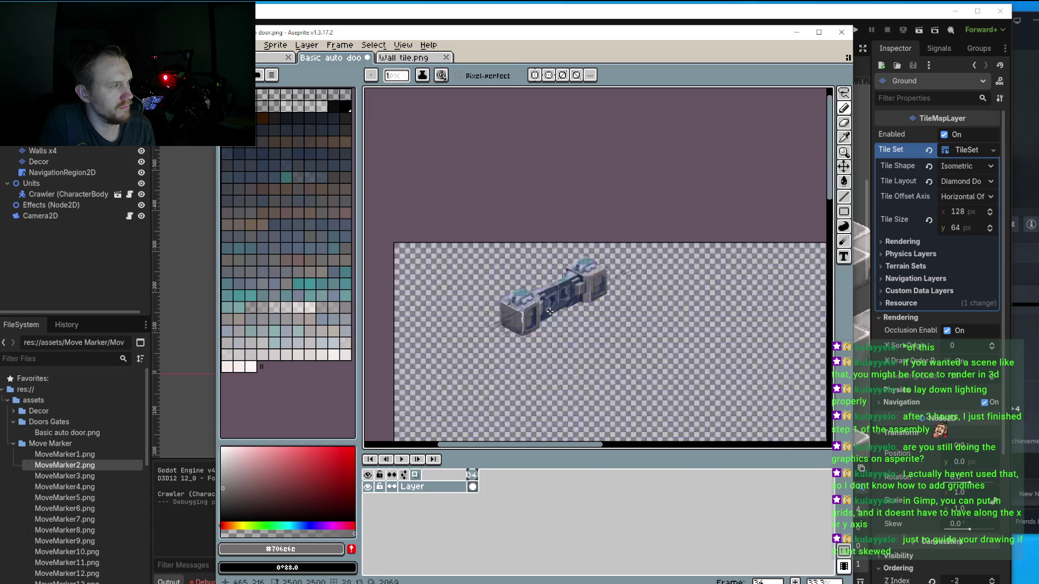
scroll(550, 312, "up", 3)
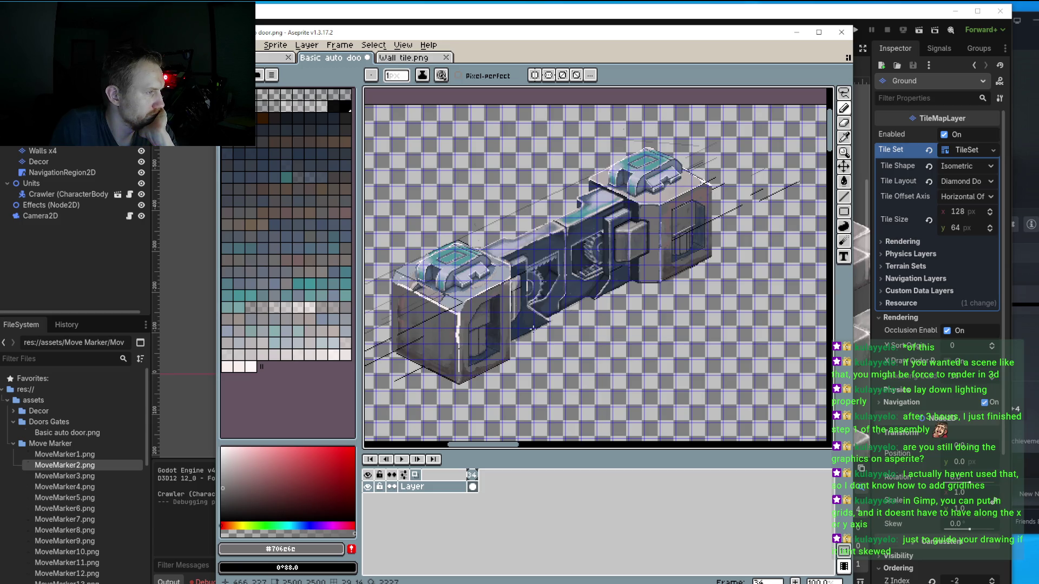
left_click(374, 45)
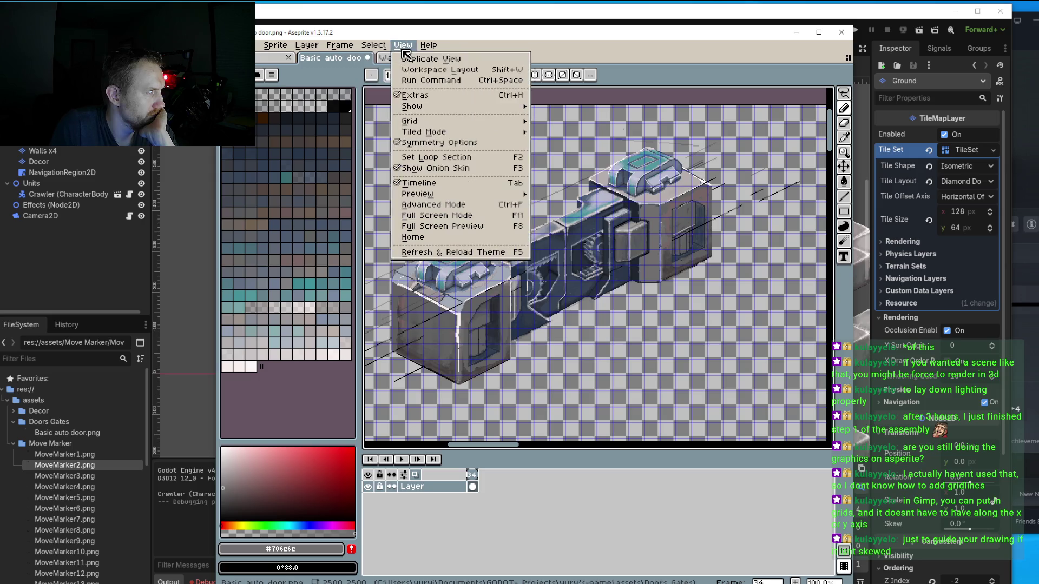
mouse_move(422, 124)
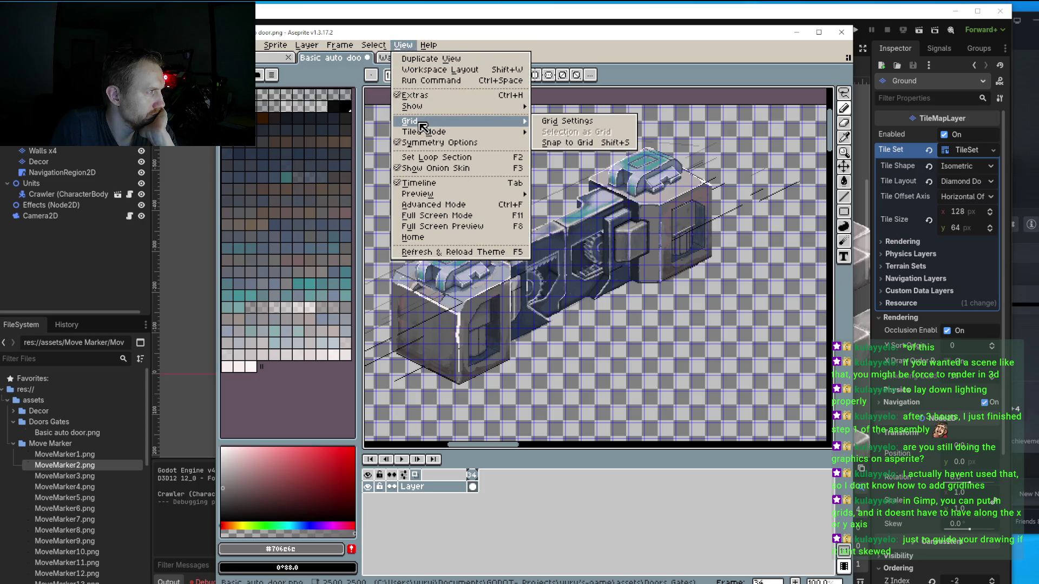
left_click(565, 121)
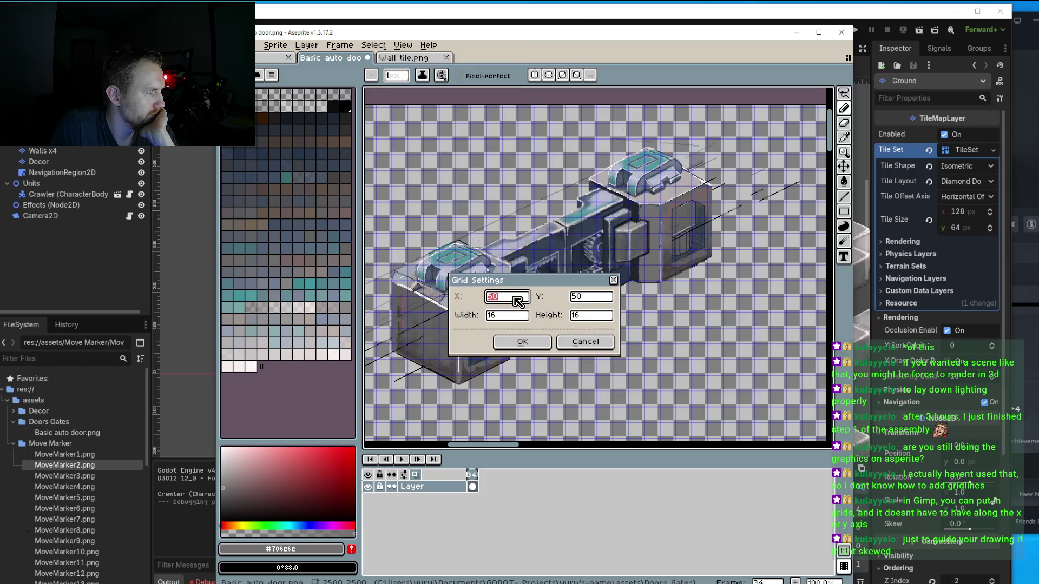
left_click(522, 341)
Turn on tiled mode in both directions, then set tiled mode back to None.
left_click(373, 45)
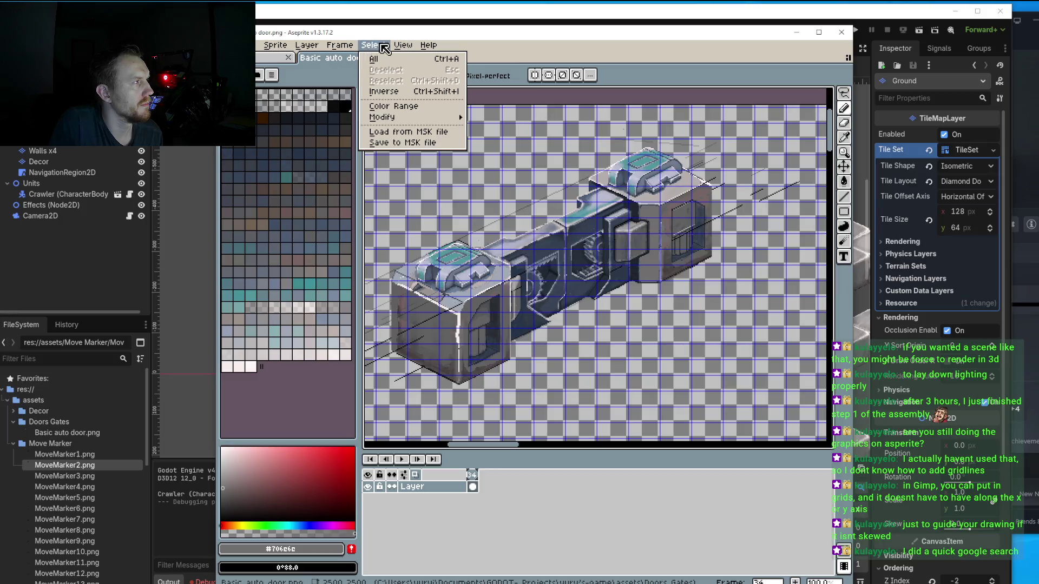
mouse_move(403, 48)
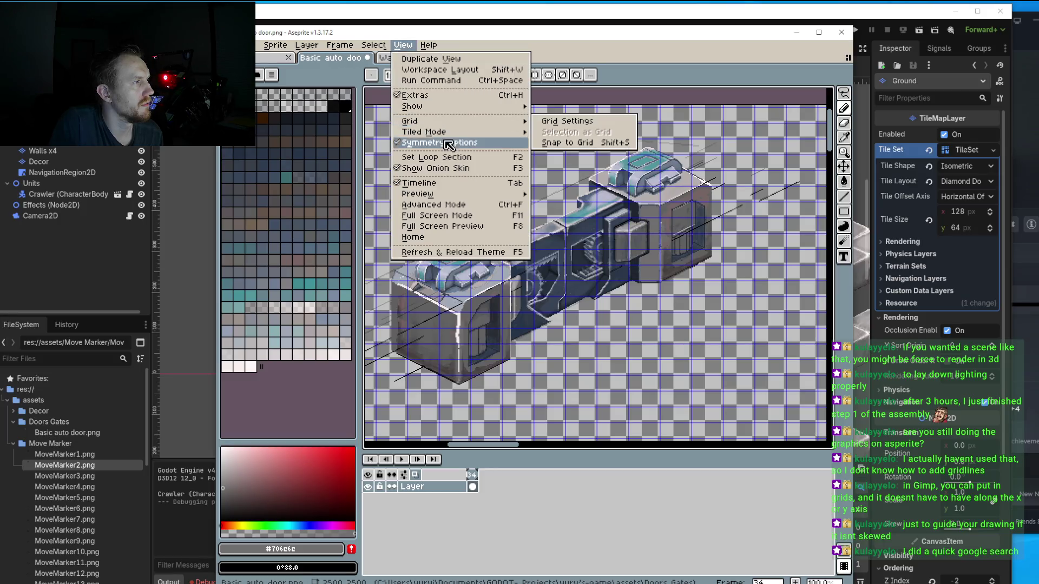
mouse_move(449, 135)
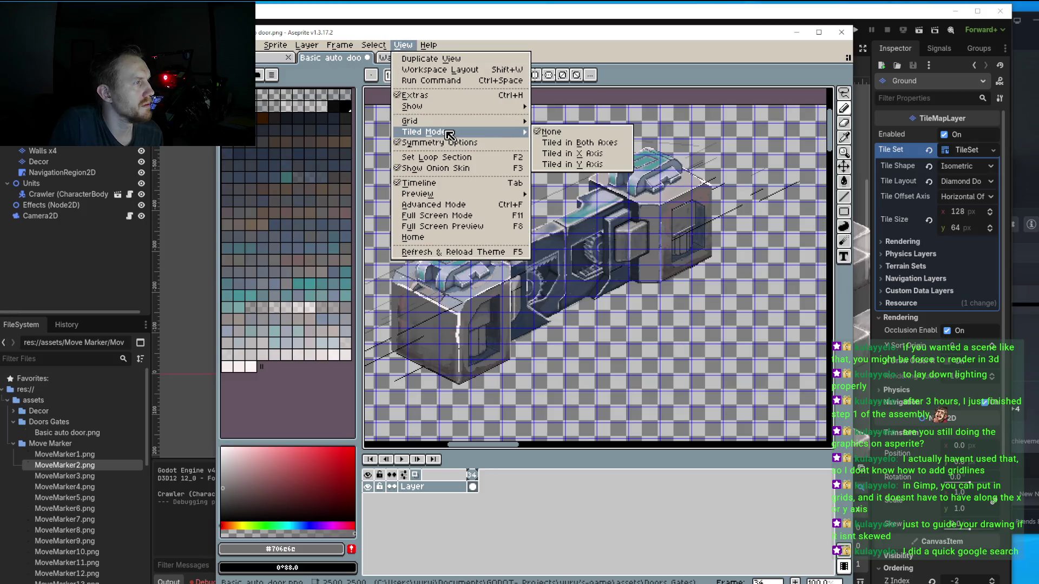
left_click(588, 144)
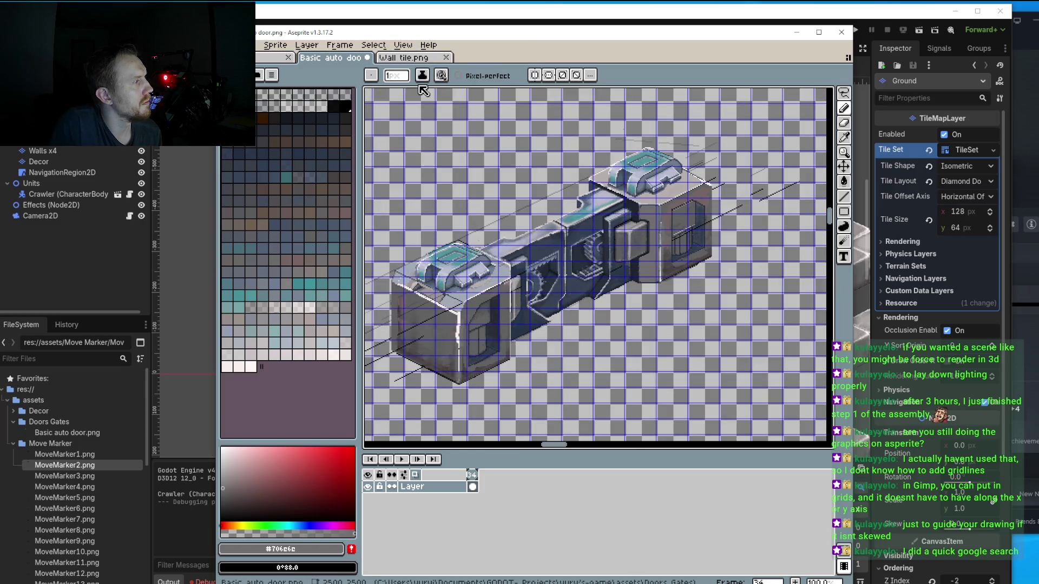
left_click(340, 45)
mouse_move(372, 49)
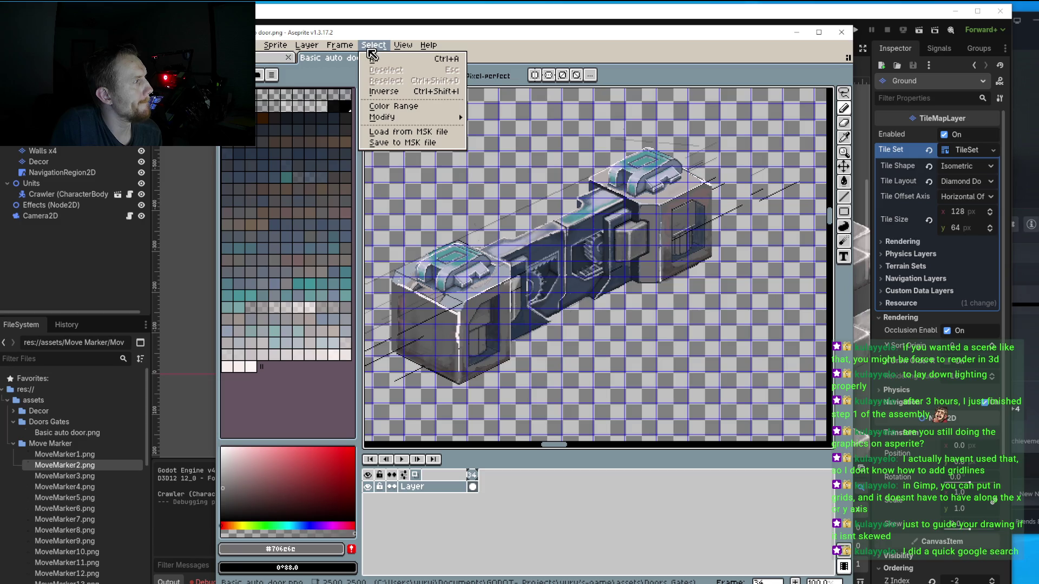
mouse_move(306, 46)
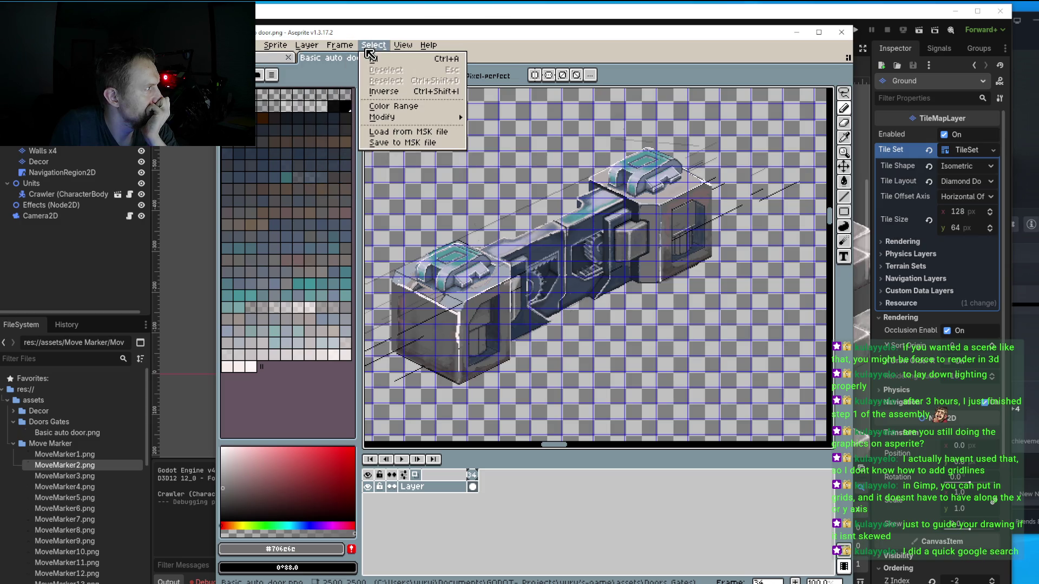
mouse_move(414, 52)
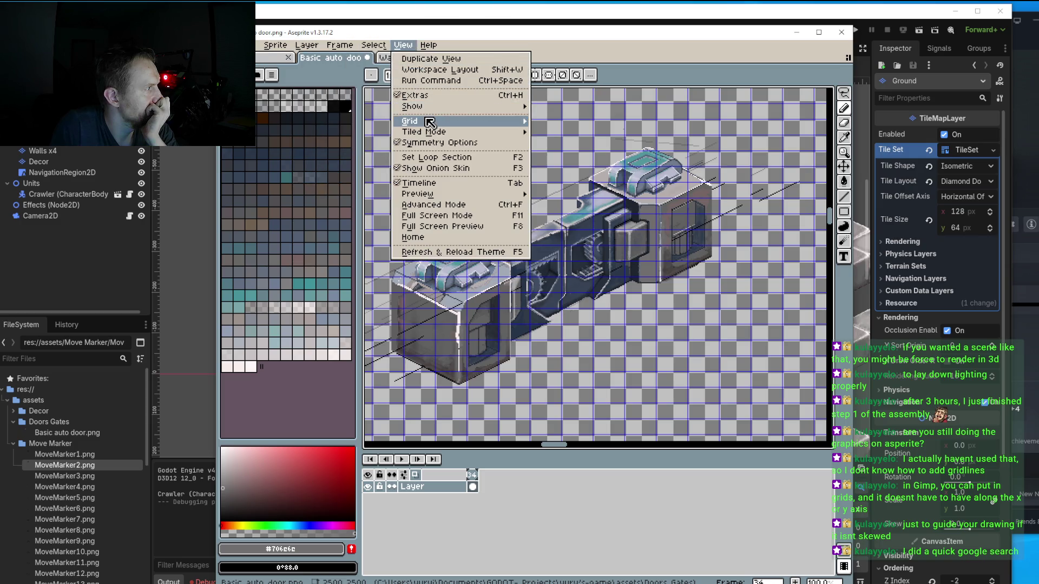
mouse_move(443, 134)
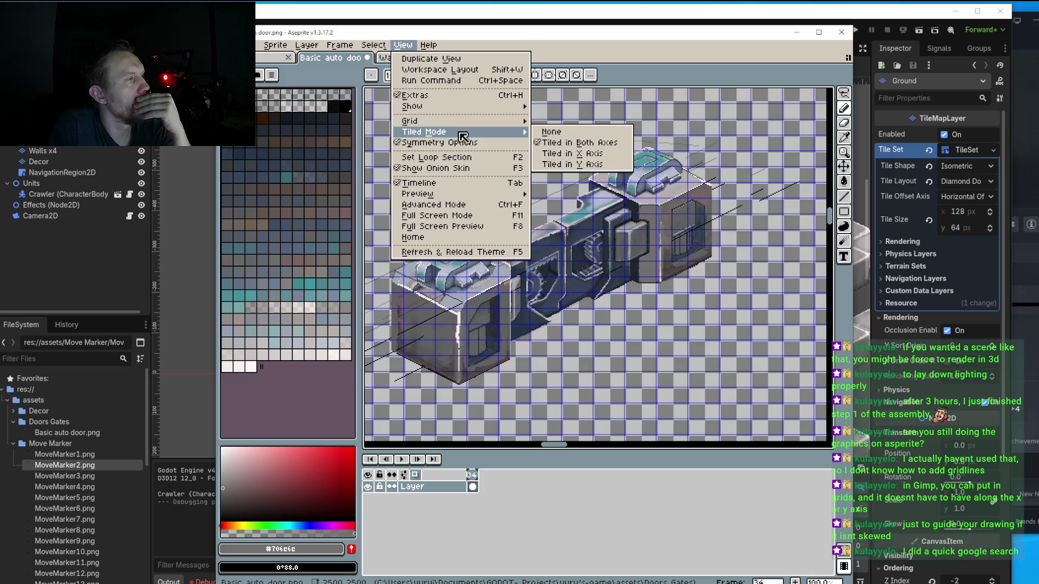
left_click(547, 133)
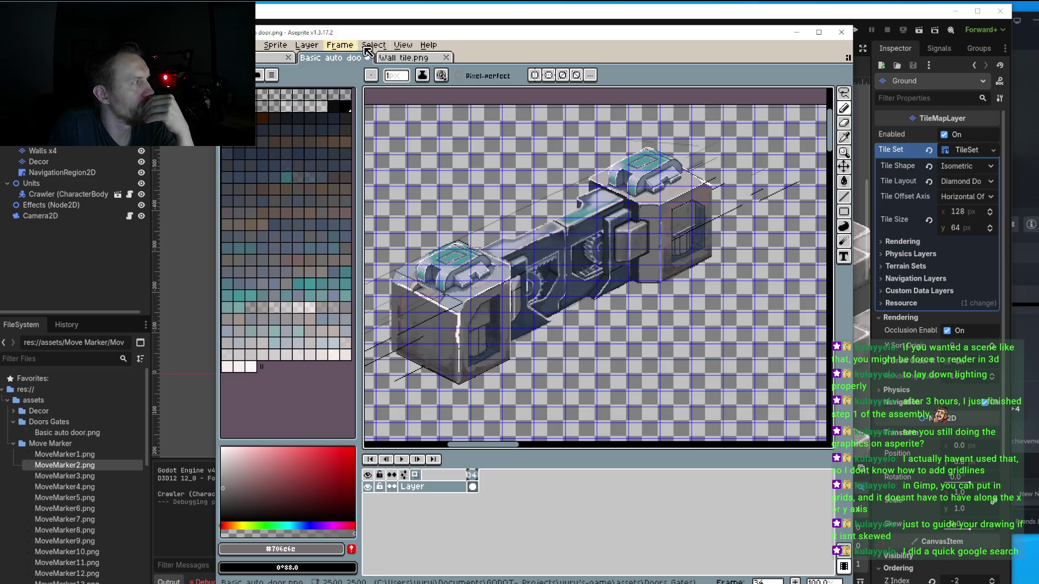
Reopen Grid Settings to check the values and close it unchanged.
left_click(403, 45)
mouse_move(449, 121)
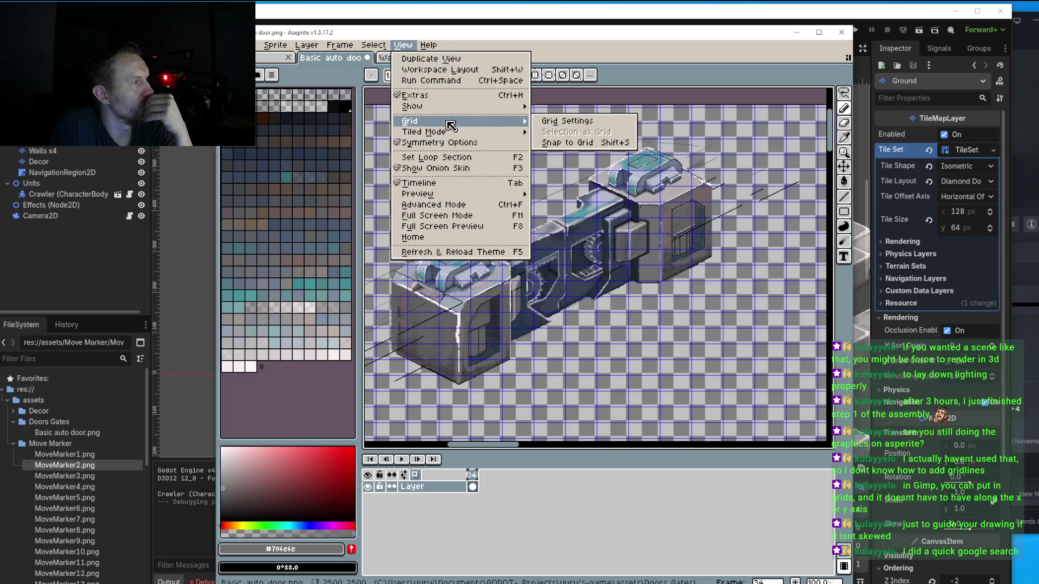
left_click(575, 126)
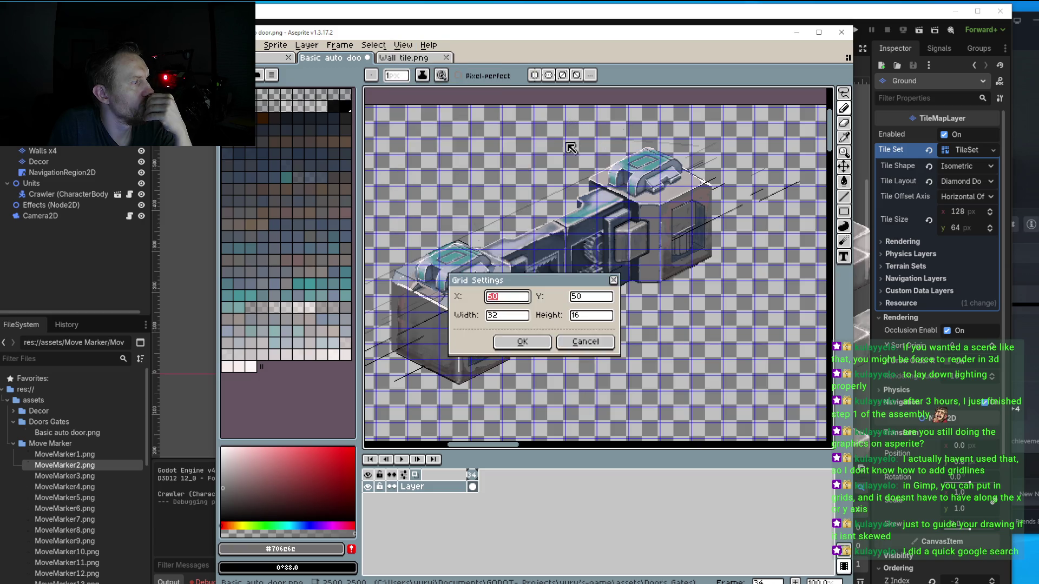
left_click(591, 350)
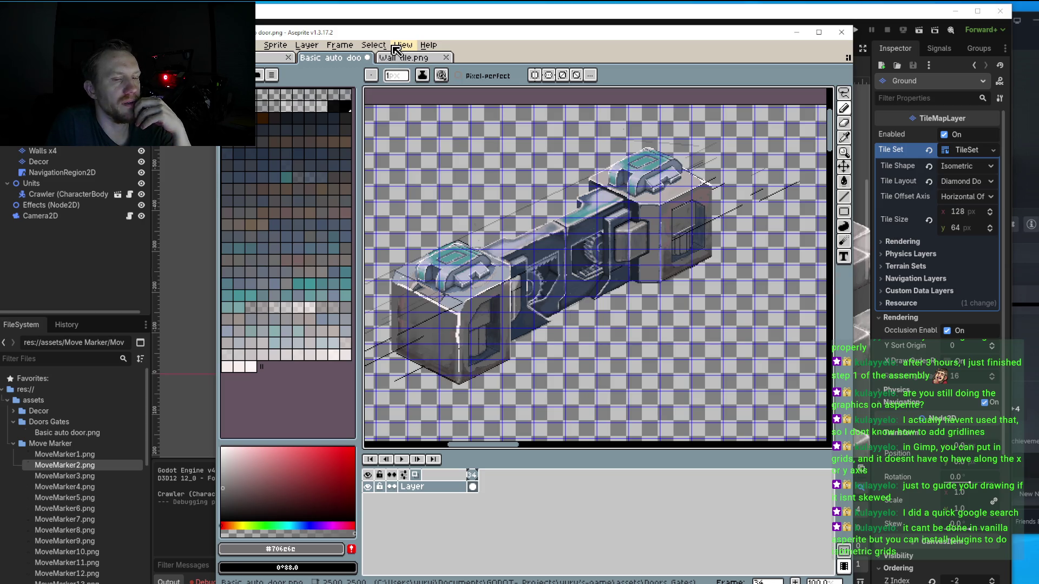
Bring up the View > Grid submenu again from the menu bar.
left_click(383, 48)
mouse_move(400, 50)
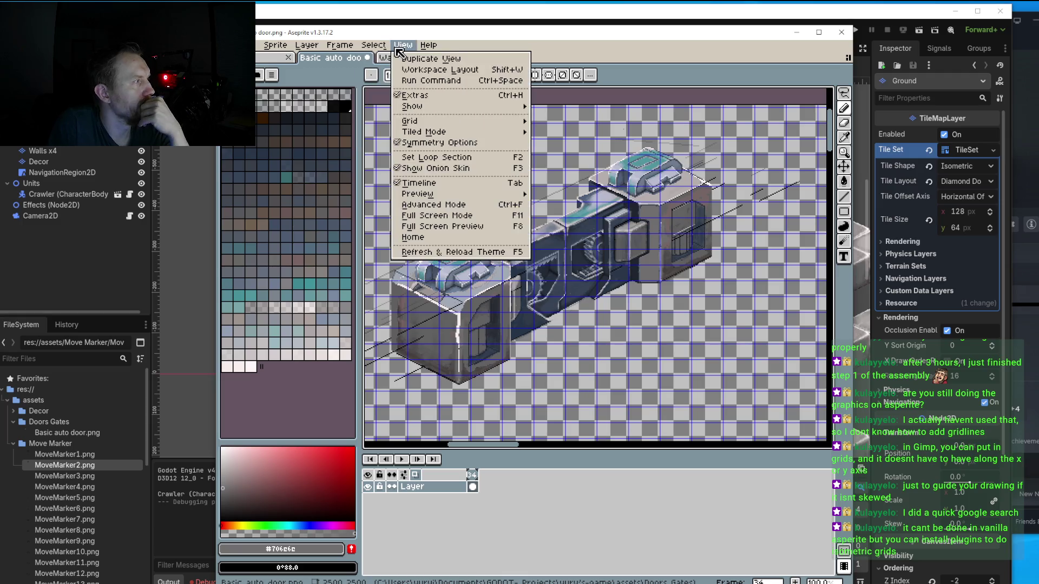
mouse_move(428, 123)
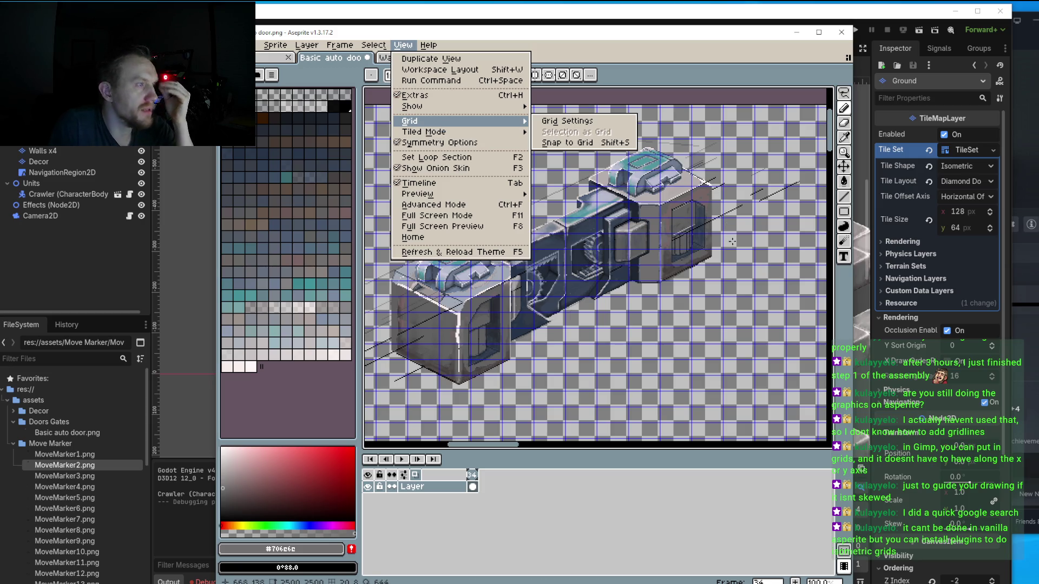
scroll(747, 249, "up", 5)
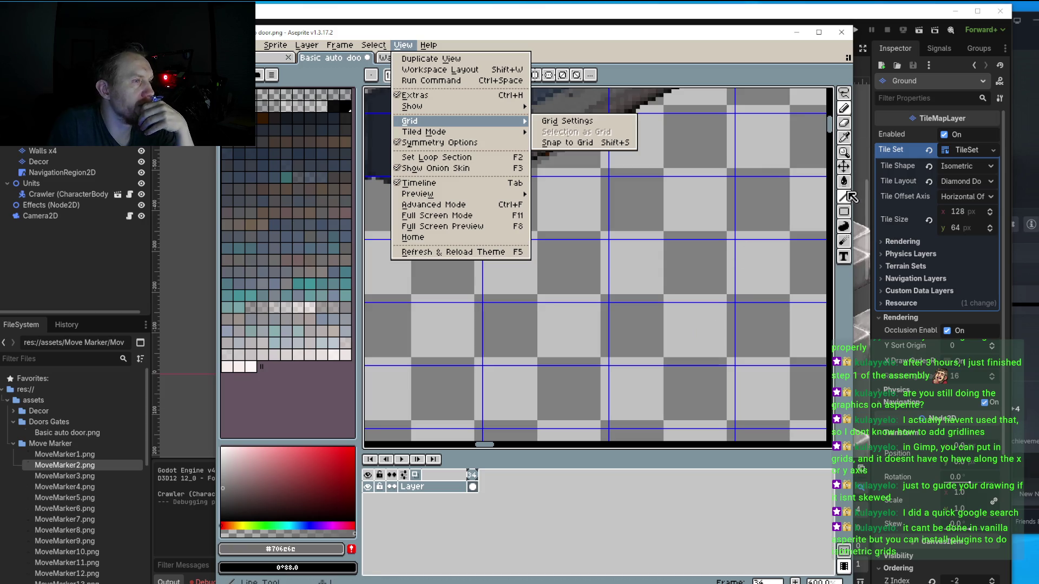
Close the menu and sketch a short faint diagonal guide stroke on the empty canvas.
key("Escape")
mouse_move(733, 241)
left_mouse_down()
mouse_move(479, 366)
mouse_move(746, 238)
mouse_move(476, 362)
mouse_move(733, 239)
left_mouse_up()
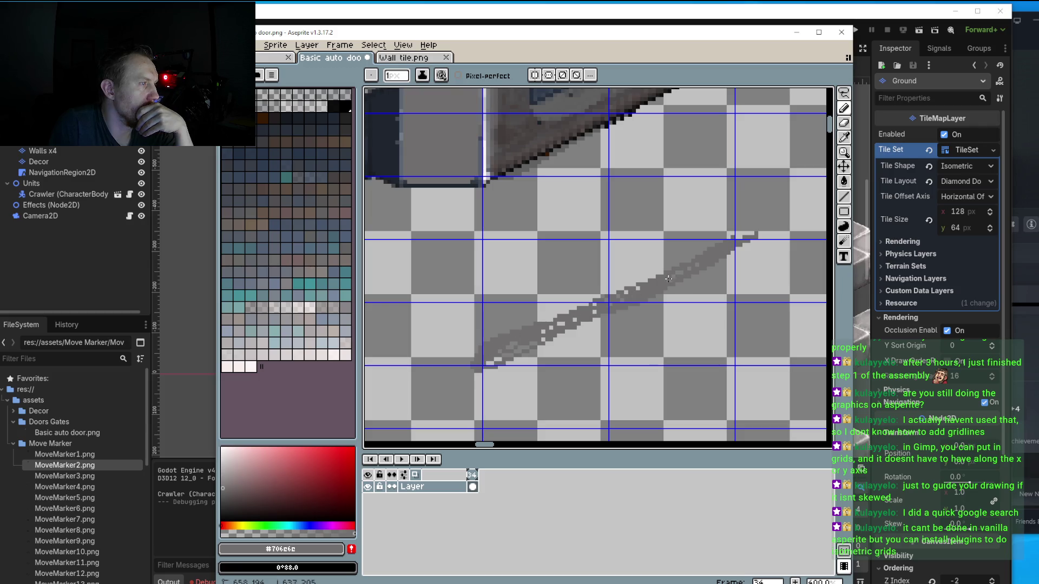
scroll(578, 297, "down", 2)
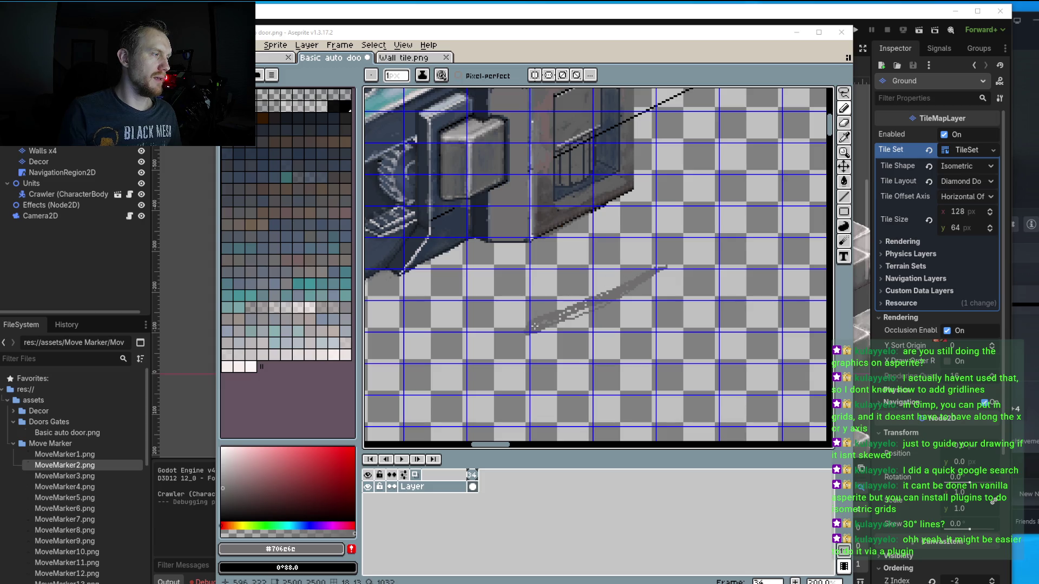
left_click(844, 196)
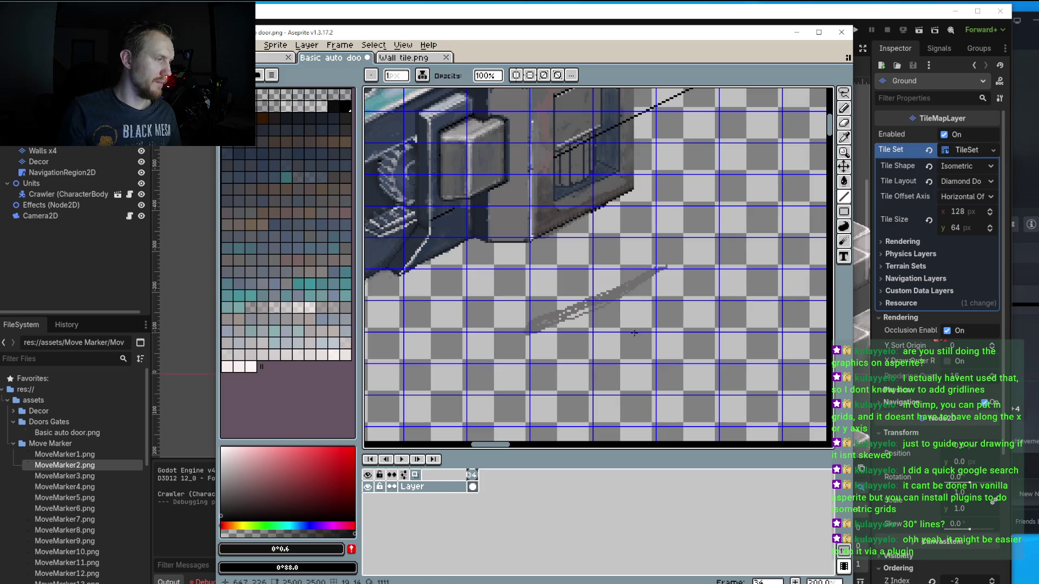
Draw a long straight diagonal line running down-left across the empty canvas in two segments.
left_click_drag(781, 239, 624, 348)
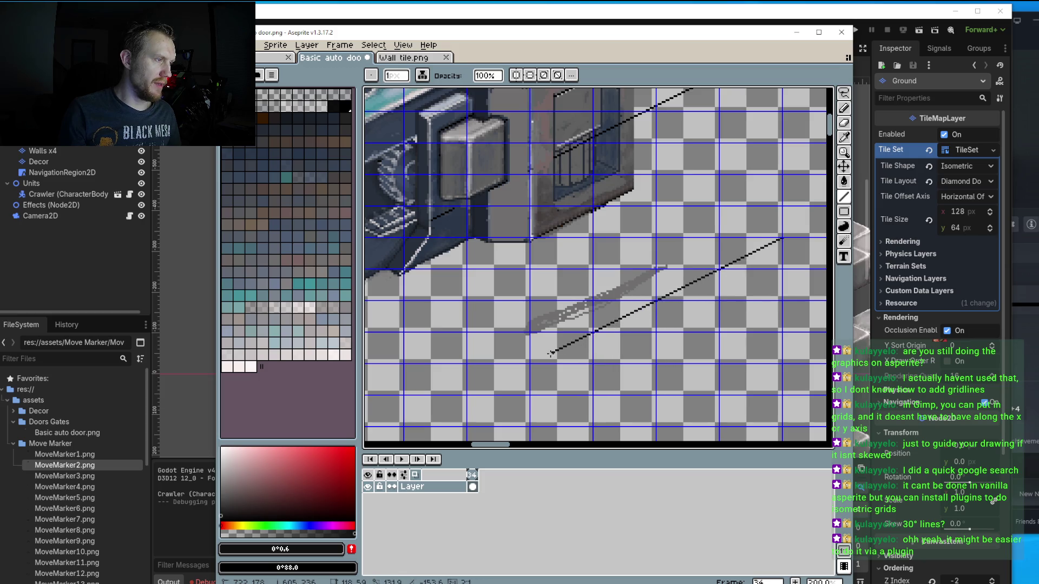
mouse_move(623, 348)
left_mouse_down()
mouse_move(509, 372)
mouse_move(464, 399)
left_mouse_up()
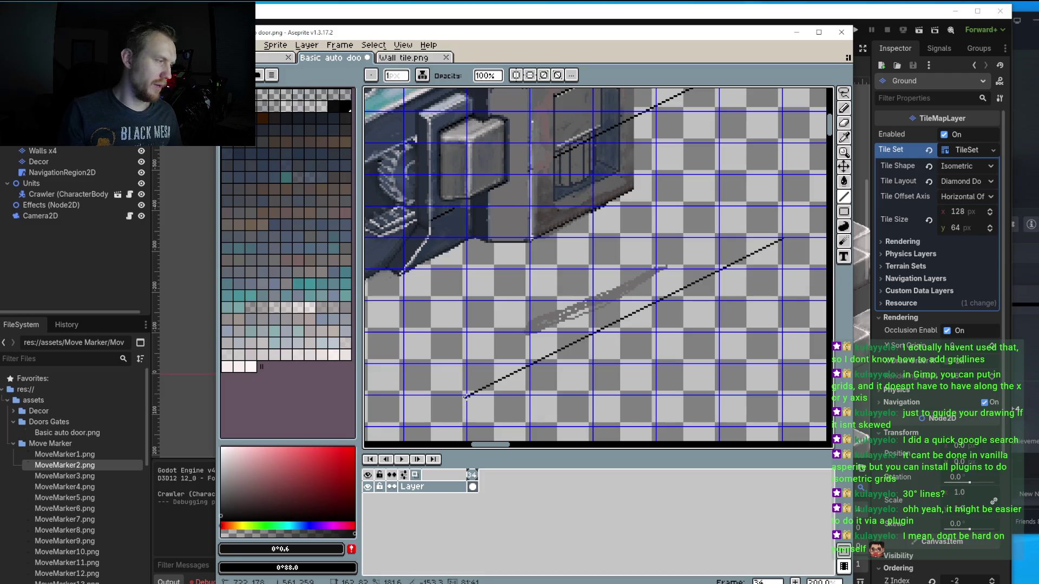
scroll(466, 397, "down", 3)
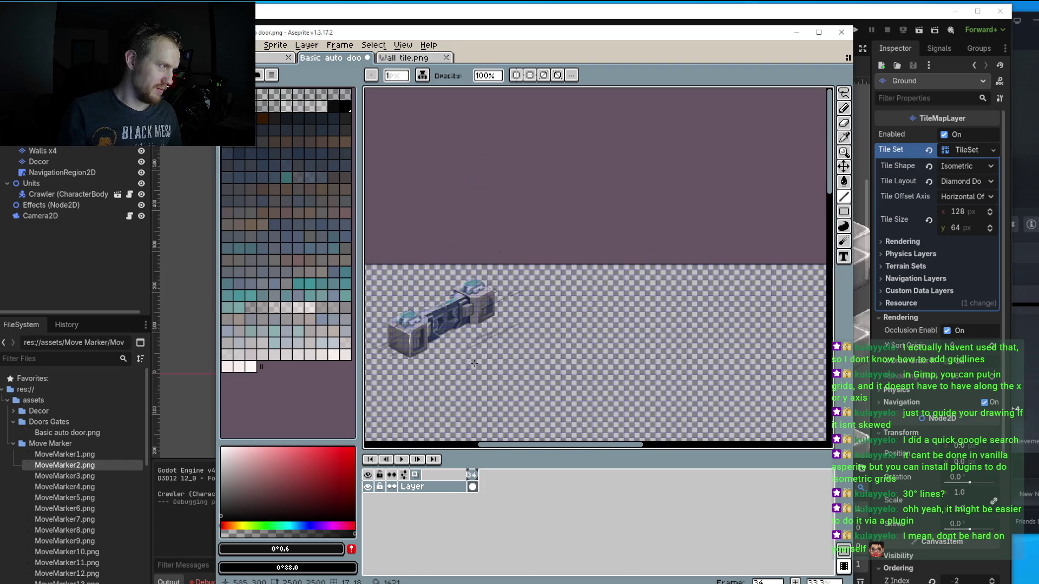
scroll(509, 330, "down", 1)
scroll(551, 267, "up", 3)
scroll(594, 181, "up", 1)
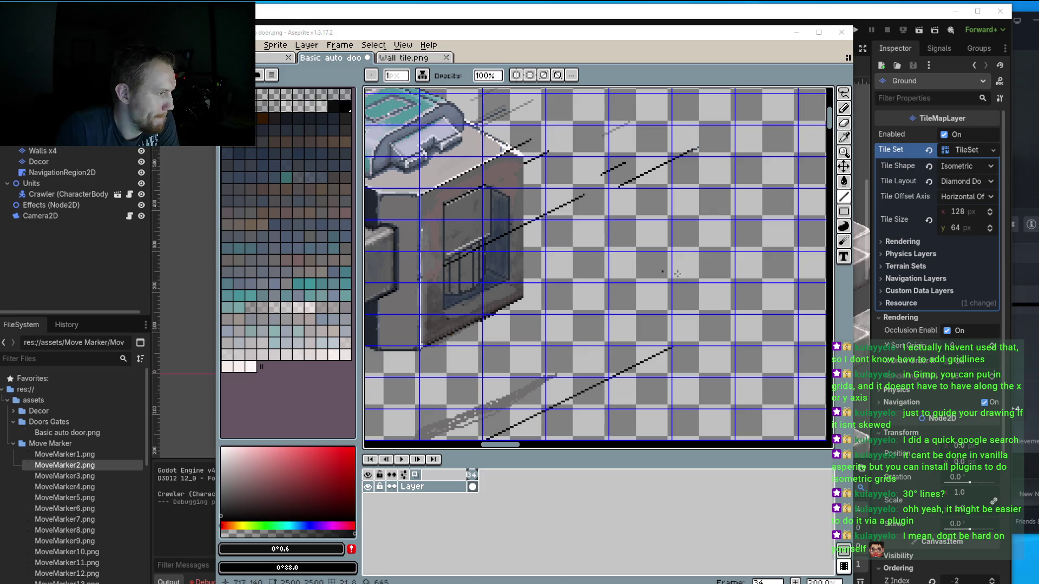
Draw opposing diagonal guide lines below the machine that cross into X shapes.
left_click_drag(598, 302, 668, 278)
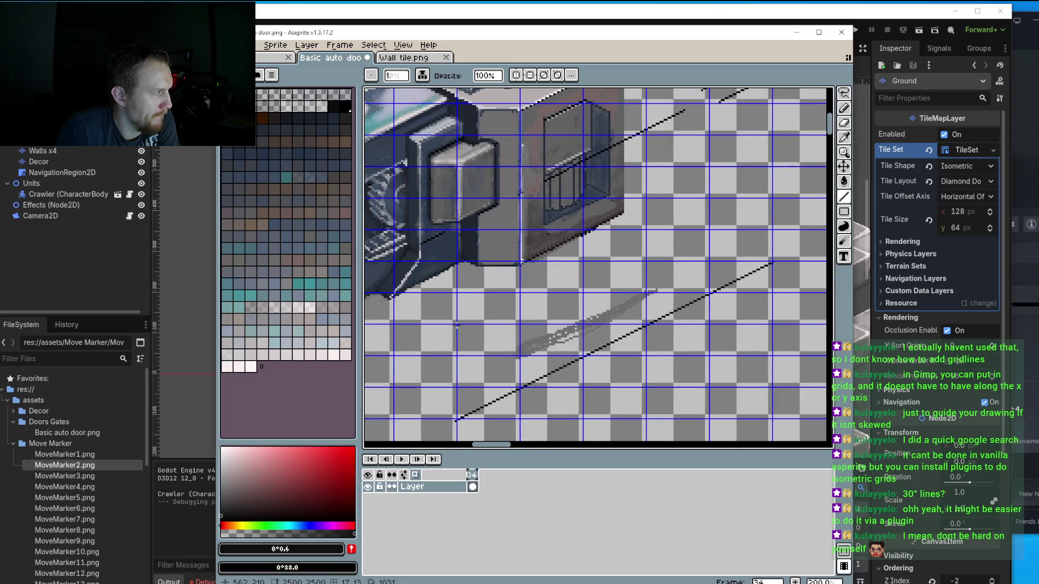
left_click_drag(456, 325, 583, 419)
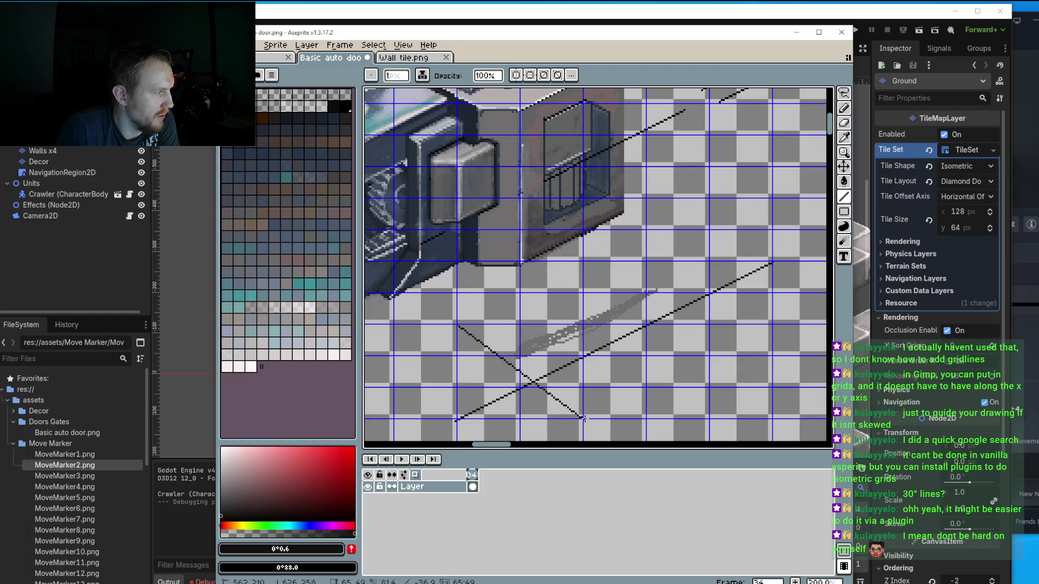
mouse_move(583, 420)
left_mouse_down()
mouse_move(532, 397)
mouse_move(648, 418)
left_mouse_up()
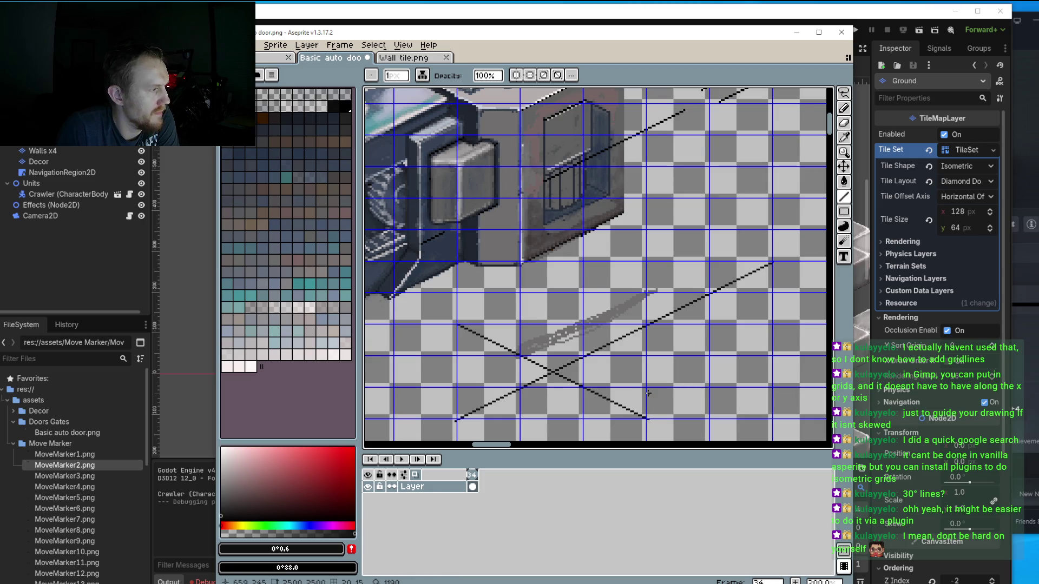
left_click_drag(643, 360, 624, 306)
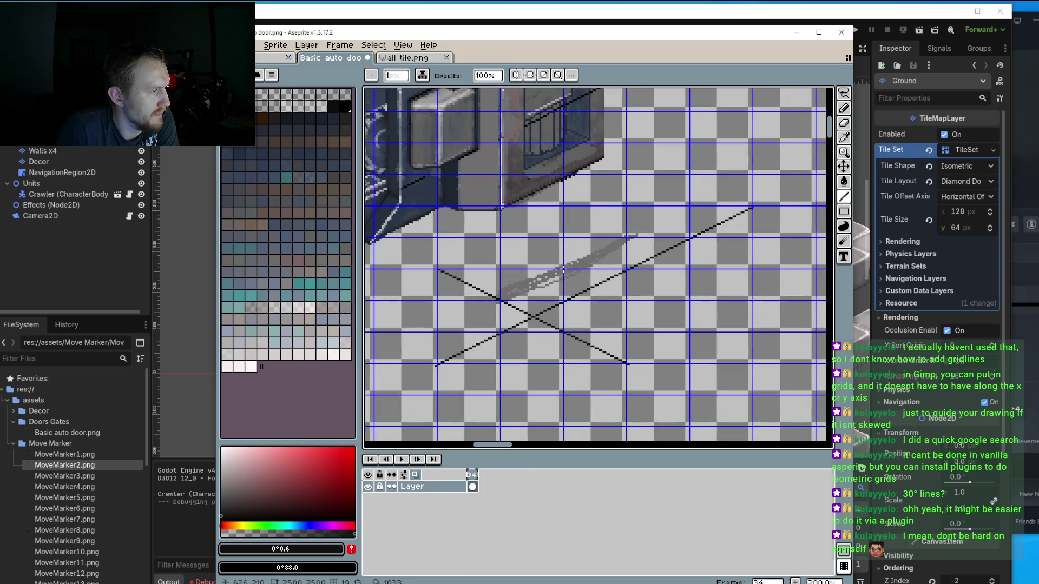
left_click_drag(563, 269, 754, 362)
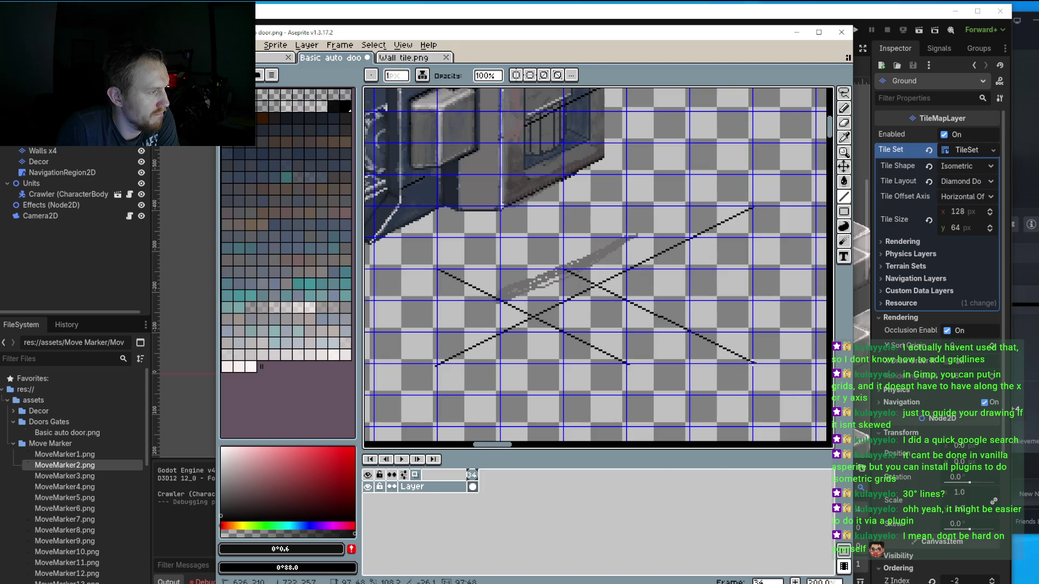
scroll(633, 336, "down", 2)
scroll(633, 336, "up", 1)
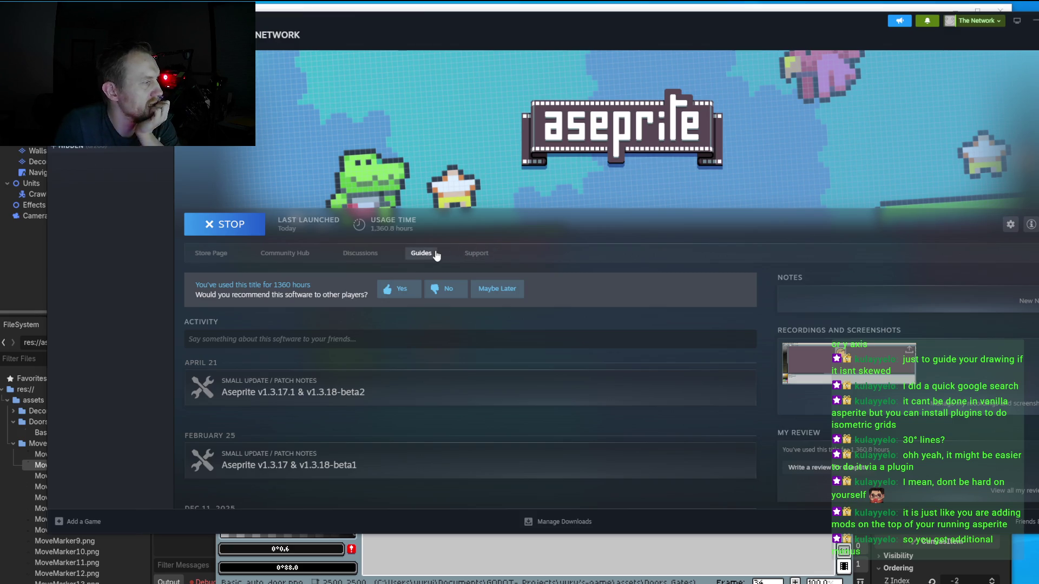
Browse Aseprite's Community Hub in Steam, then close Steam to return to the sprite.
left_click(285, 262)
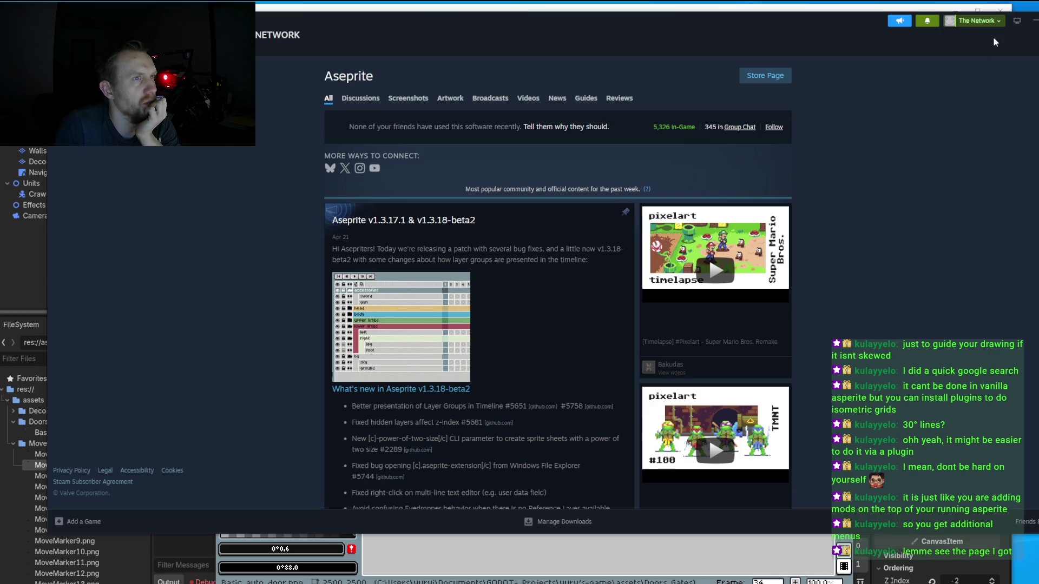
left_click(1031, 20)
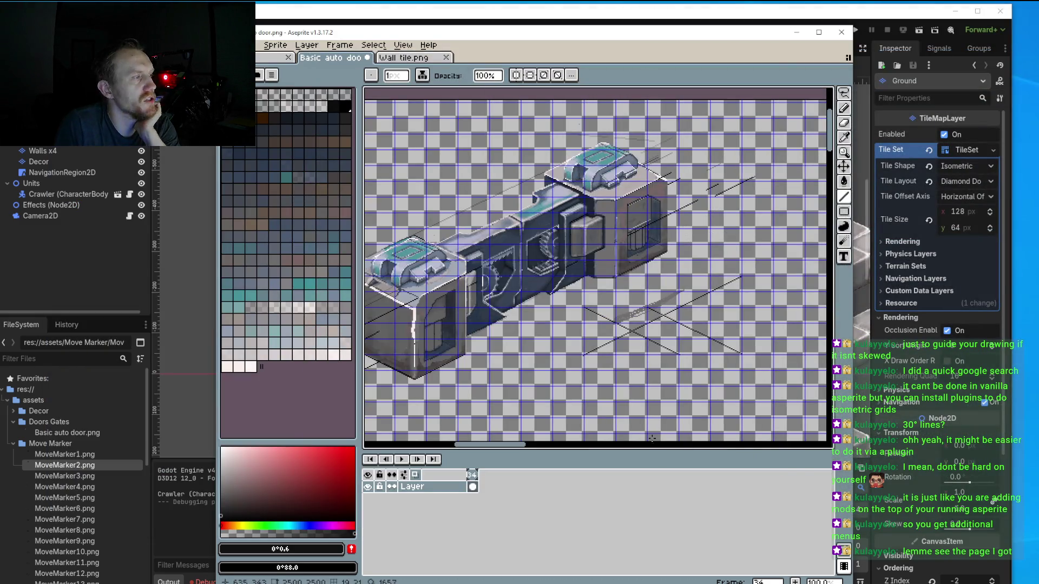
scroll(651, 342, "left", 4)
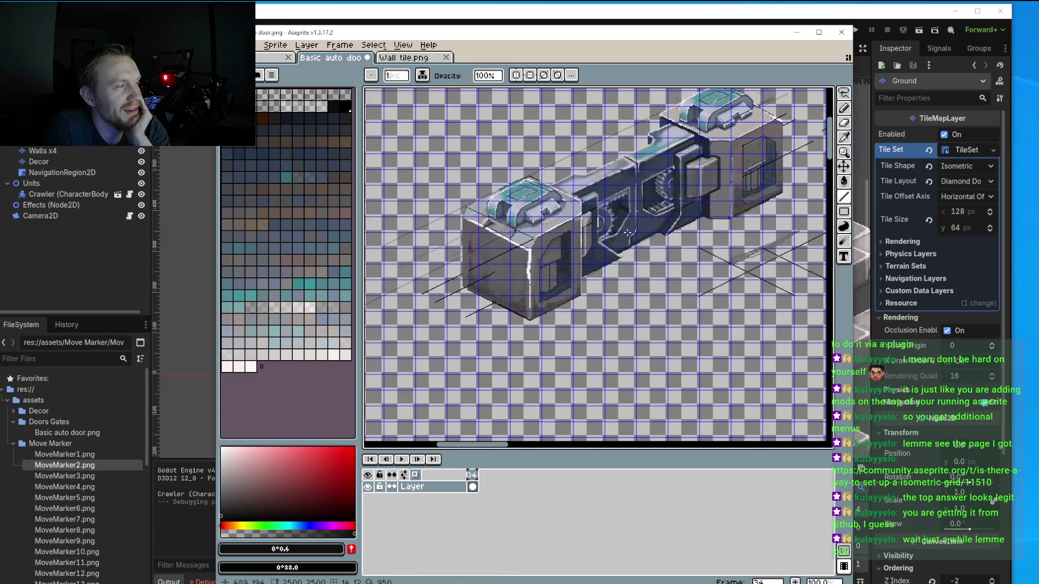
left_click_drag(598, 268, 647, 213)
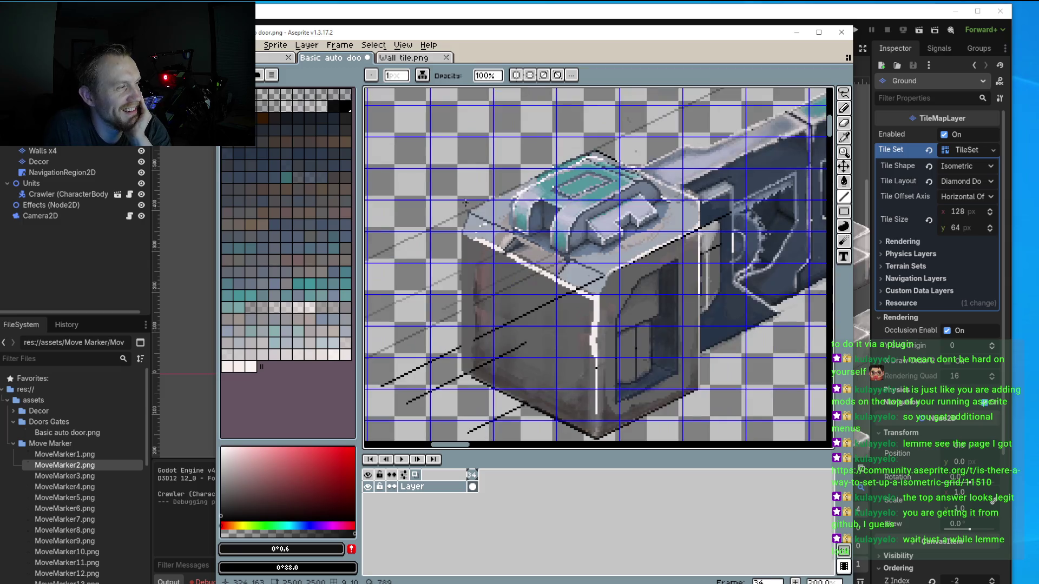
scroll(505, 237, "up", 1)
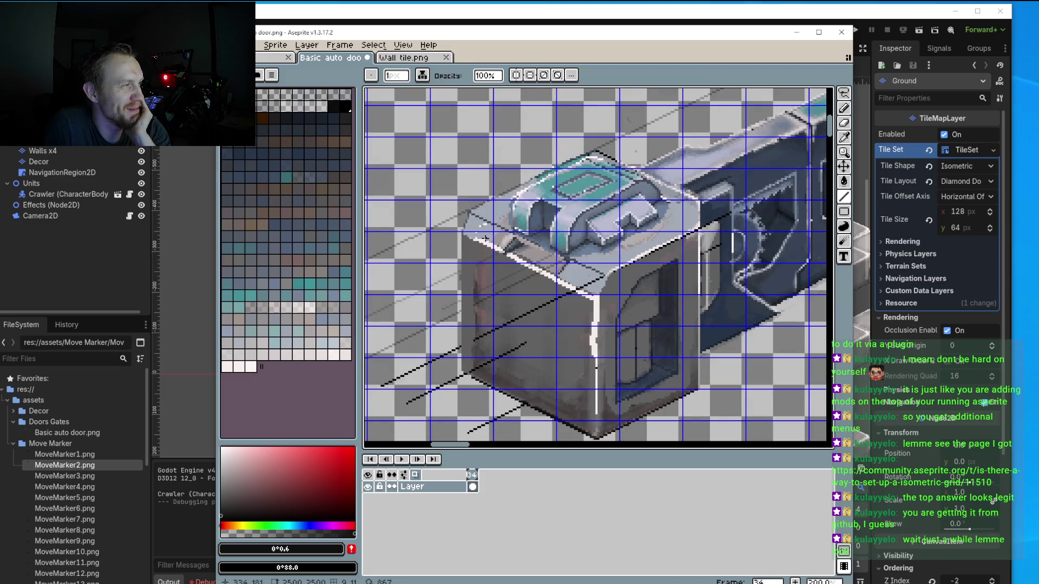
scroll(486, 238, "down", 1)
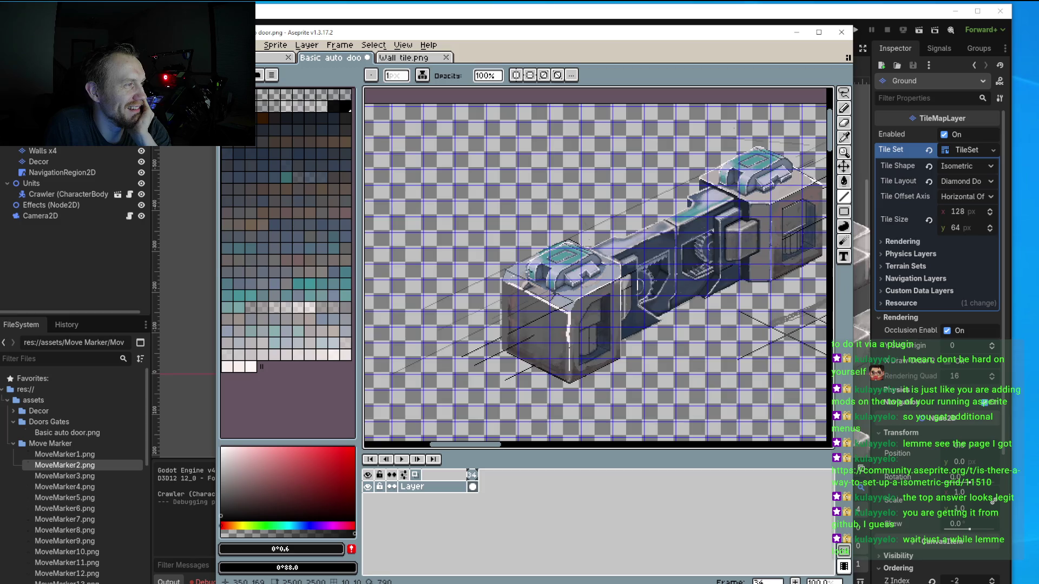
scroll(502, 271, "up", 1)
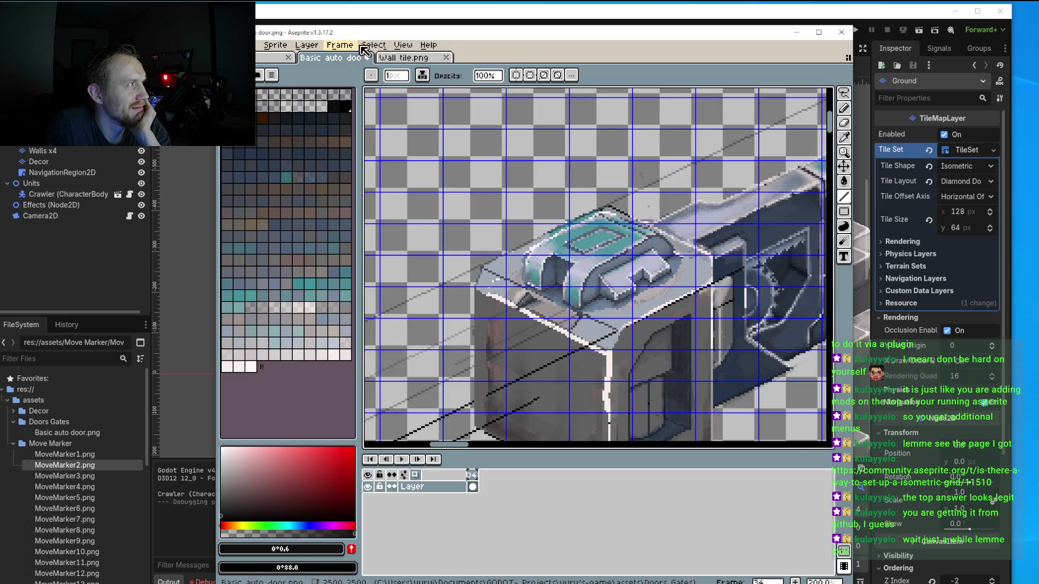
Set the grid's X offset to 0 in Grid Settings.
left_click(403, 45)
mouse_move(433, 122)
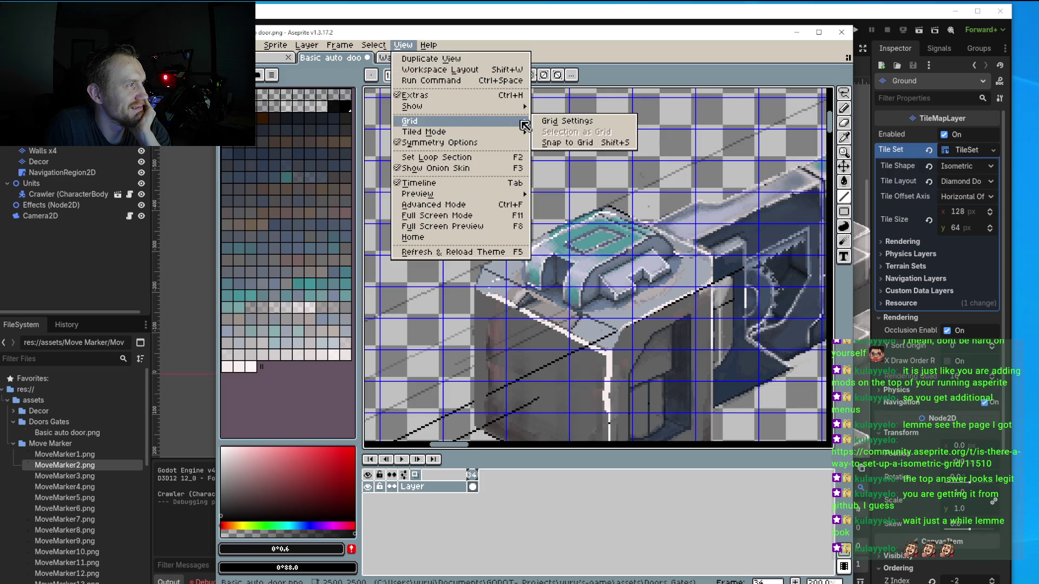
left_click(555, 120)
type("0")
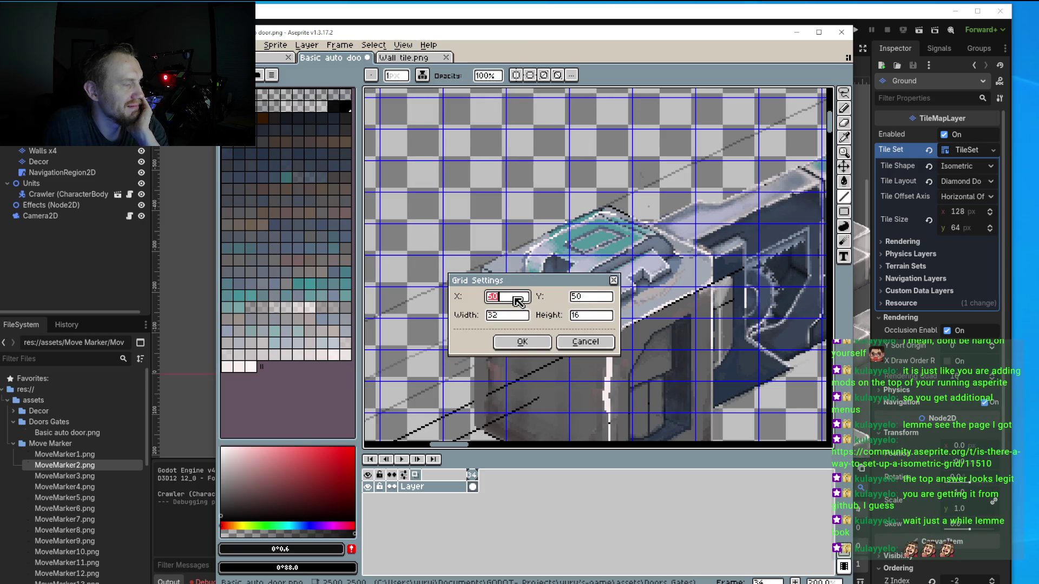
left_click(525, 341)
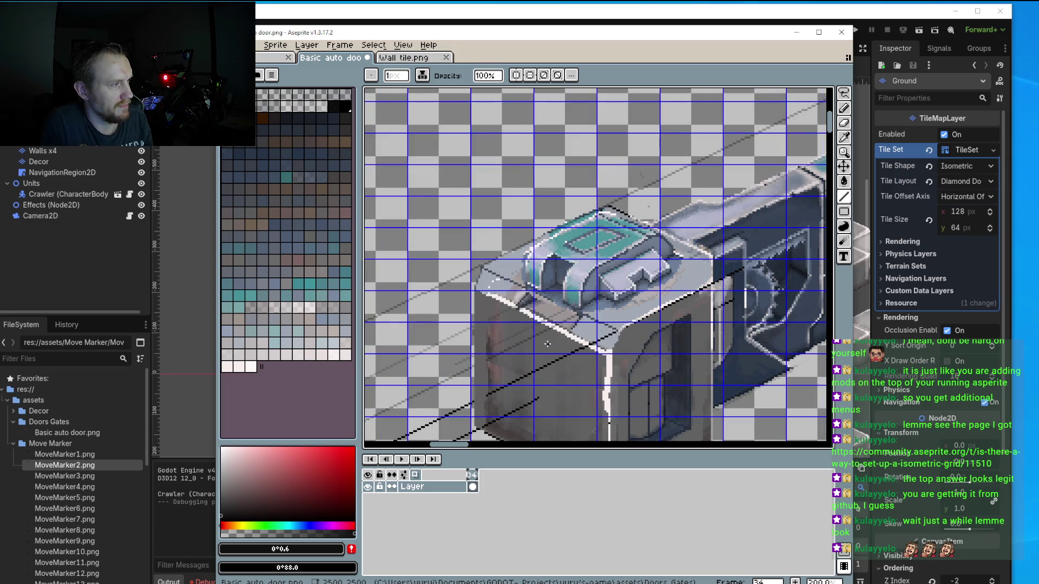
Open a second view of the door sprite with Duplicate View.
left_click(374, 45)
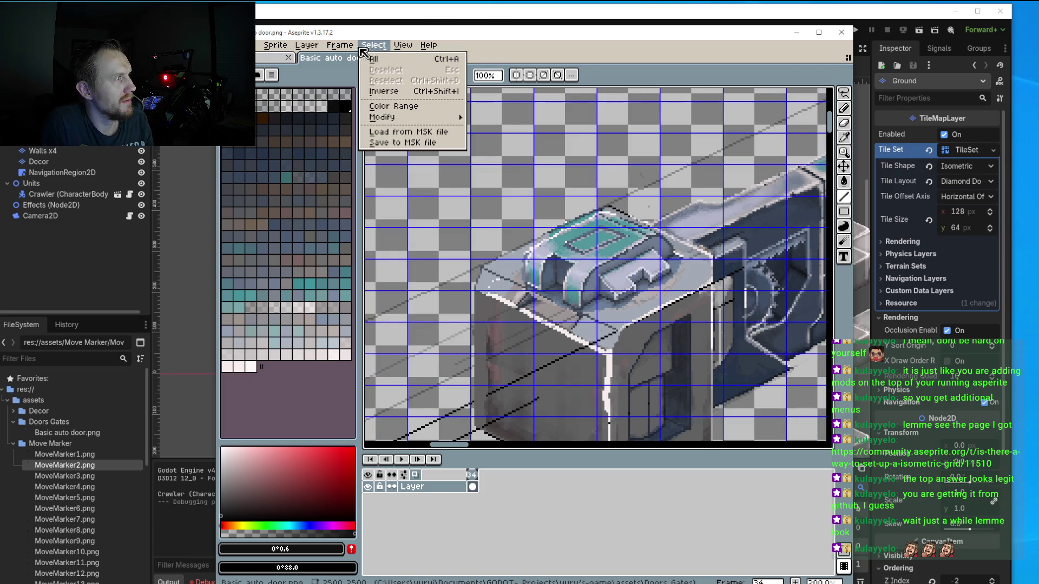
mouse_move(403, 45)
left_click(430, 60)
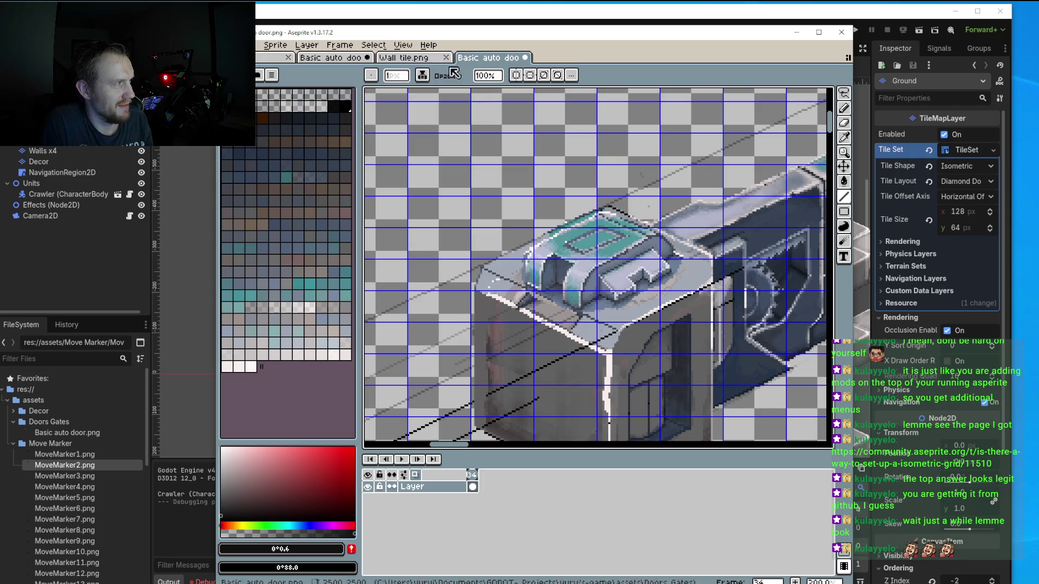
Set the grid's Y offset to 0 as well.
left_click(403, 45)
mouse_move(416, 121)
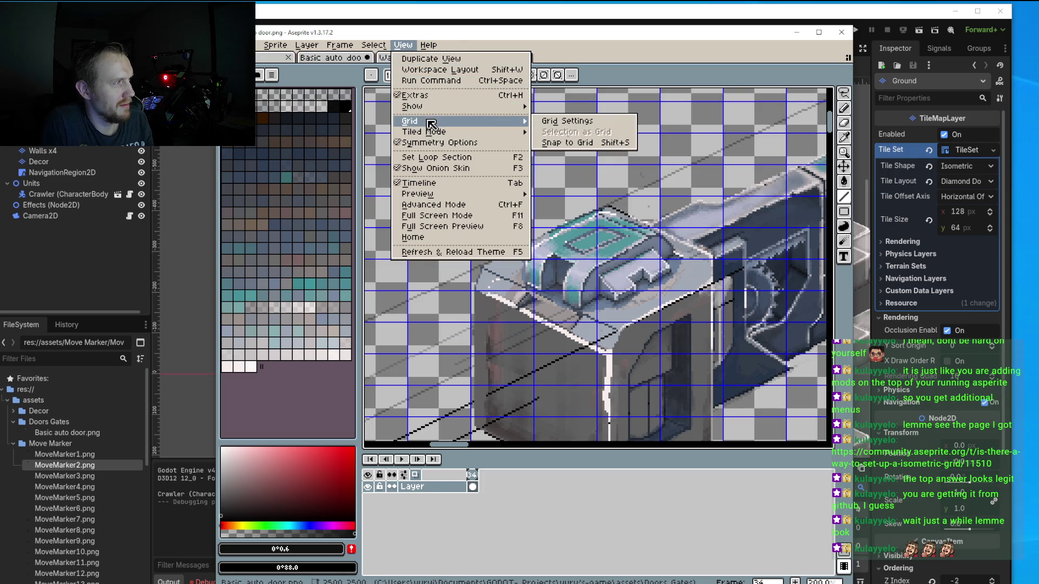
left_click(555, 120)
left_click(595, 296)
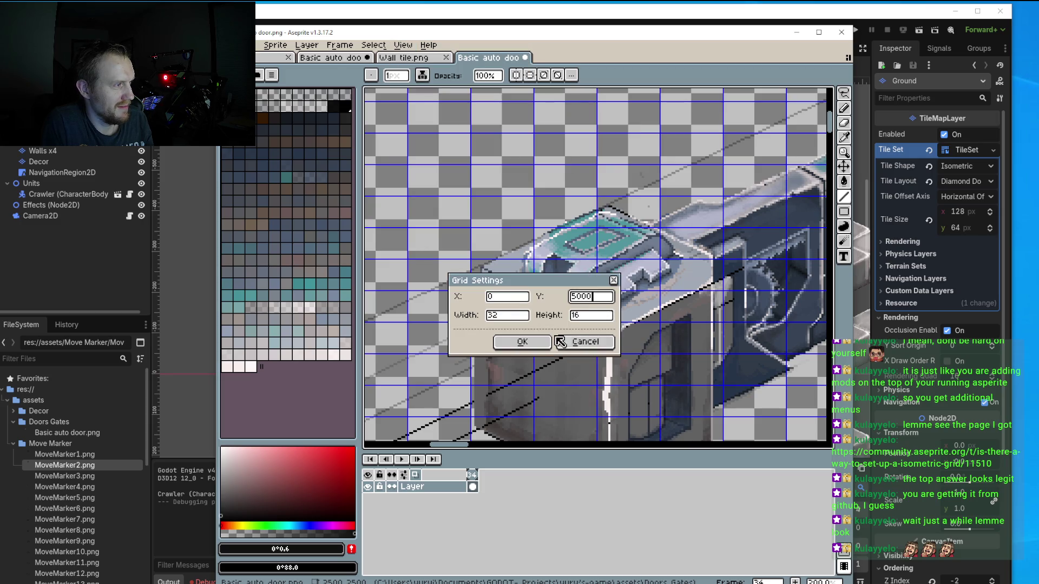
type("0")
left_click(522, 342)
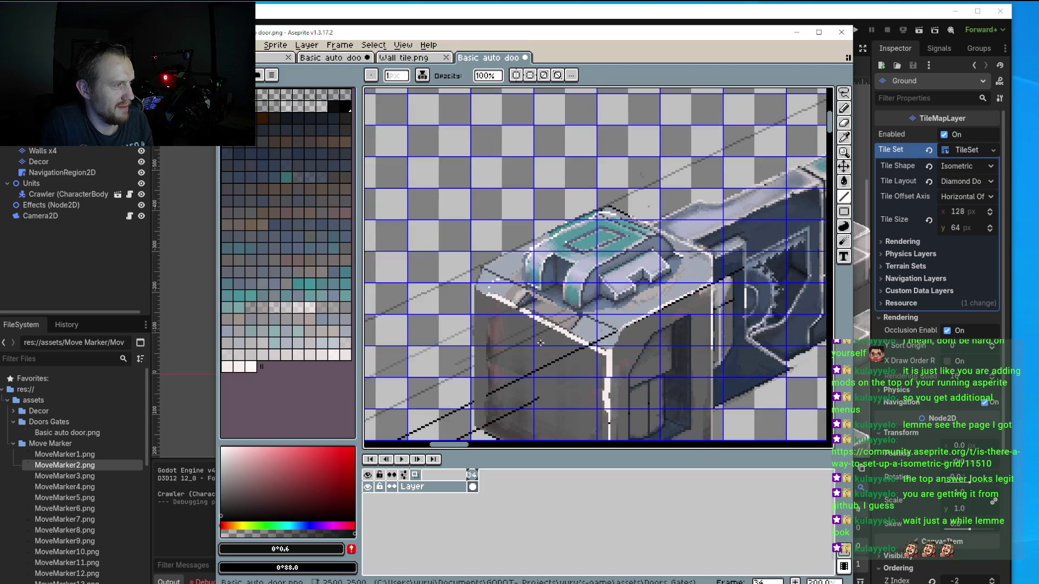
Hide the grid overlay on the canvas.
left_click(414, 45)
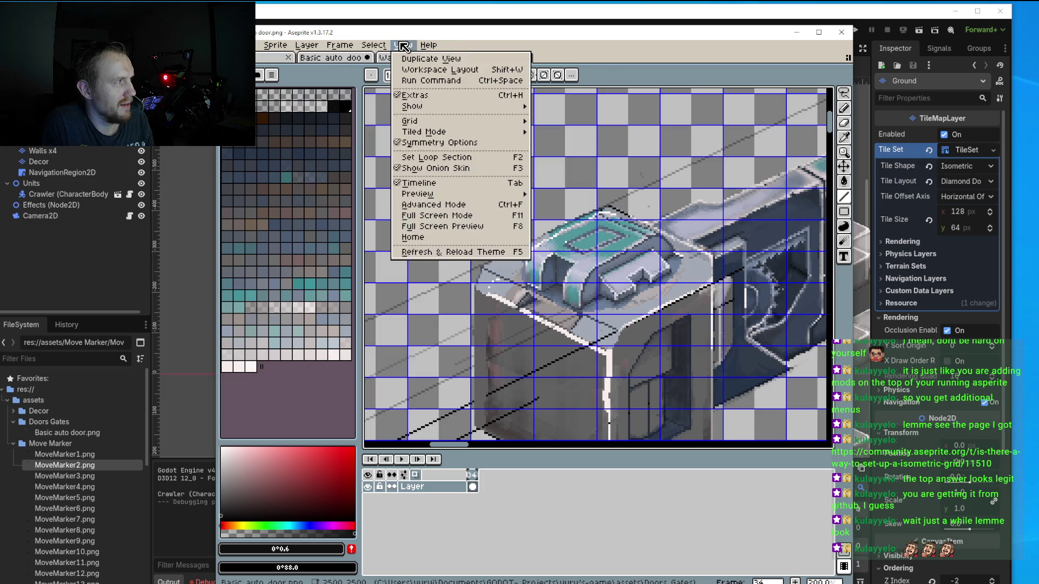
mouse_move(406, 135)
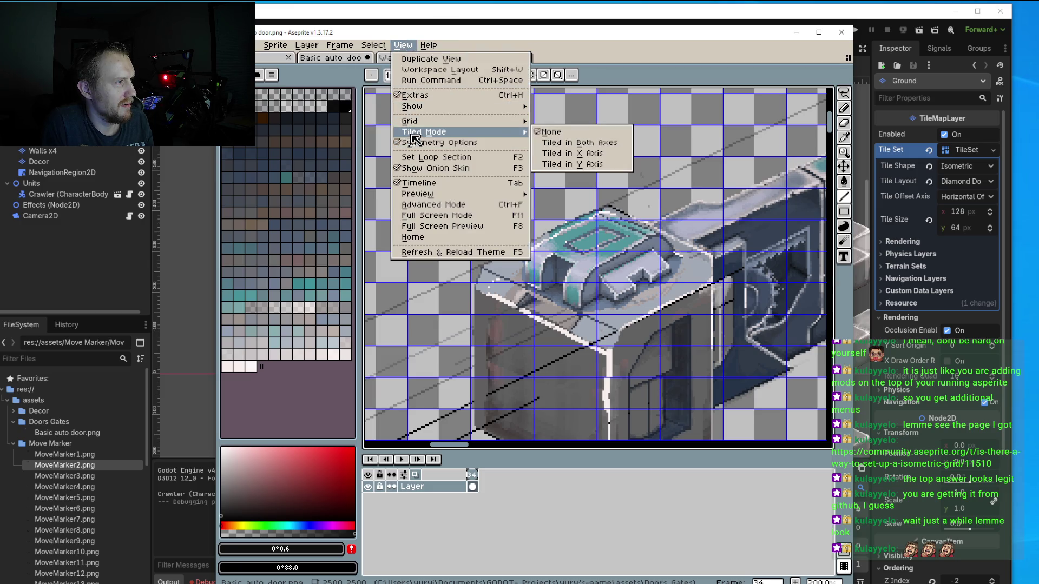
left_click(544, 133)
left_click(403, 45)
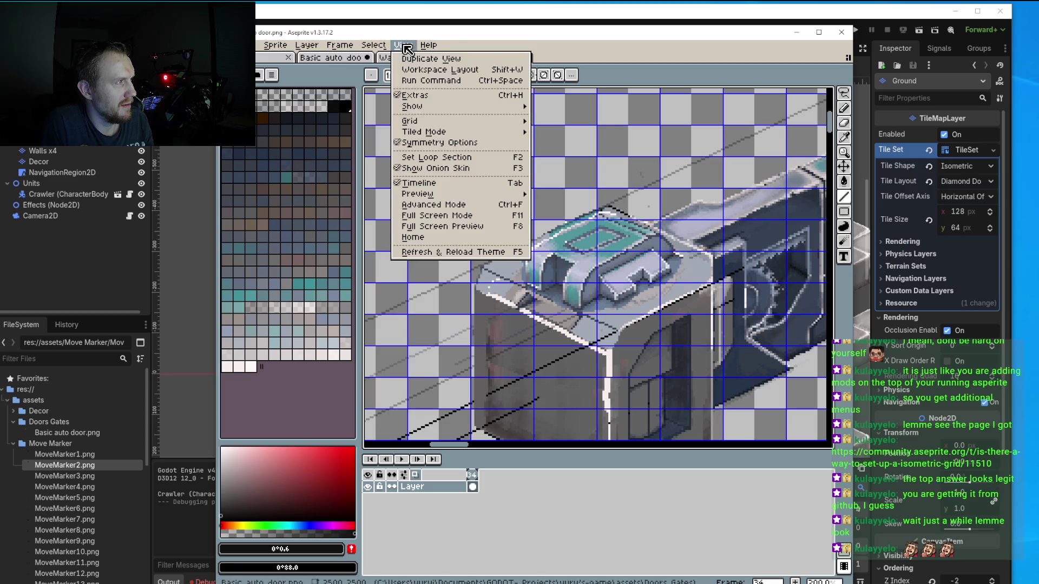
mouse_move(427, 124)
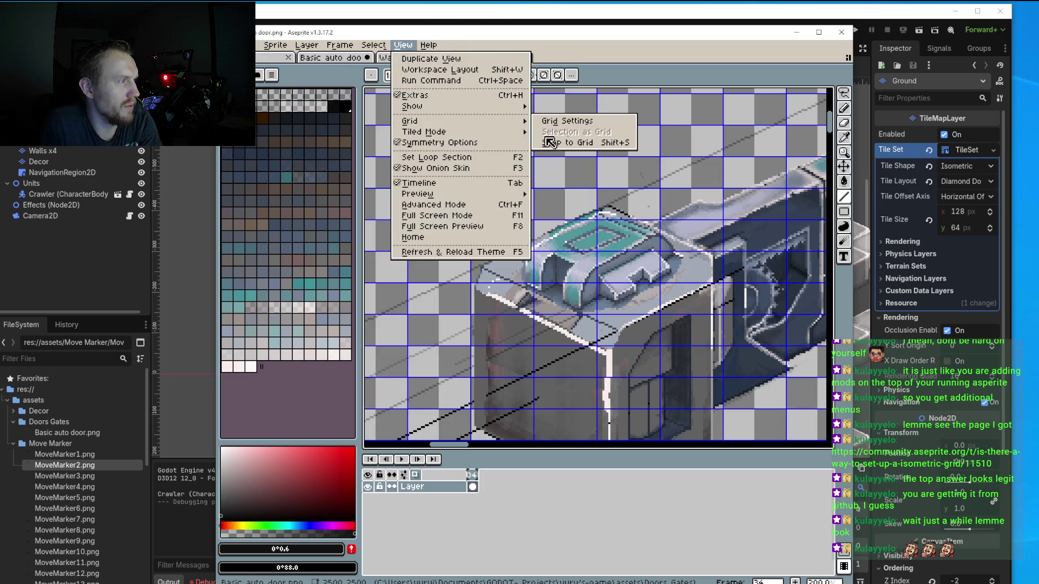
mouse_move(409, 108)
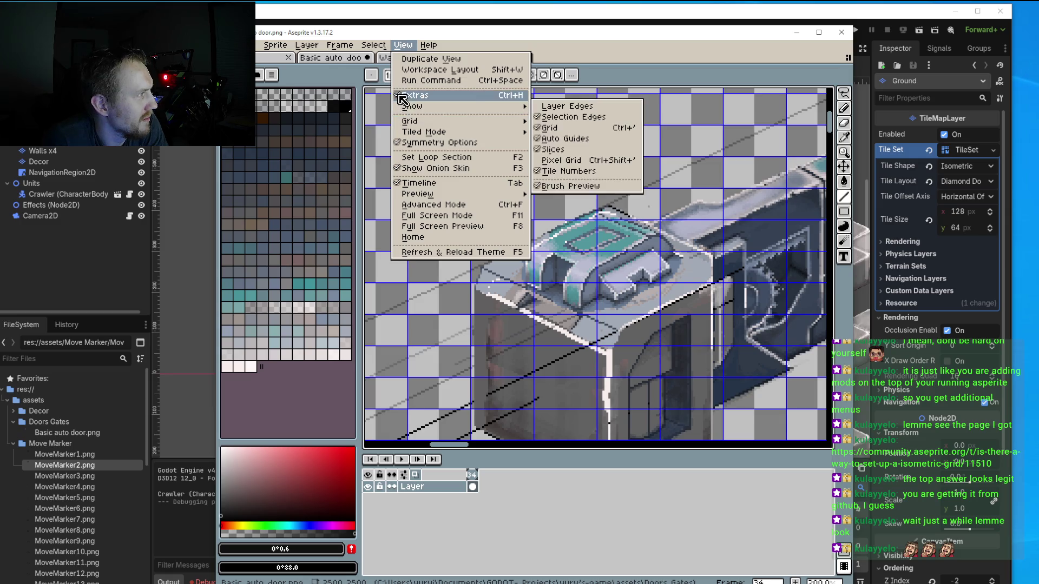
left_click(558, 128)
scroll(502, 162, "down", 5)
scroll(502, 162, "up", 3)
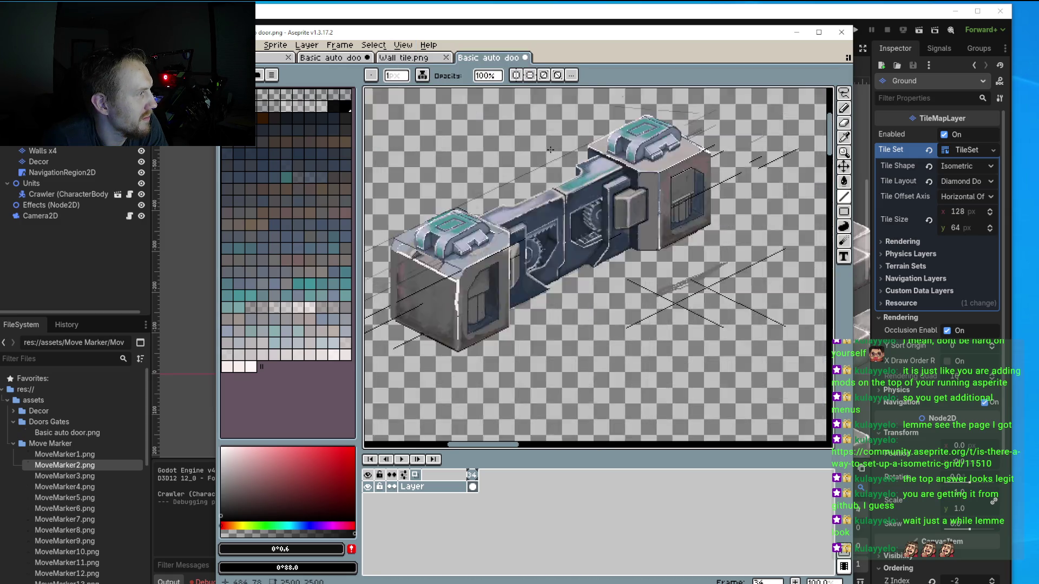
Zoom the canvas to 500% on the machine's recessed door corner.
scroll(502, 162, "up", 2)
left_click(403, 46)
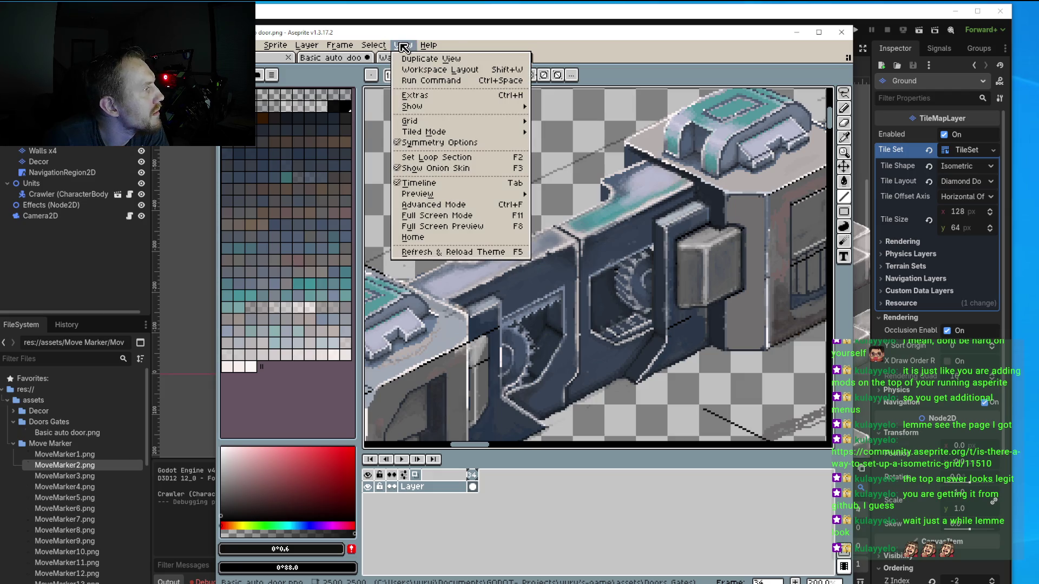
mouse_move(430, 108)
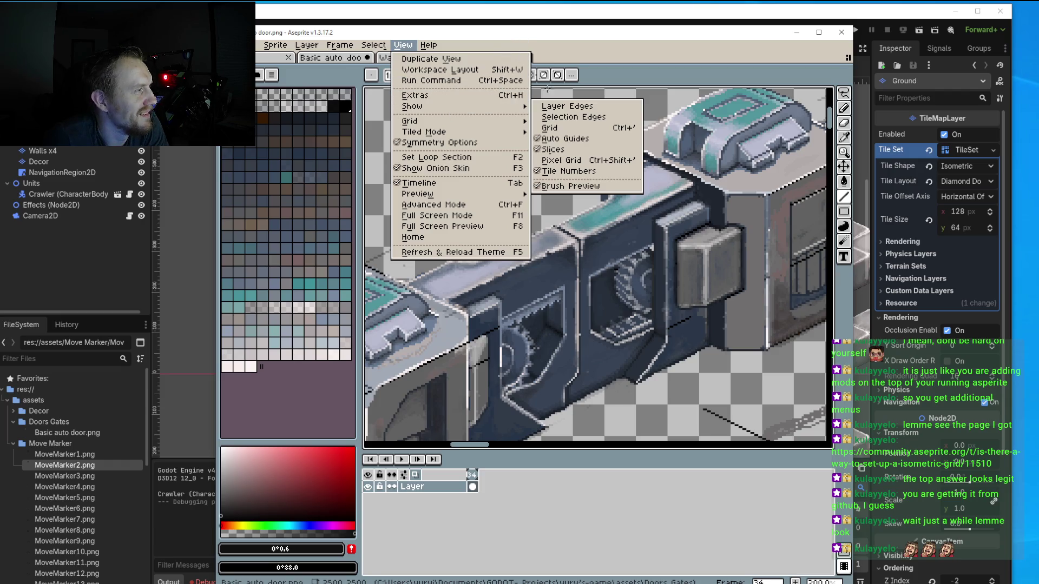
left_click(655, 118)
scroll(604, 253, "down", 2)
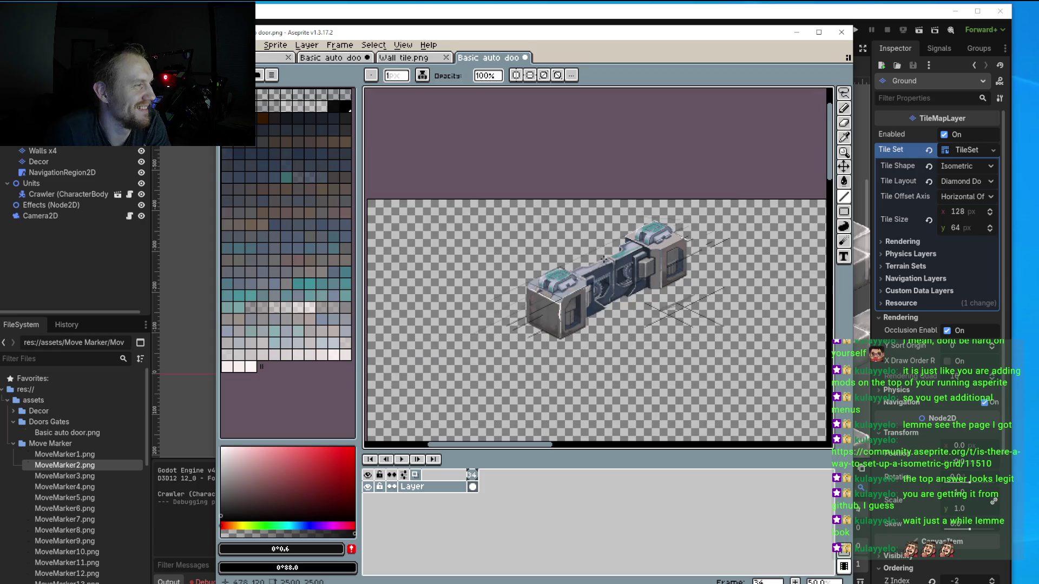
scroll(603, 253, "up", 3)
scroll(603, 253, "down", 2)
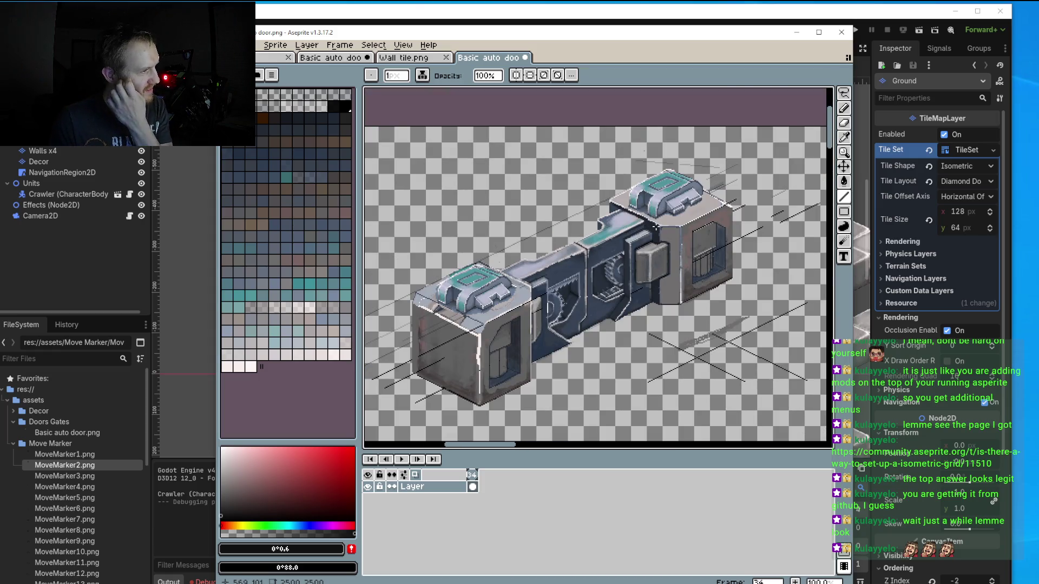
scroll(662, 230, "up", 2)
scroll(665, 231, "up", 2)
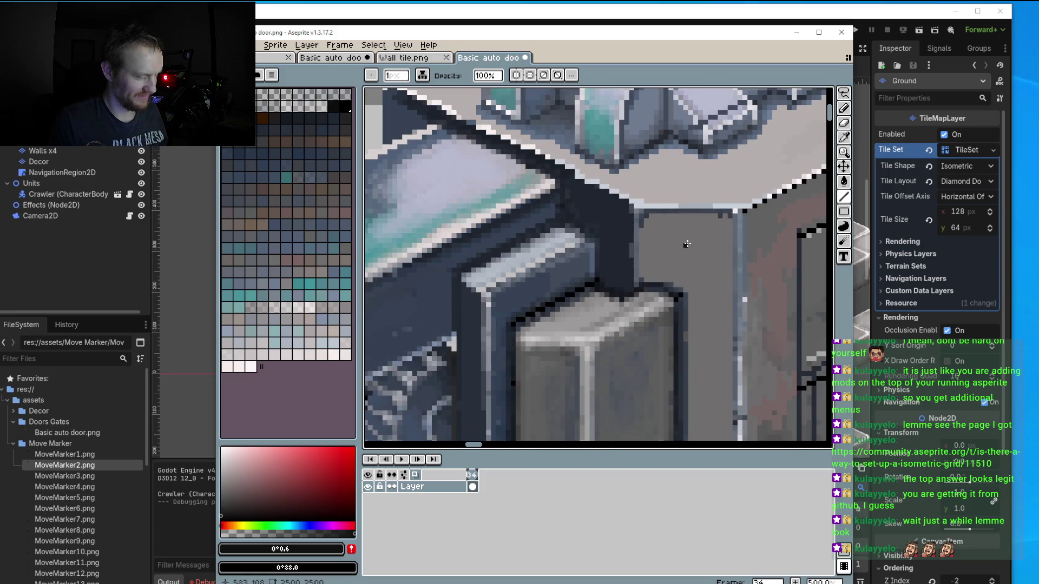
With the Pencil, sample the panel grey and repaint the dark pixel row lighter.
key("b")
left_click(687, 242, "alt")
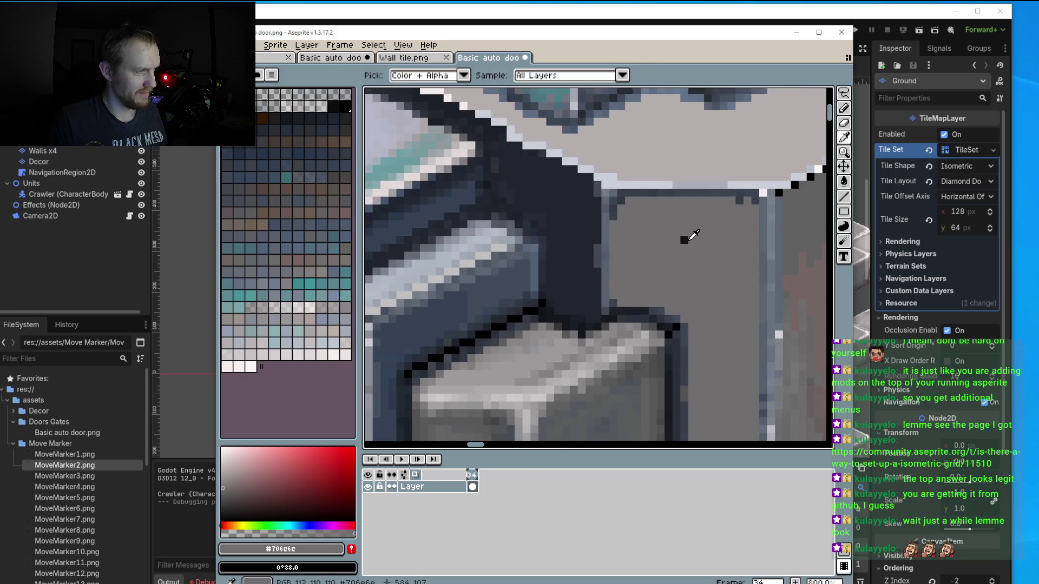
scroll(686, 238, "up", 2)
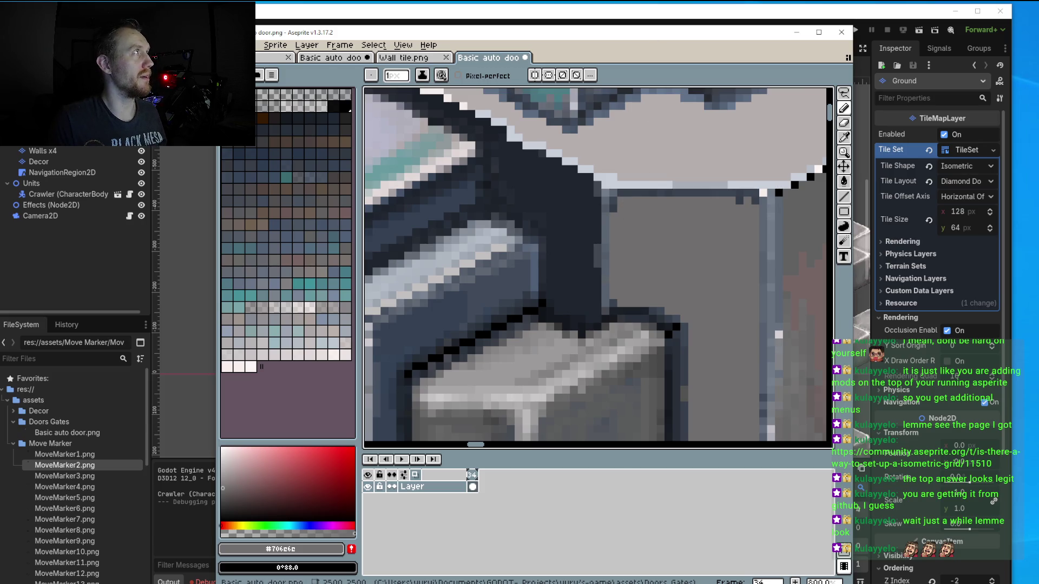
scroll(633, 208, "up", 2)
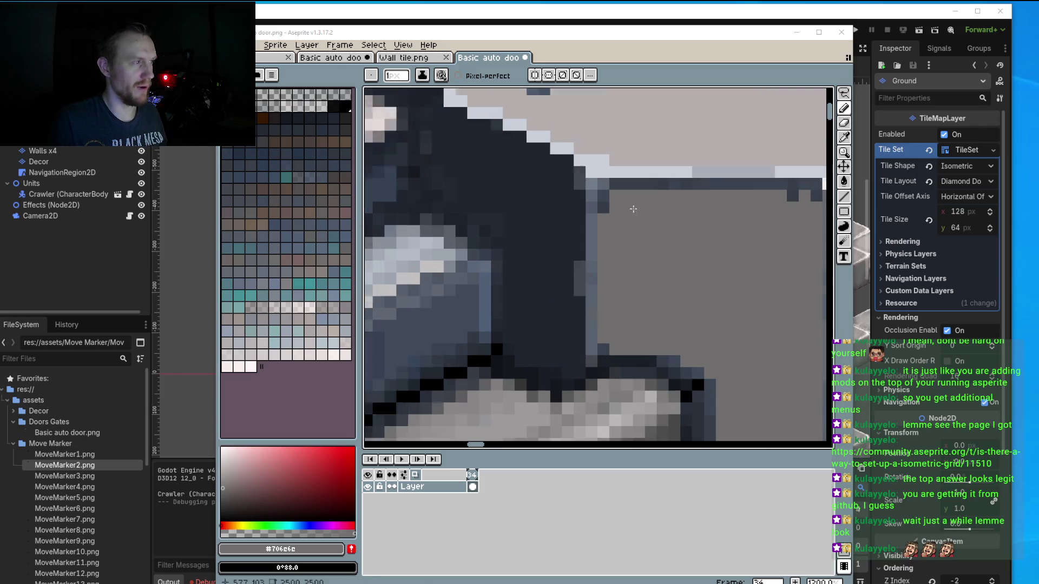
scroll(581, 172, "up", 1)
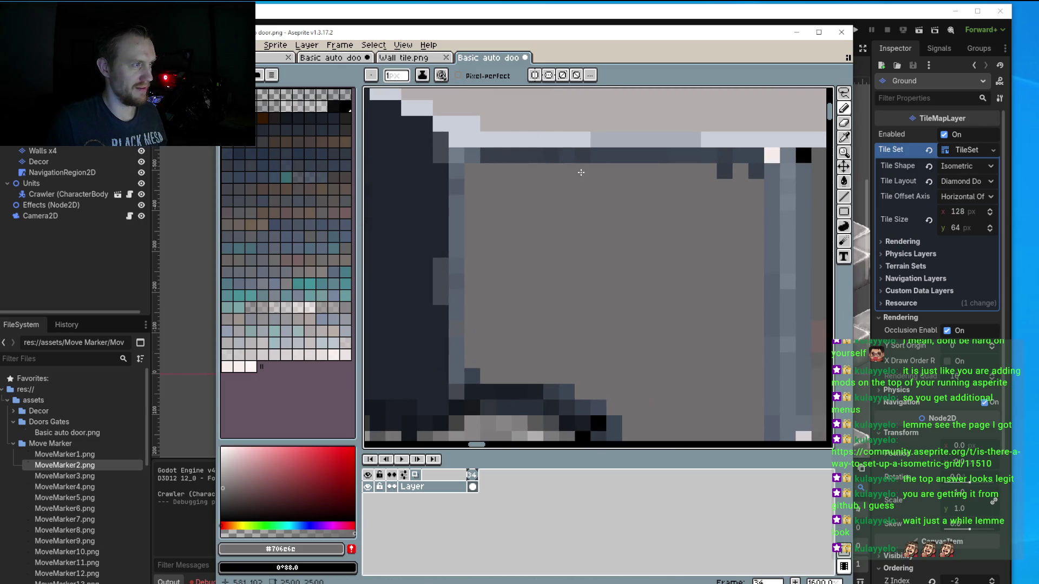
left_click_drag(520, 155, 750, 170)
Repaint the dark door corner outline pixels in grey.
scroll(745, 194, "down", 3)
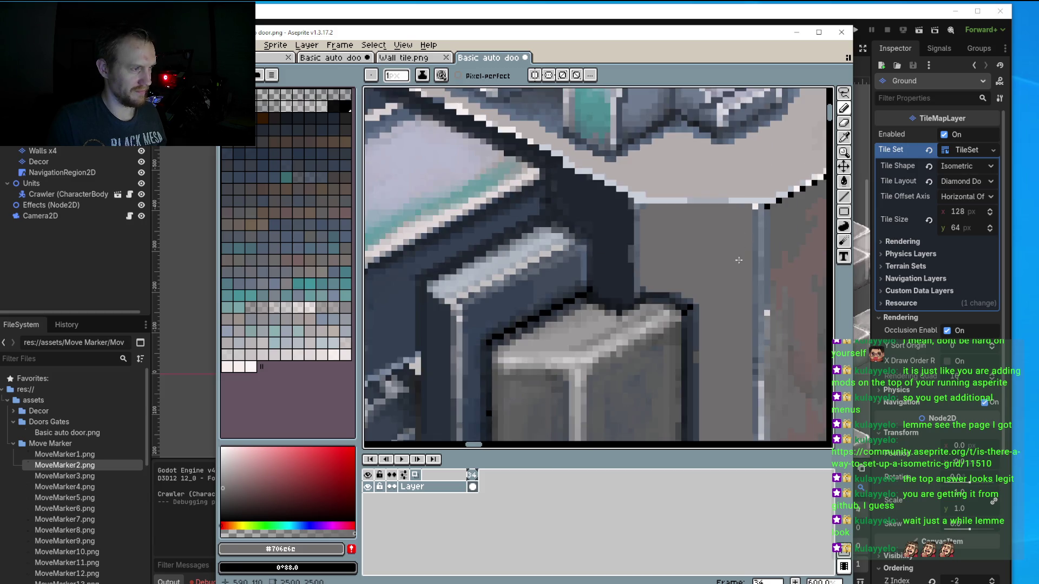
scroll(578, 208, "up", 1)
scroll(577, 207, "up", 2)
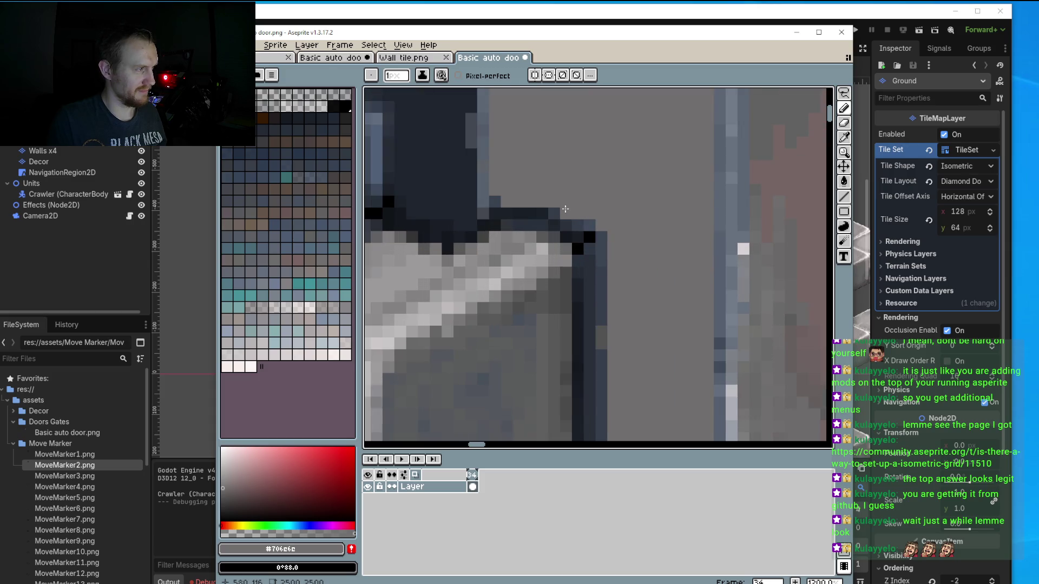
left_click(589, 224)
left_click(601, 237)
left_click(589, 237)
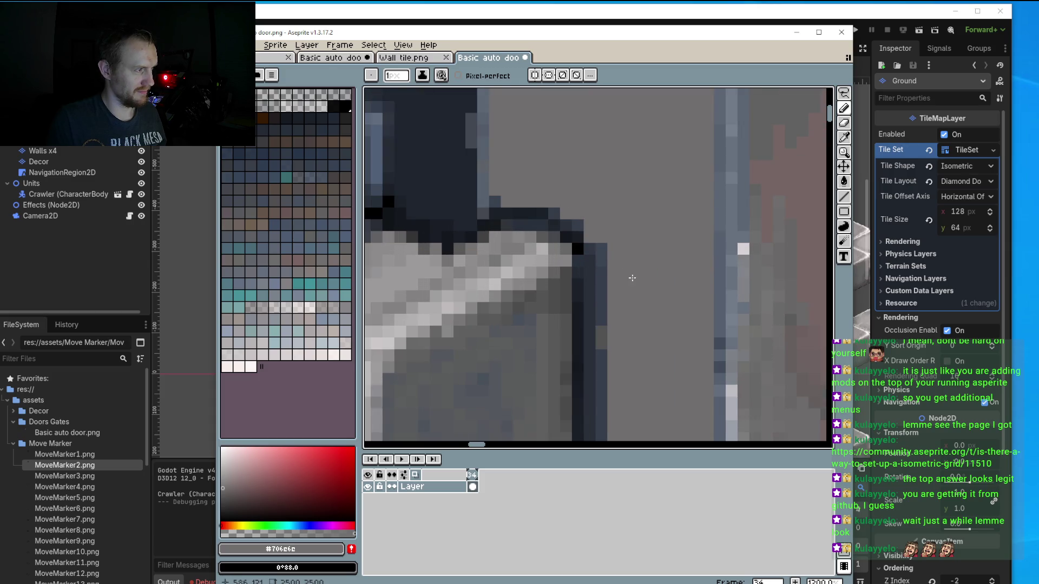
Lighten the door panel's right edge strip.
scroll(632, 277, "down", 2)
scroll(618, 175, "down", 3)
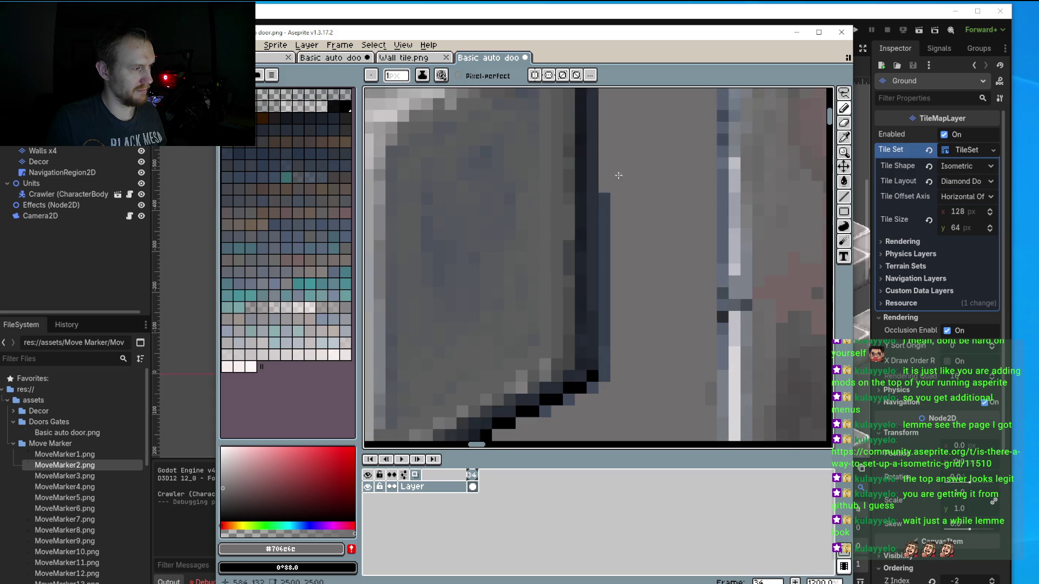
left_click_drag(618, 175, 619, 367)
scroll(621, 332, "down", 3)
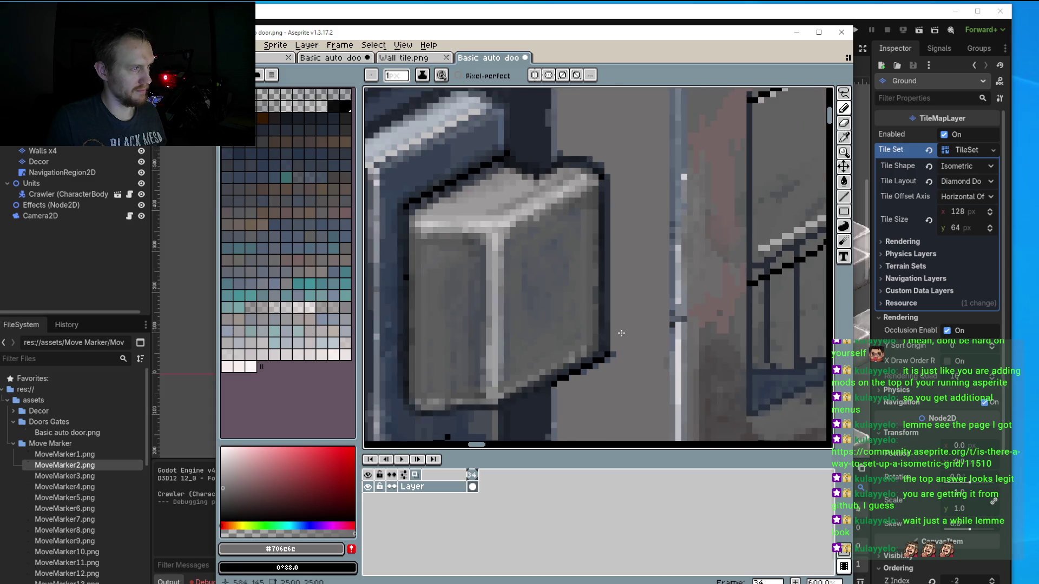
scroll(621, 333, "up", 1)
scroll(653, 283, "up", 1)
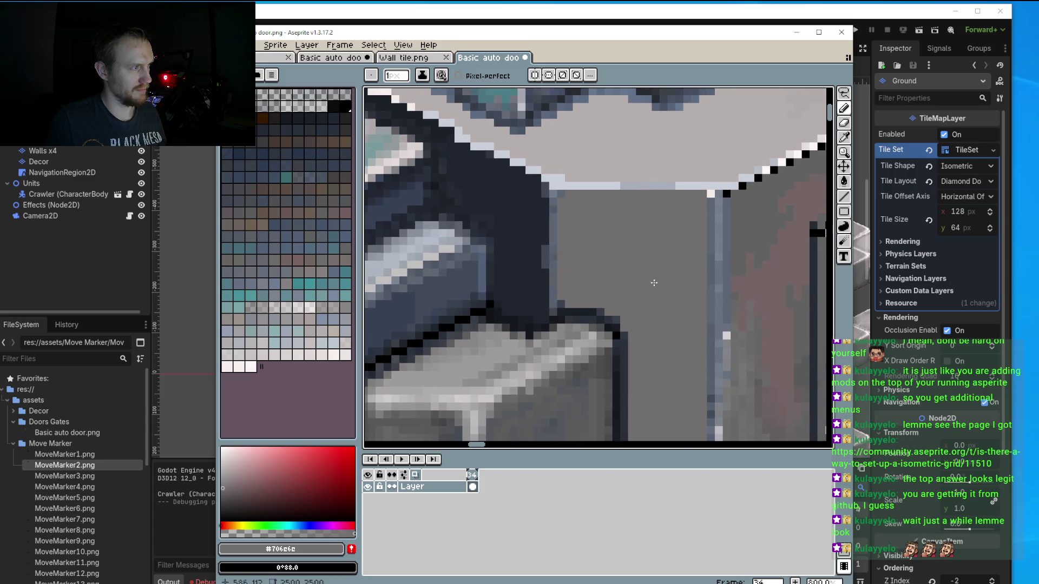
Choose a darker grey from the palette for touch-ups.
key("i")
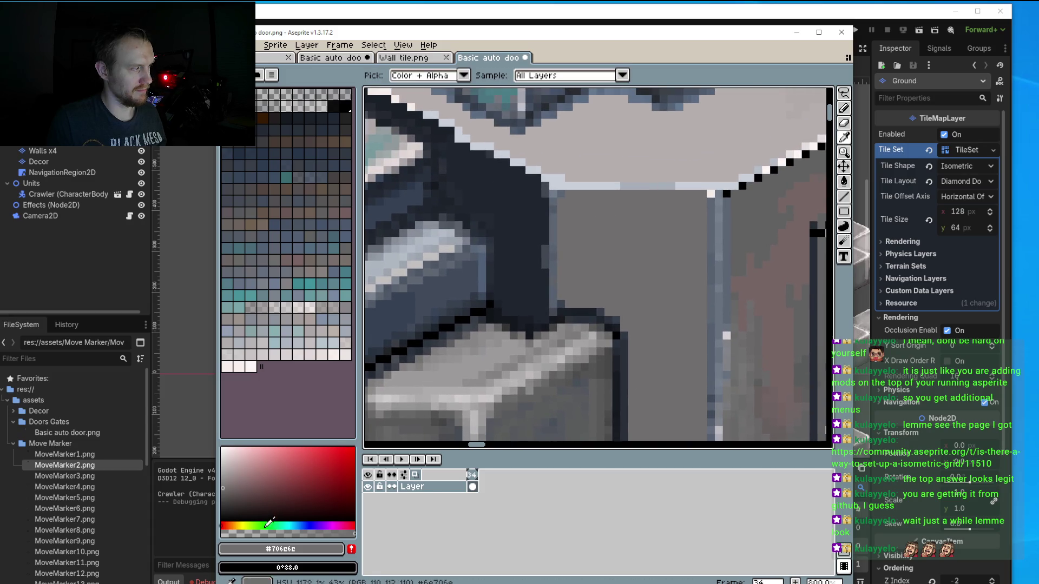
left_click(229, 506)
key("b")
scroll(548, 196, "up", 2)
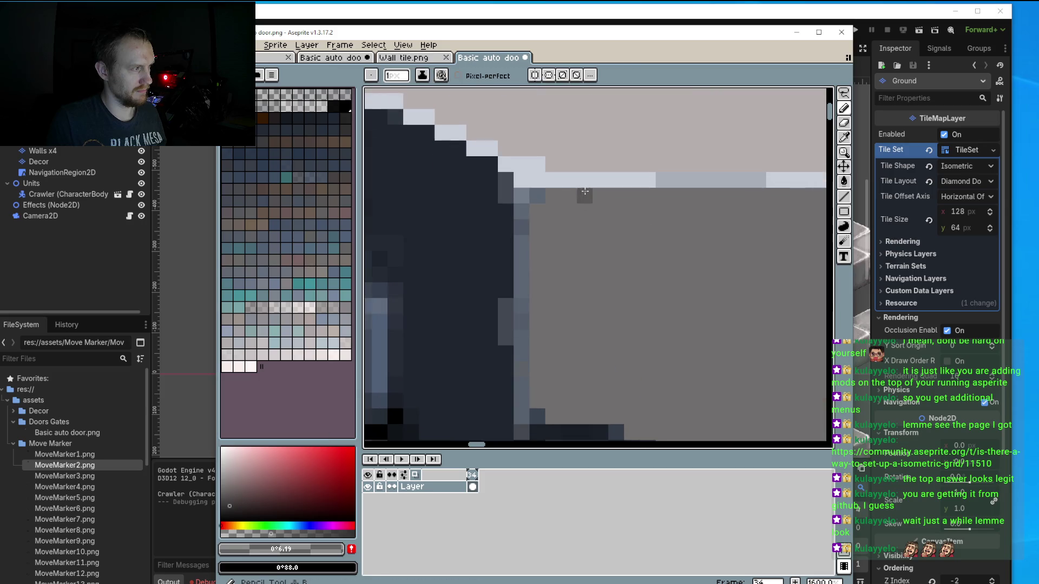
Darken a single pixel on the door panel near its right side.
mouse_move(574, 200)
left_mouse_down()
mouse_move(449, 209)
mouse_move(676, 213)
mouse_move(413, 262)
mouse_move(694, 253)
mouse_move(440, 260)
mouse_move(518, 246)
mouse_move(688, 308)
mouse_move(614, 250)
left_mouse_up()
scroll(616, 250, "down", 5)
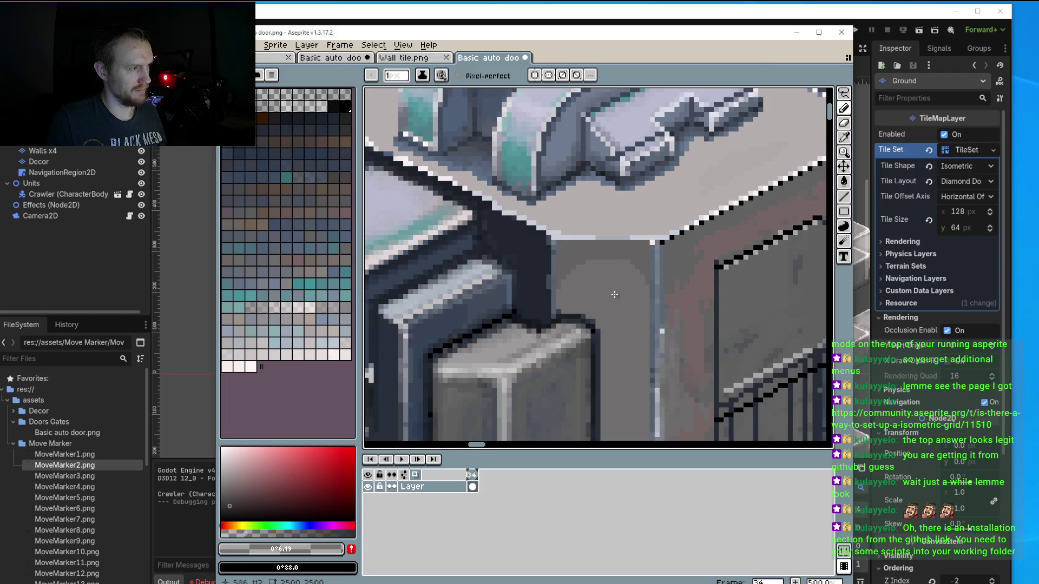
scroll(597, 298, "down", 3)
scroll(597, 298, "up", 2)
scroll(597, 298, "up", 2)
scroll(569, 250, "up", 1)
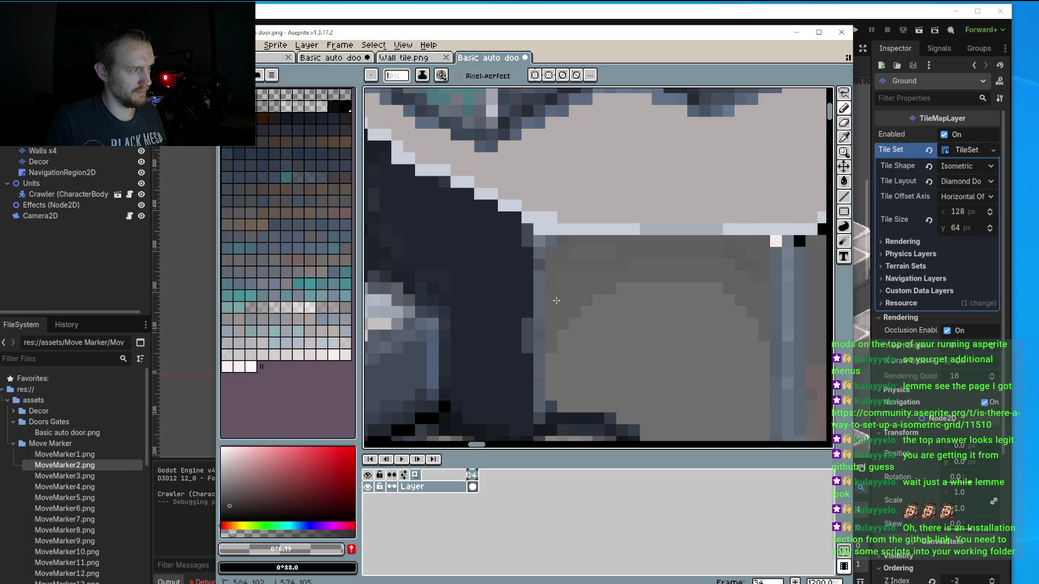
left_click(623, 285)
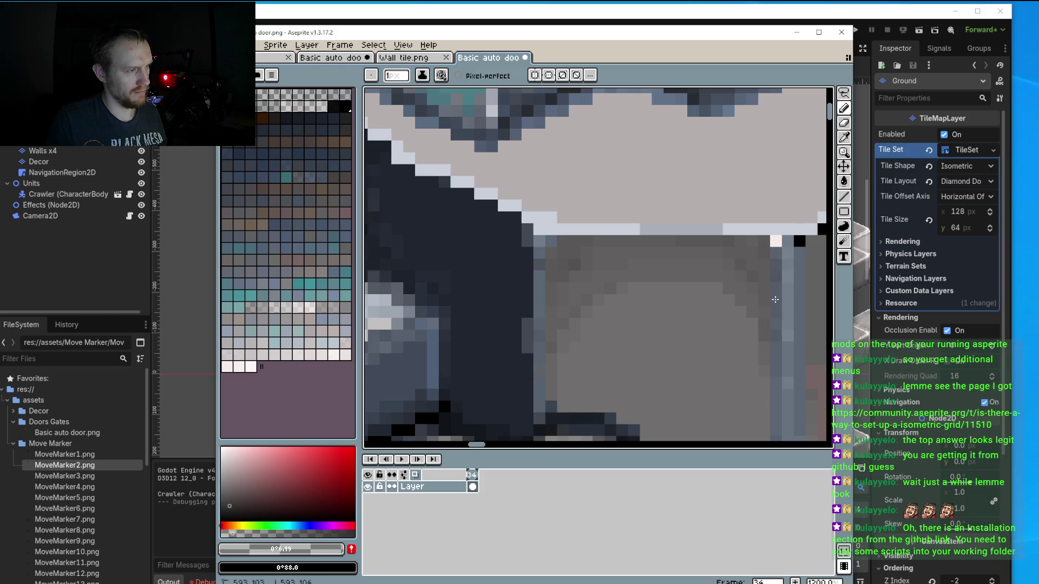
scroll(774, 299, "down", 5)
scroll(704, 298, "up", 2)
scroll(676, 295, "up", 2)
scroll(665, 293, "up", 1)
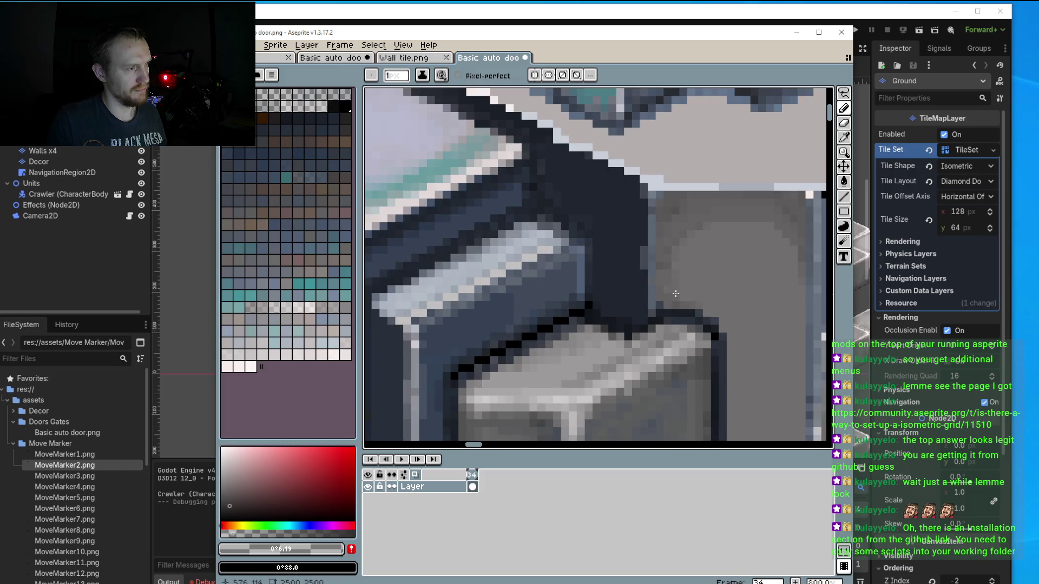
scroll(676, 286, "down", 2)
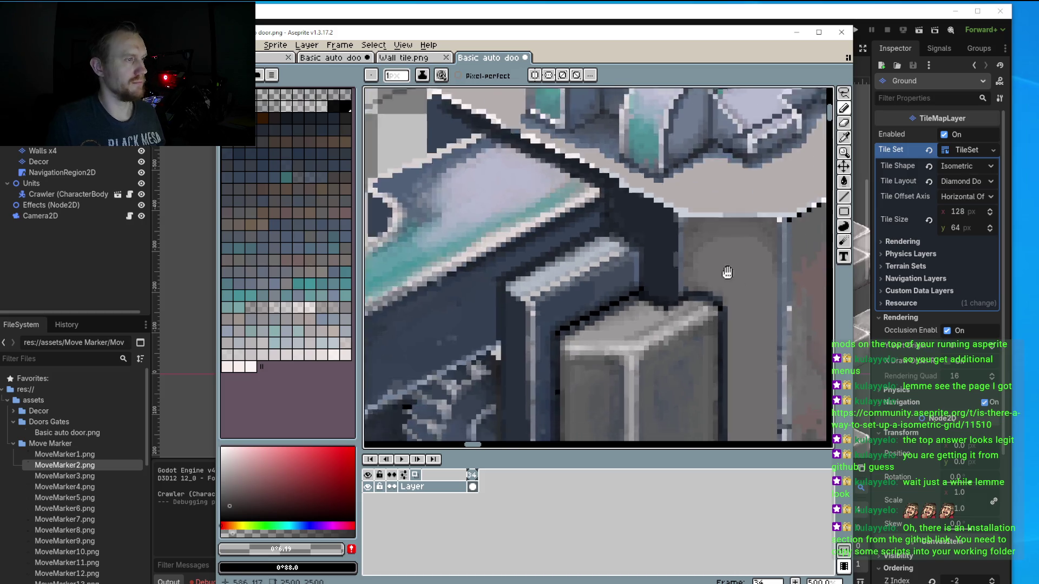
scroll(638, 227, "down", 2)
scroll(625, 206, "down", 1)
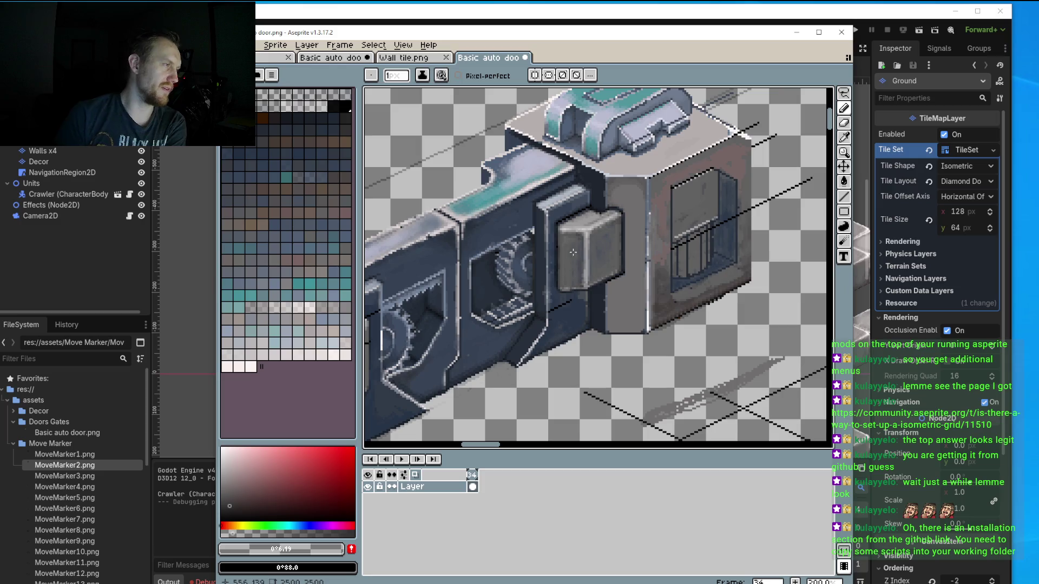
Sample the mid panel grey and repaint the black diagonal outline pixels grey.
scroll(615, 184, "up", 1)
scroll(595, 202, "up", 1)
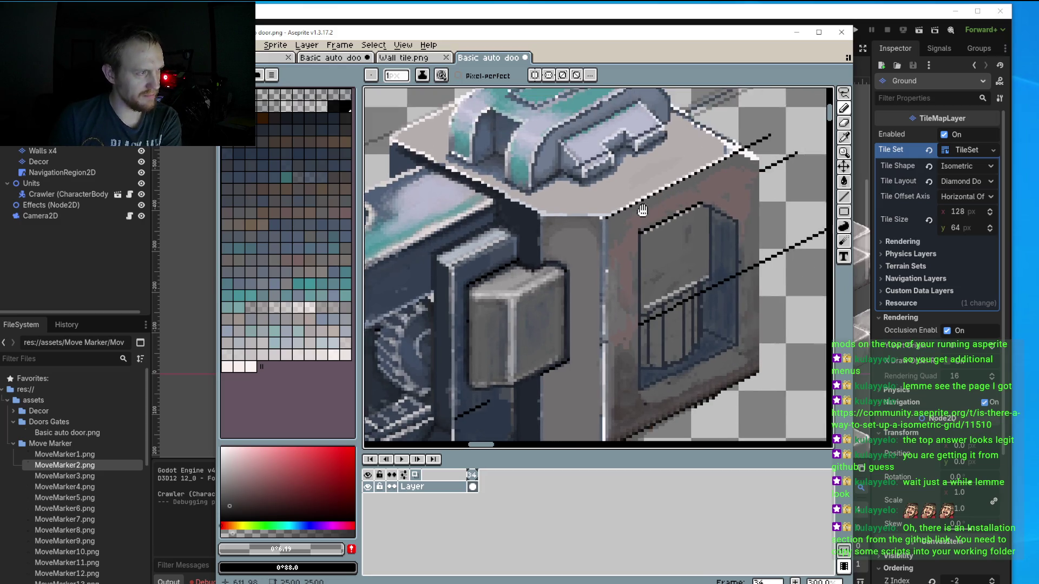
scroll(574, 225, "up", 2)
scroll(562, 237, "up", 1)
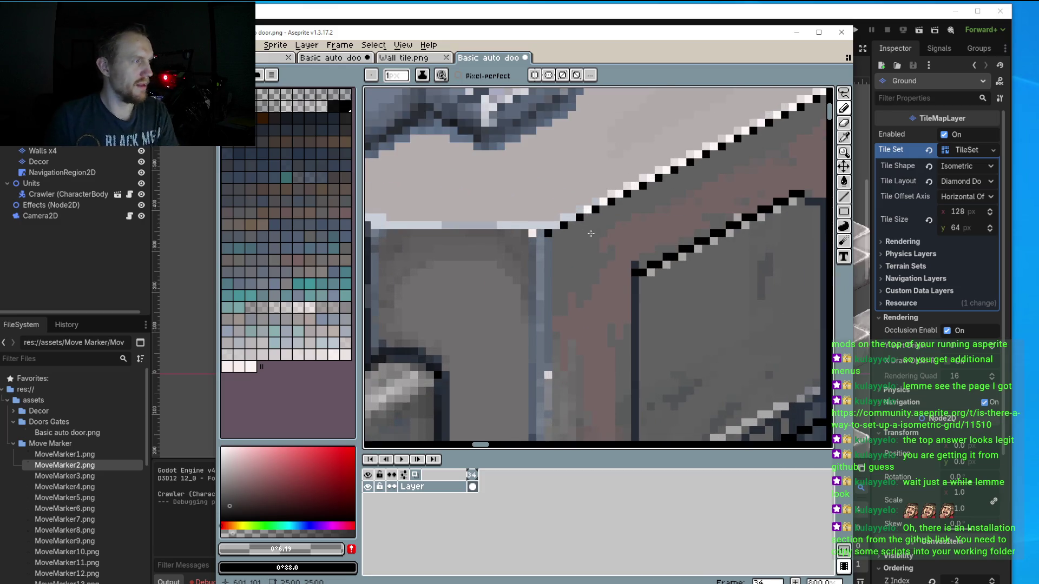
scroll(579, 260, "up", 2)
scroll(487, 270, "up", 1)
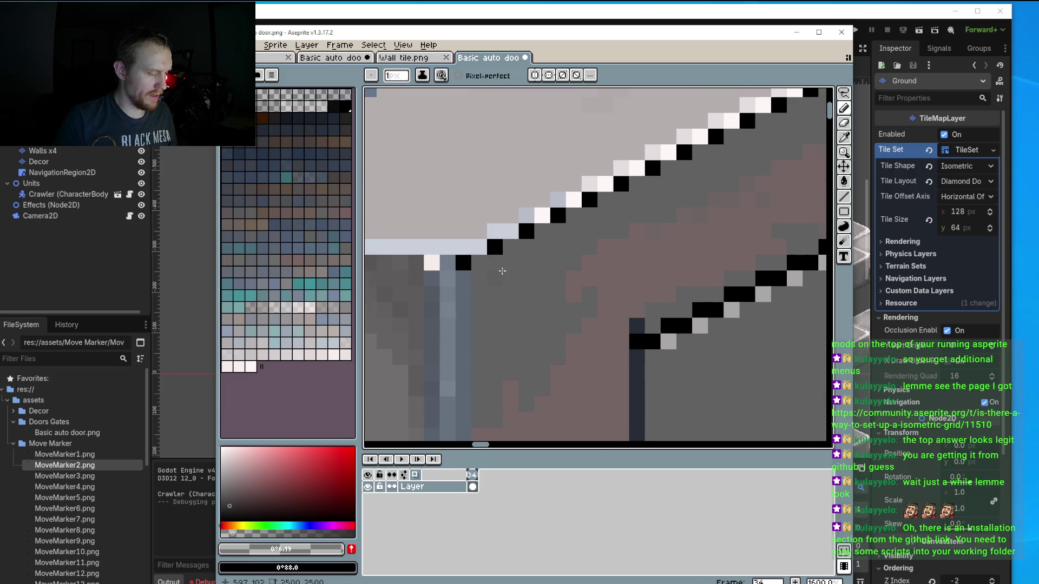
left_click(502, 272, "alt")
left_click(494, 246)
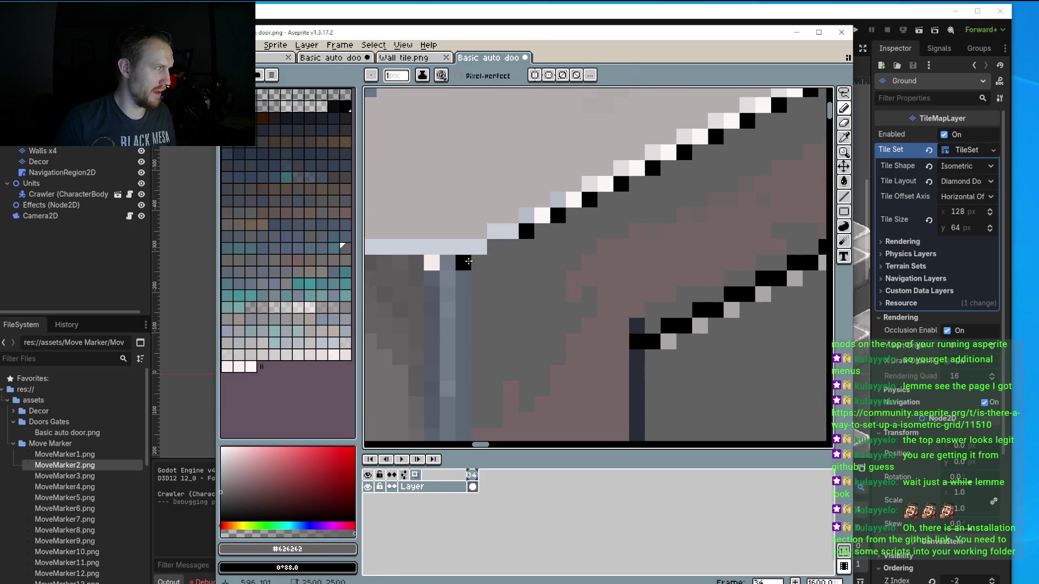
left_click(468, 262)
left_click(526, 232)
left_click(558, 215)
left_click(590, 199)
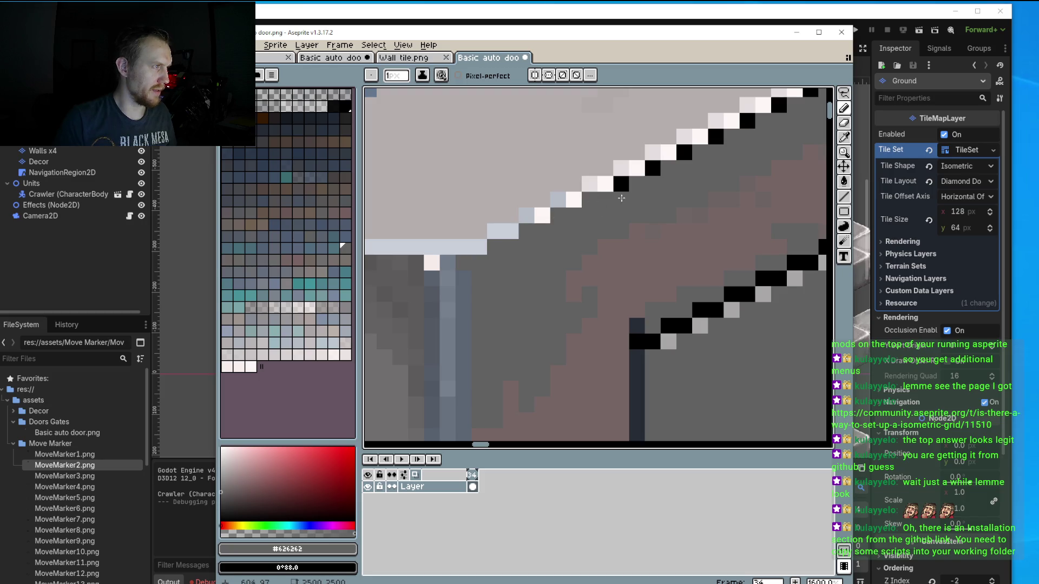
left_click(621, 184)
left_click(653, 168)
left_click(684, 152)
left_click(715, 137)
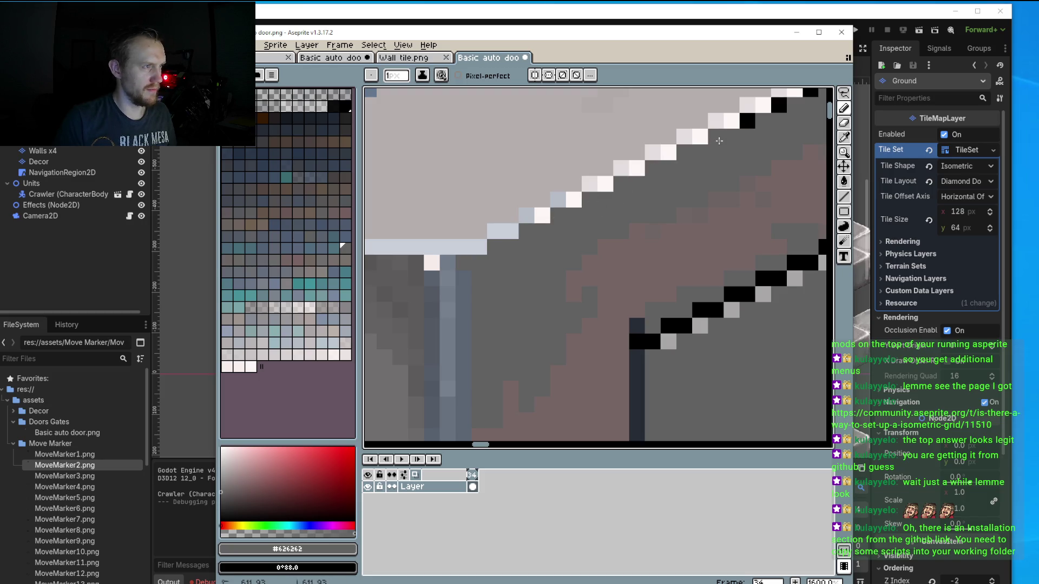
left_click(747, 121)
Grey out the remaining black pixels along the lower and upper diagonals.
scroll(747, 121, "up", 4)
scroll(747, 121, "right", 5)
left_click(694, 168)
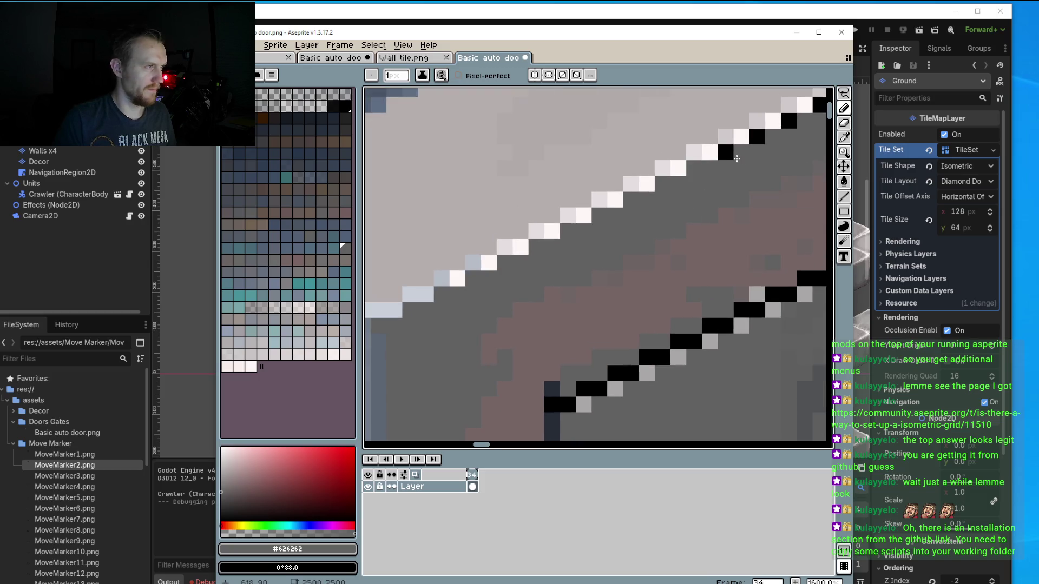
left_click(727, 153)
left_click(757, 138)
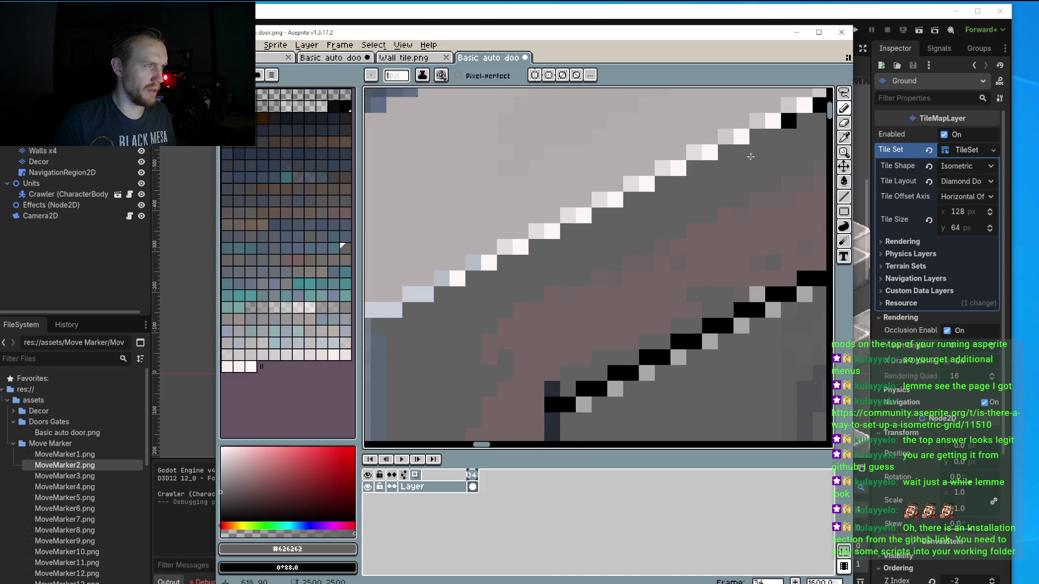
scroll(731, 225, "up", 2)
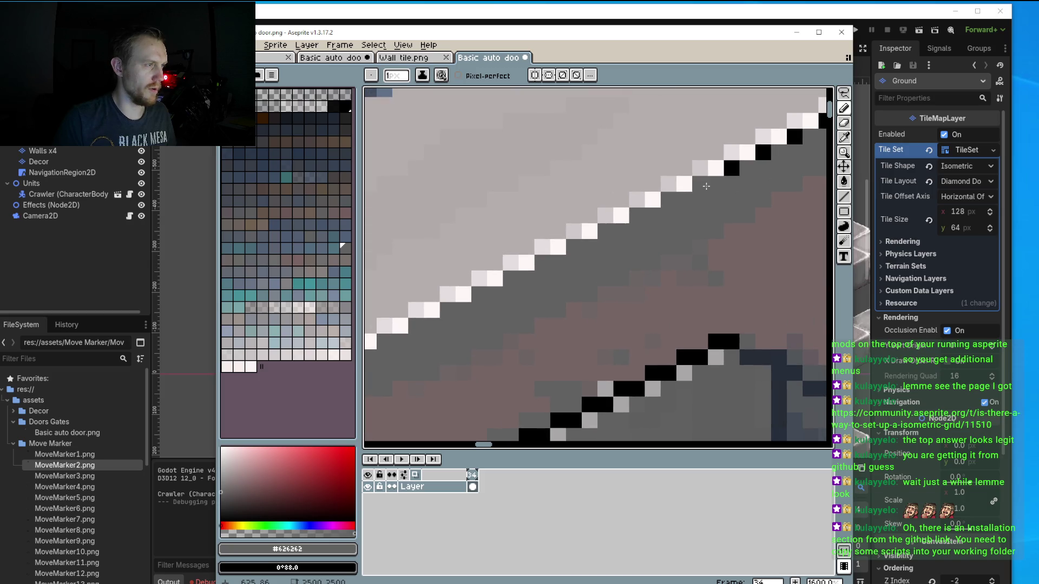
left_click(731, 168)
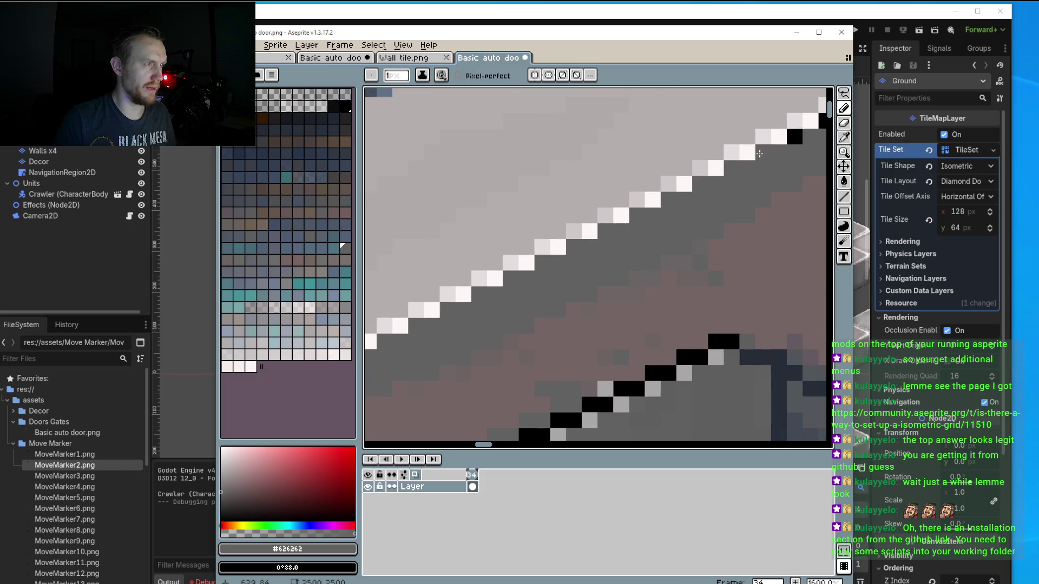
left_click(763, 153)
left_click(794, 137)
scroll(640, 247, "up", 3)
scroll(640, 246, "right", 4)
left_click(702, 168)
left_click(735, 152)
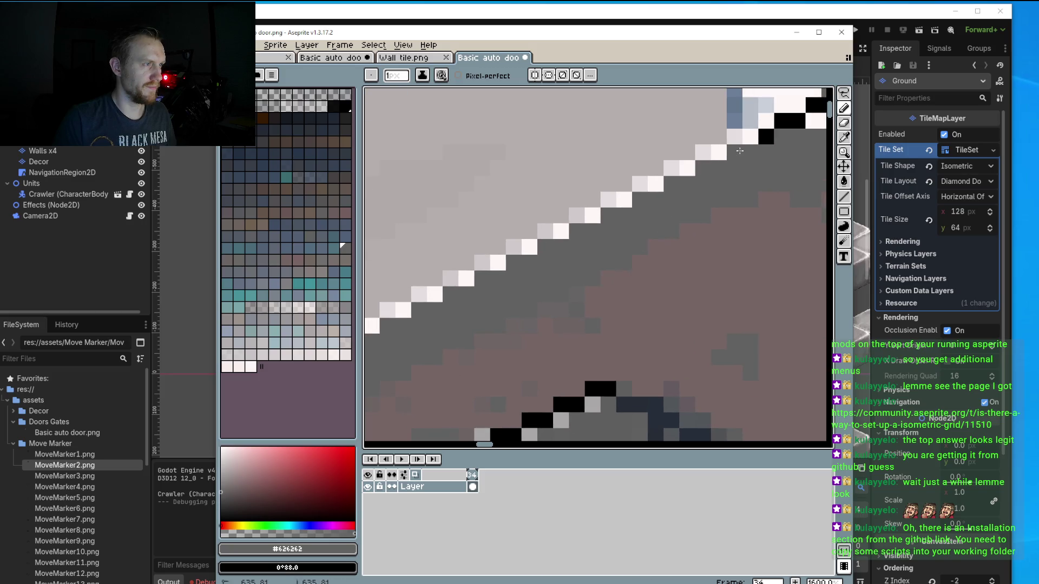
left_click(766, 137)
Pick the near-white highlight colour from a bright edge pixel and zoom out.
scroll(725, 230, "down", 2)
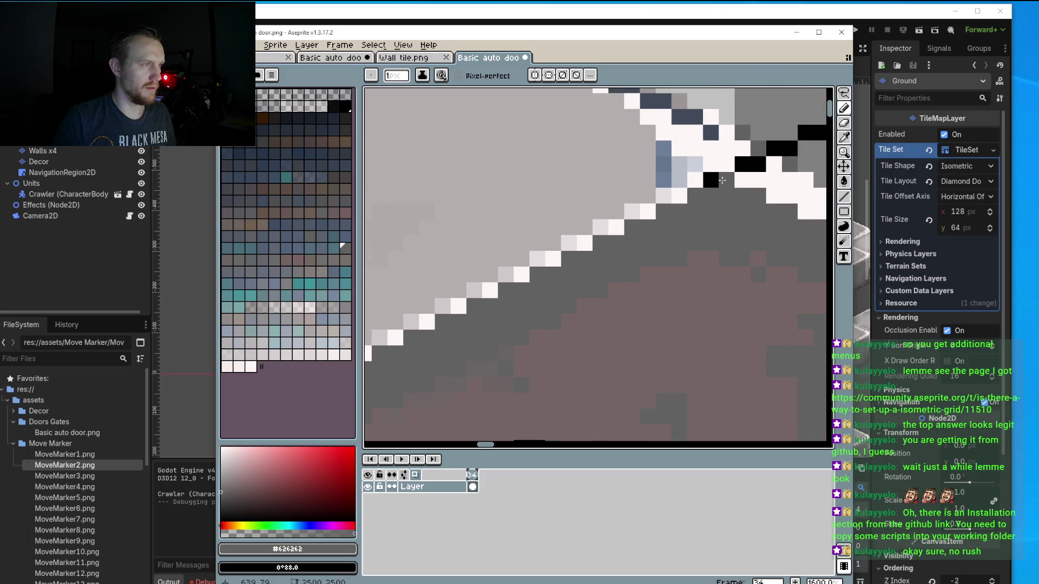
scroll(721, 232, "down", 2)
scroll(746, 202, "up", 4)
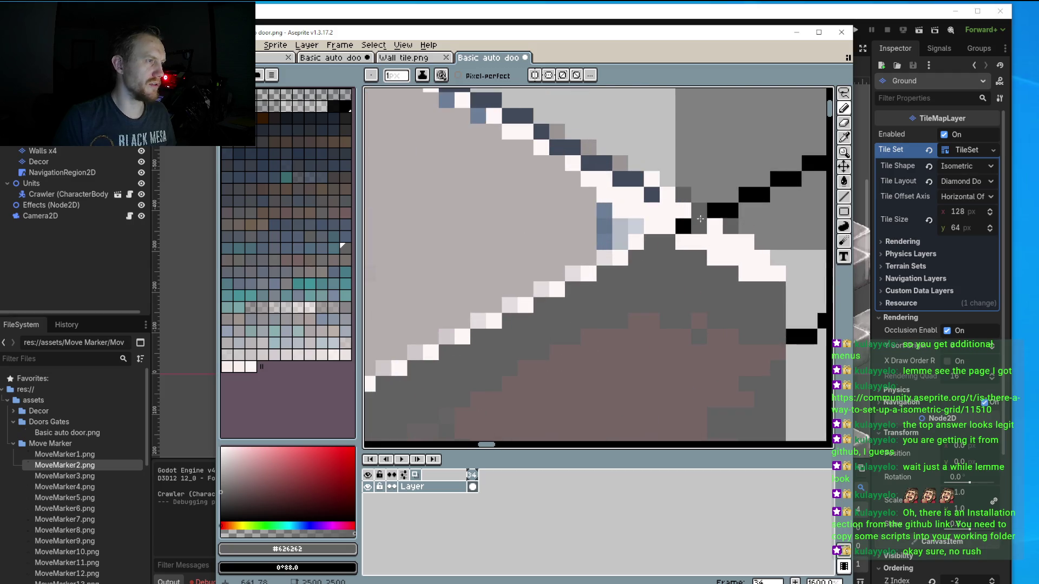
left_click(689, 236, "alt")
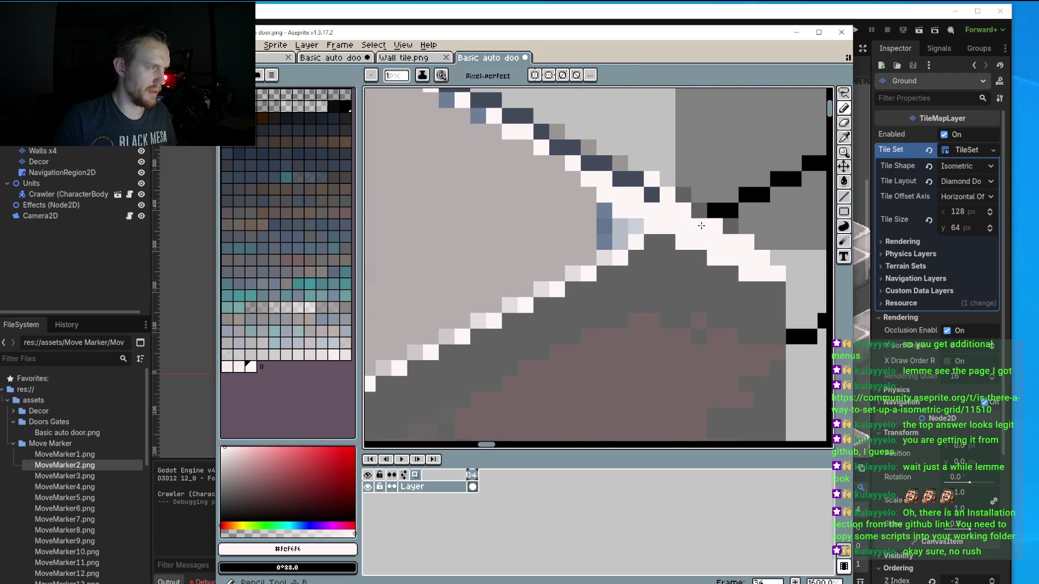
scroll(649, 238, "down", 4)
scroll(630, 240, "down", 2)
scroll(627, 240, "down", 1)
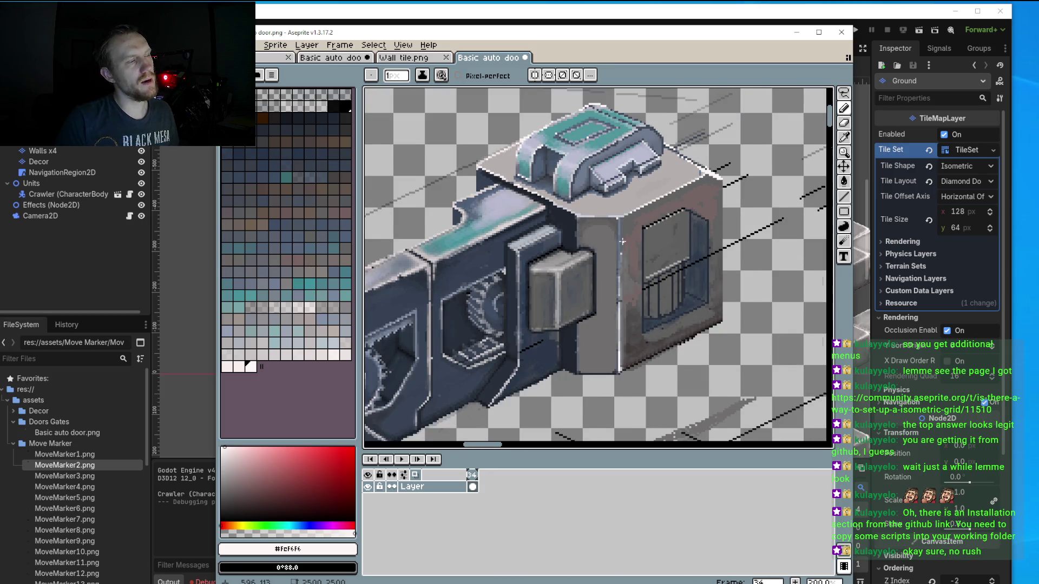
scroll(622, 242, "down", 1)
Pan and zoom to 500% on the right block's bottom edge at the floor.
left_click_drag(634, 364, 618, 287)
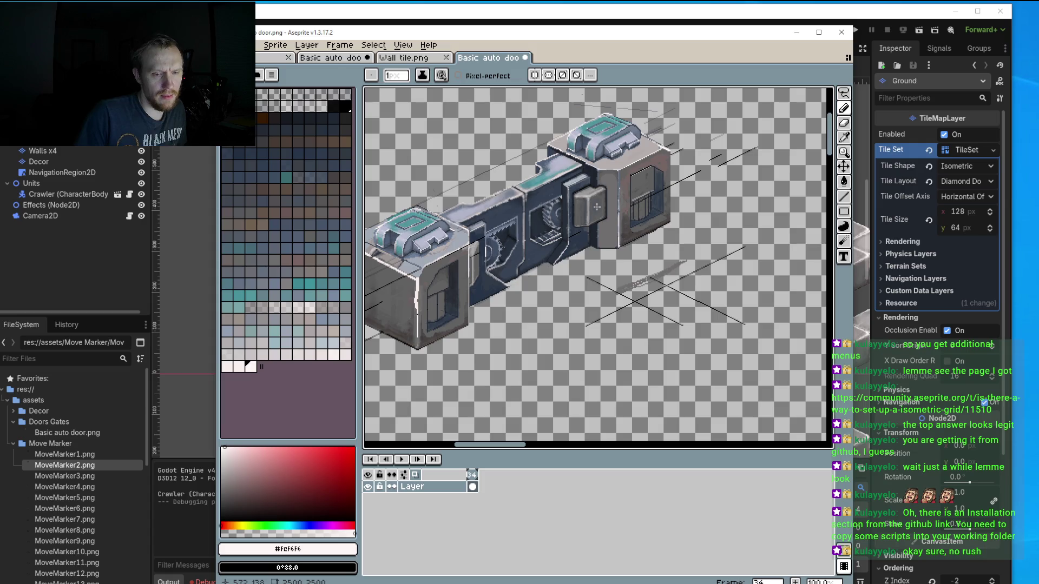
scroll(601, 224, "up", 1)
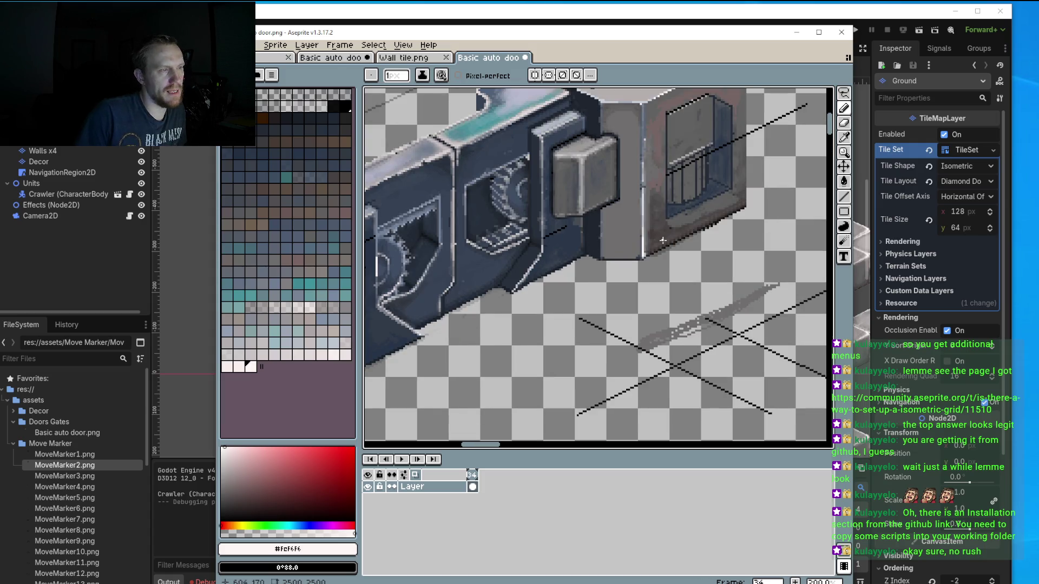
scroll(670, 244, "up", 1)
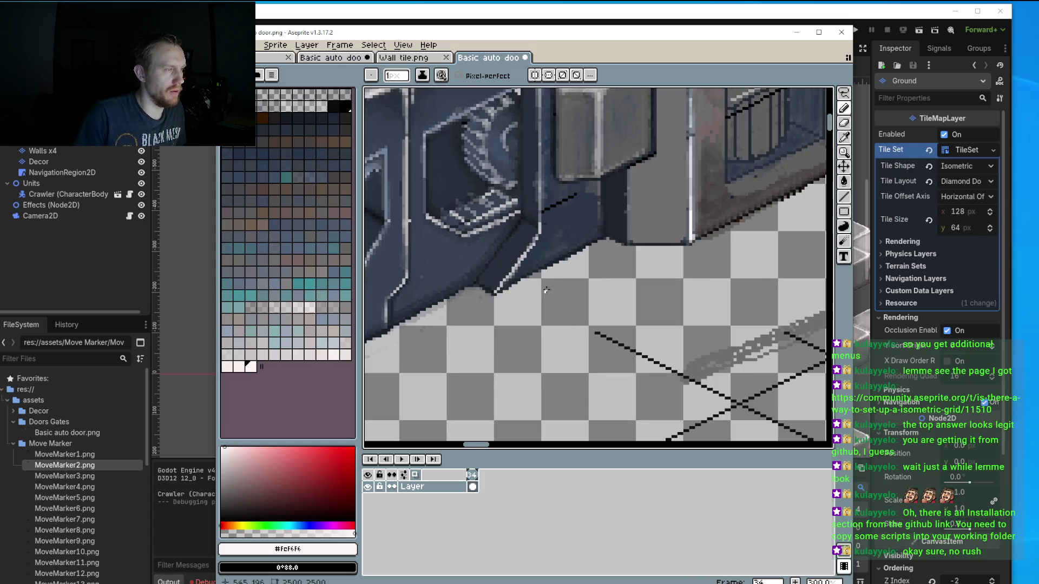
scroll(607, 262, "up", 1)
scroll(598, 286, "up", 1)
left_click_drag(707, 300, 653, 345)
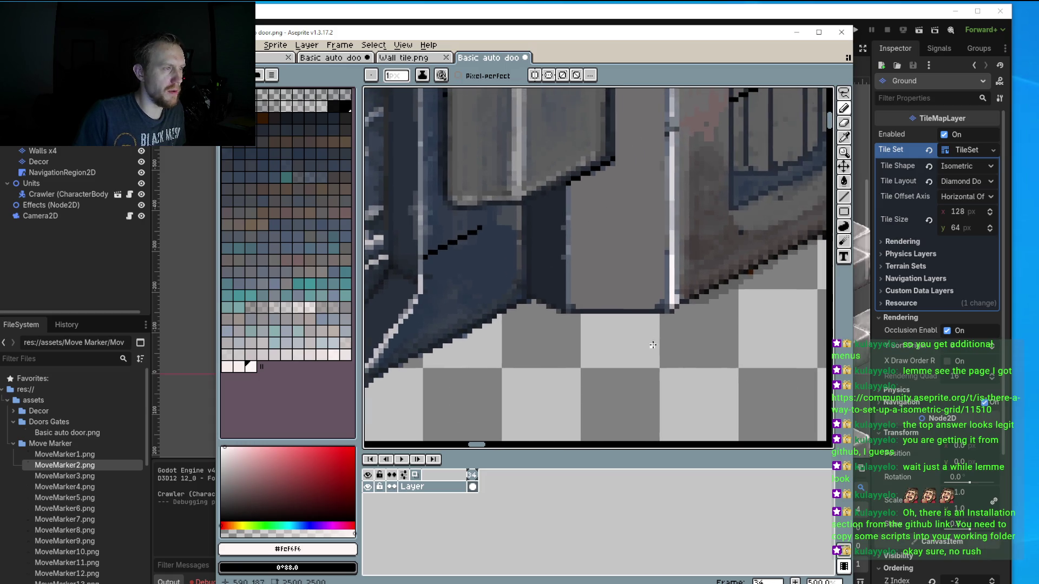
scroll(633, 291, "up", 2)
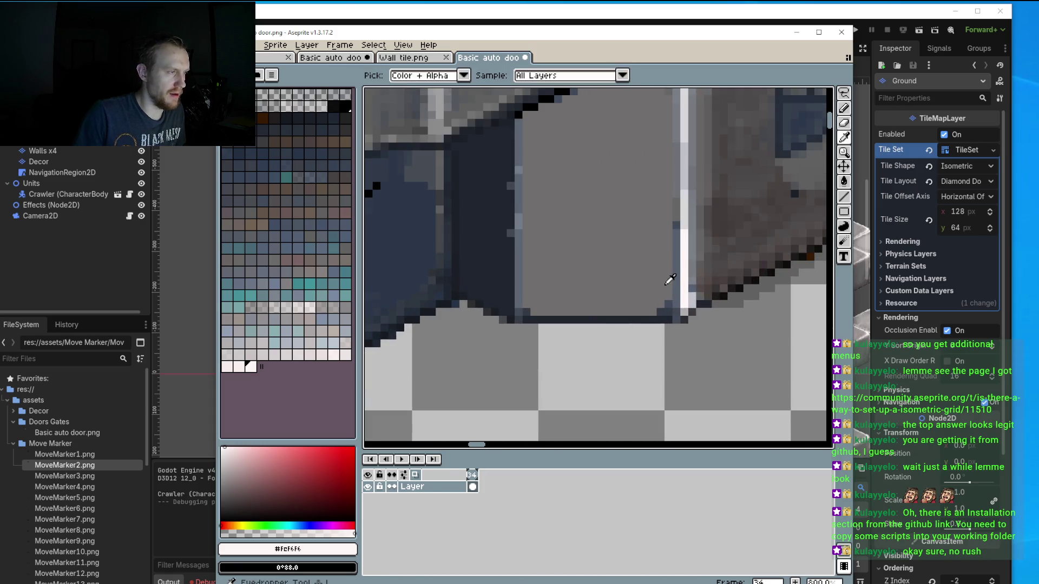
Repaint the block's dark bottom outline in a slightly darkened face grey.
left_click(669, 301, "alt")
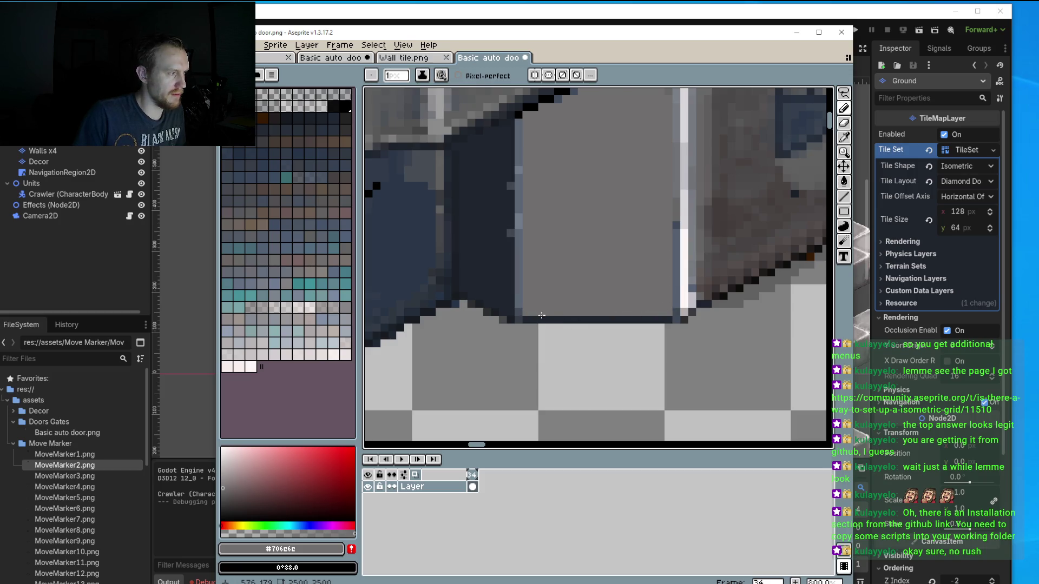
key("i")
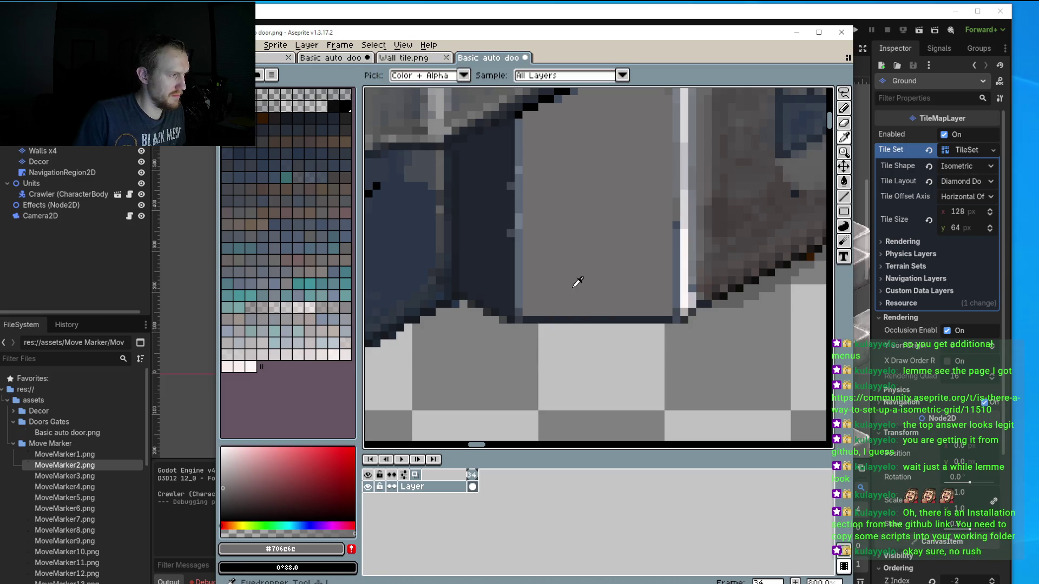
left_click(224, 500)
key("b")
left_click_drag(664, 319, 633, 325)
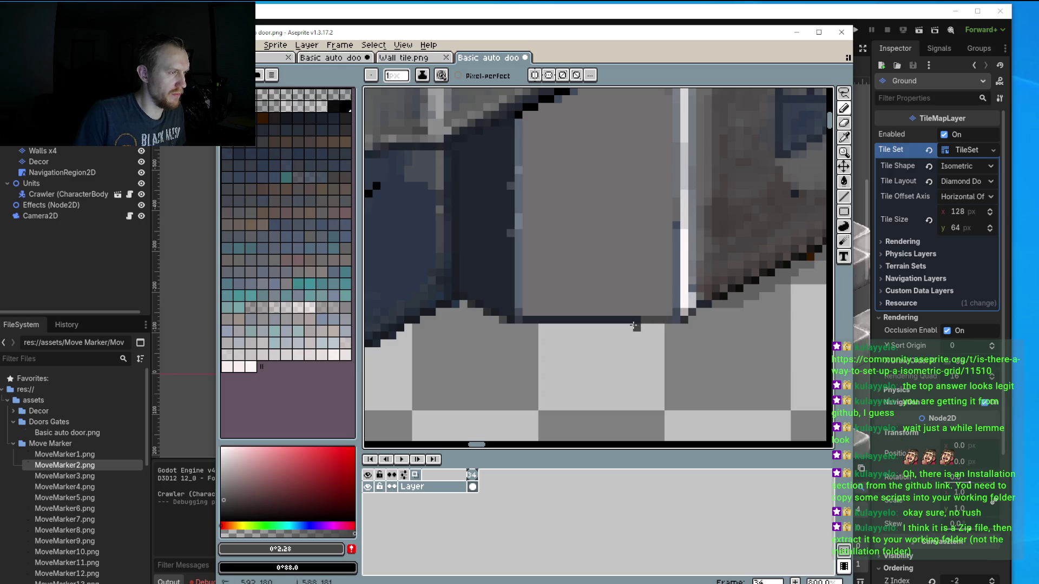
key("l")
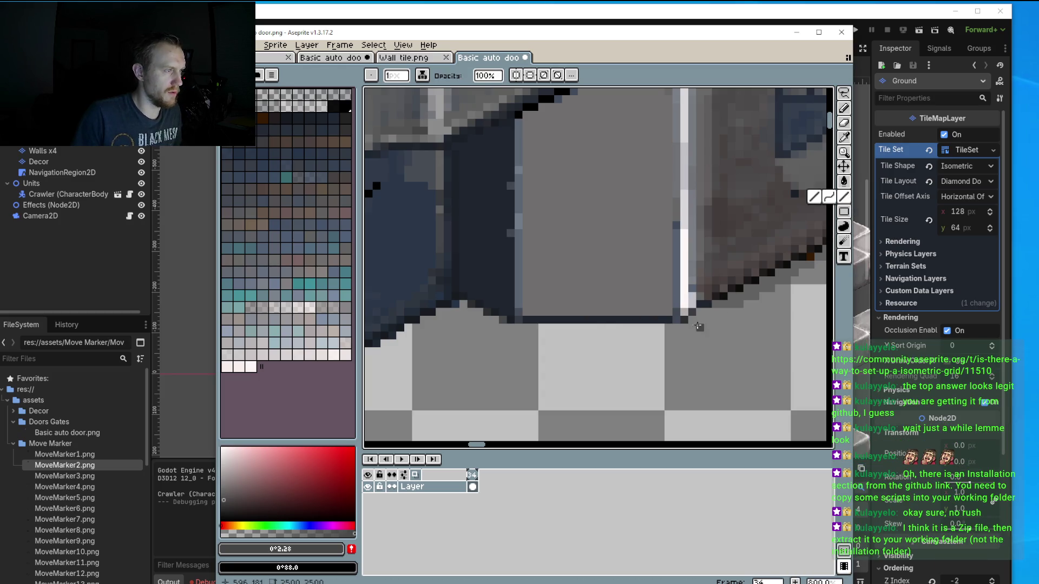
left_click_drag(670, 321, 521, 321)
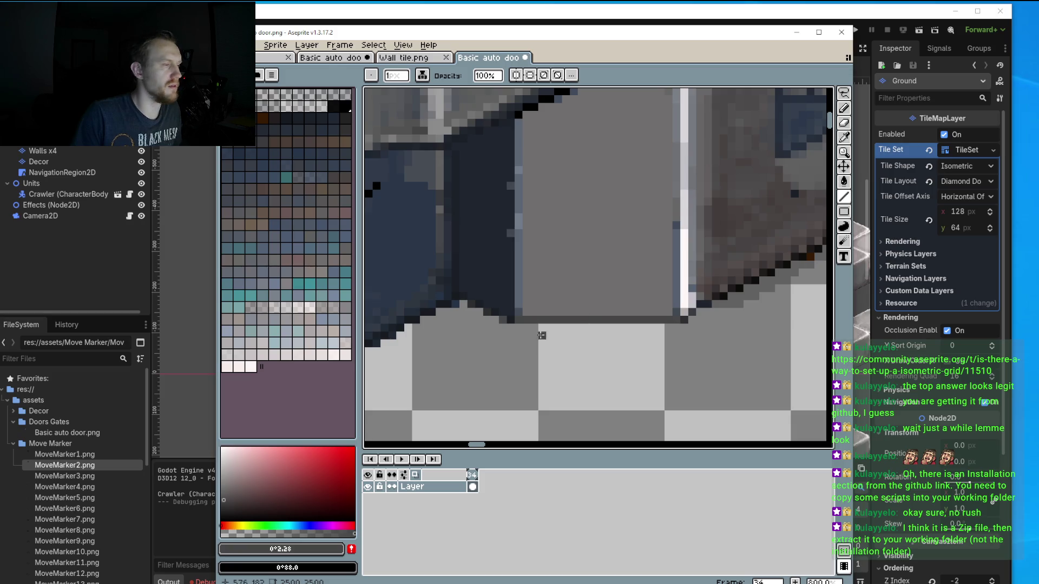
Lower the colour's opacity and draw faint horizontal and vertical shading strokes across the face.
scroll(519, 320, "up", 1)
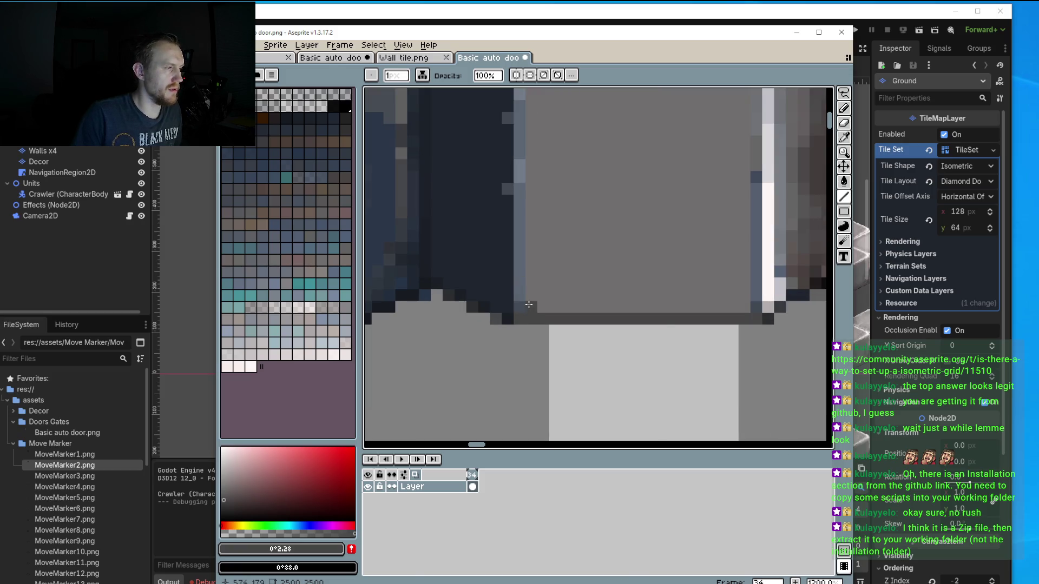
scroll(591, 331, "down", 1)
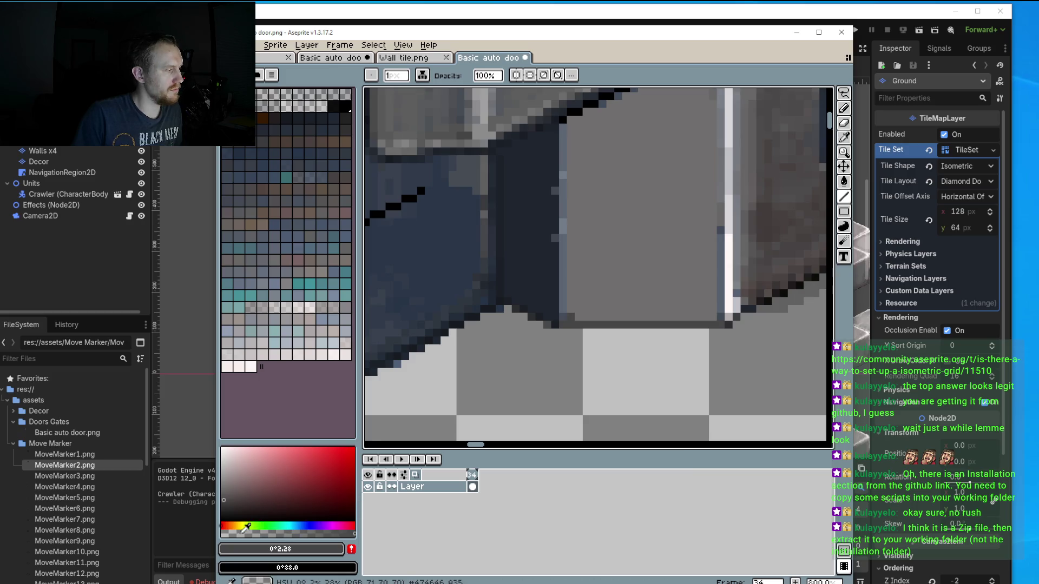
left_click(231, 534)
mouse_move(656, 321)
left_mouse_down()
mouse_move(583, 316)
mouse_move(700, 300)
mouse_move(715, 318)
left_mouse_up()
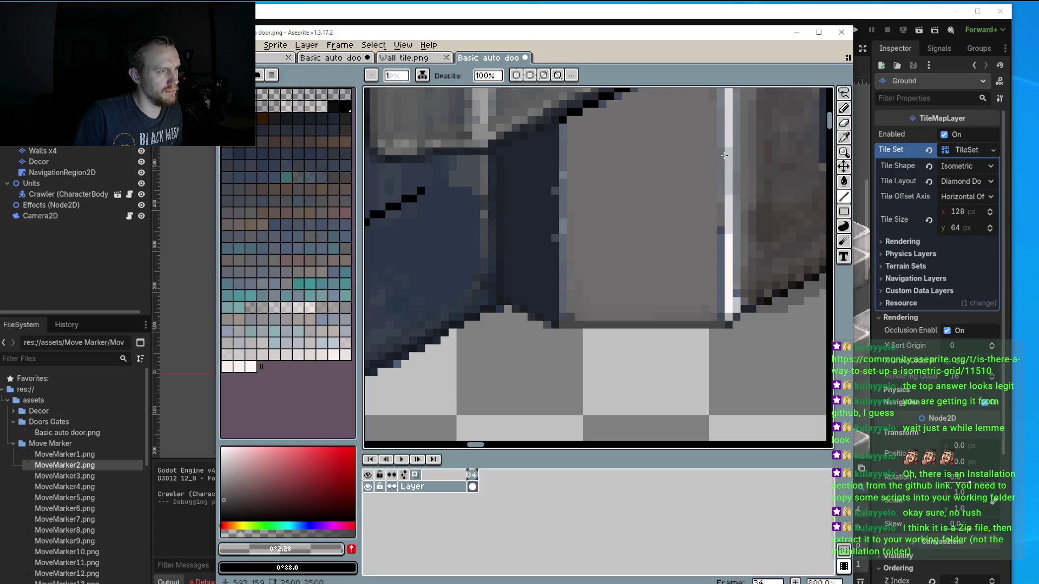
left_click_drag(722, 153, 714, 304)
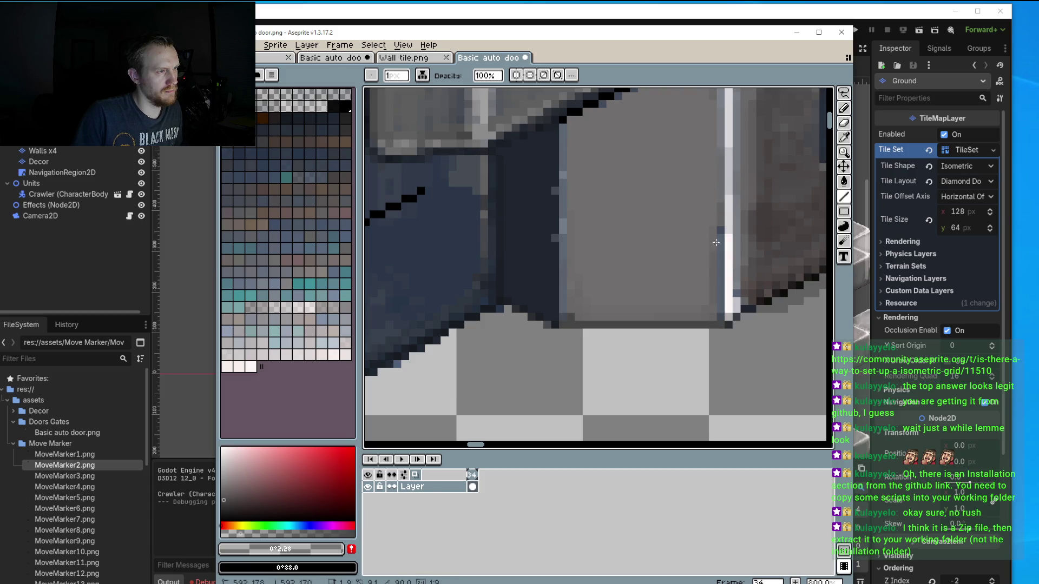
left_click(703, 314)
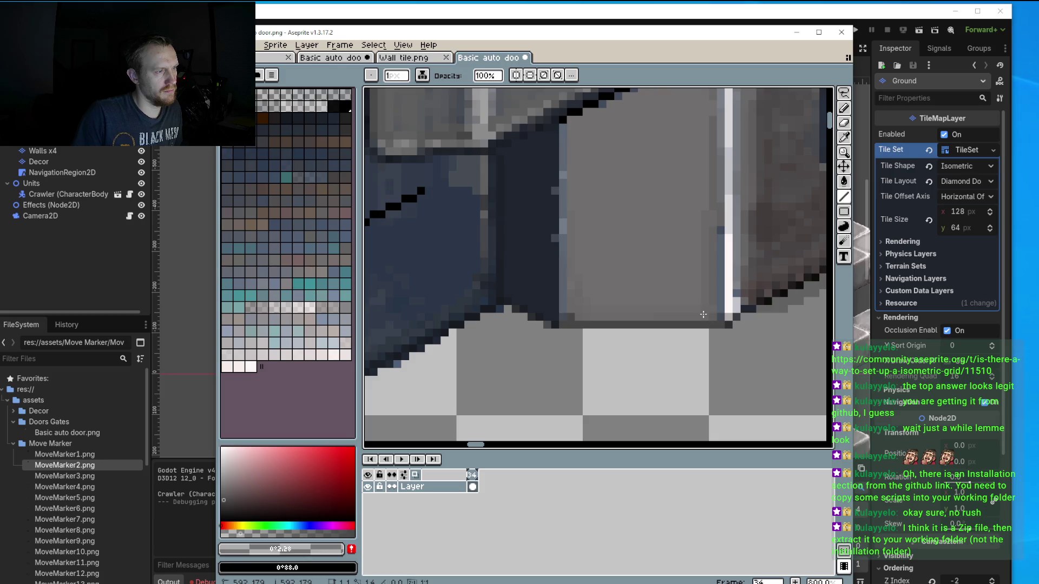
left_click_drag(634, 320, 691, 309)
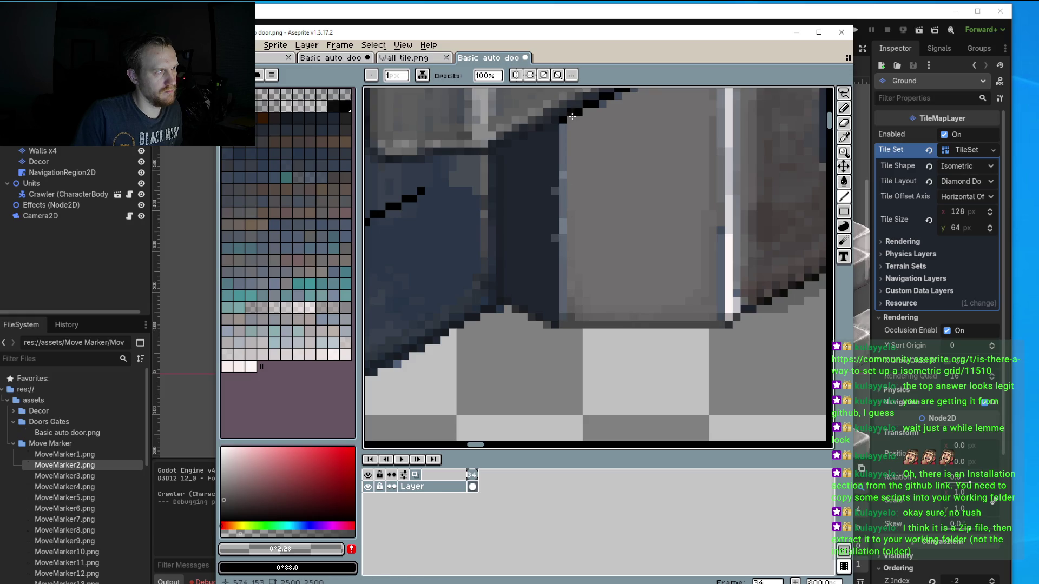
left_click_drag(571, 116, 576, 213)
left_click_drag(580, 320, 642, 322)
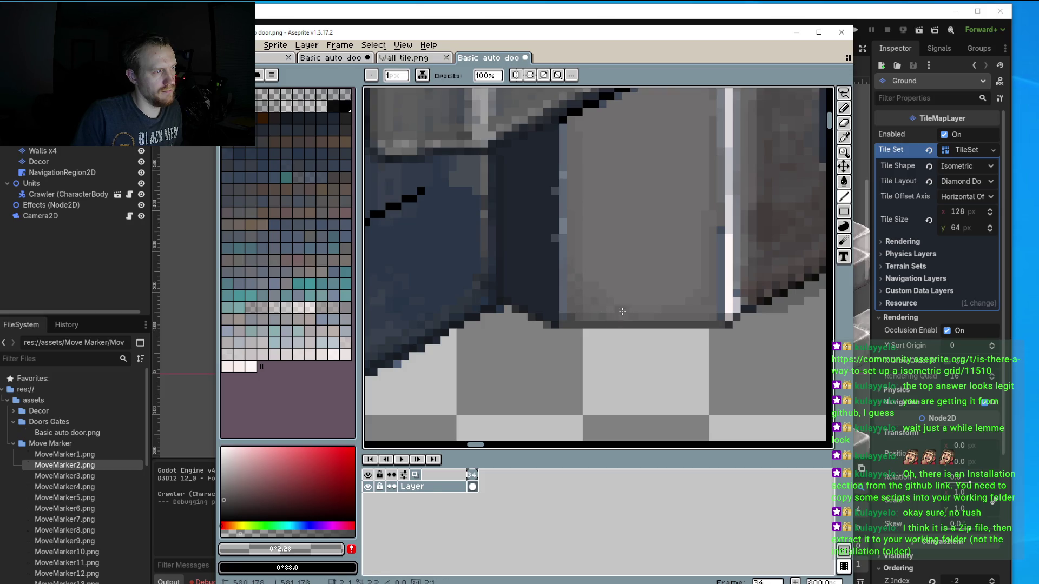
left_click_drag(683, 302, 647, 309)
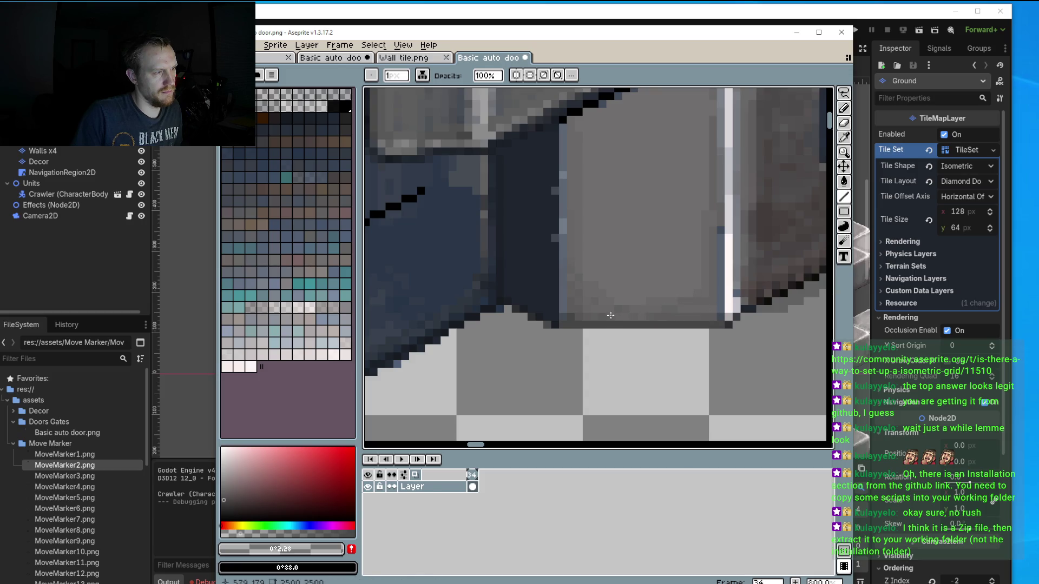
left_click_drag(586, 257, 587, 264)
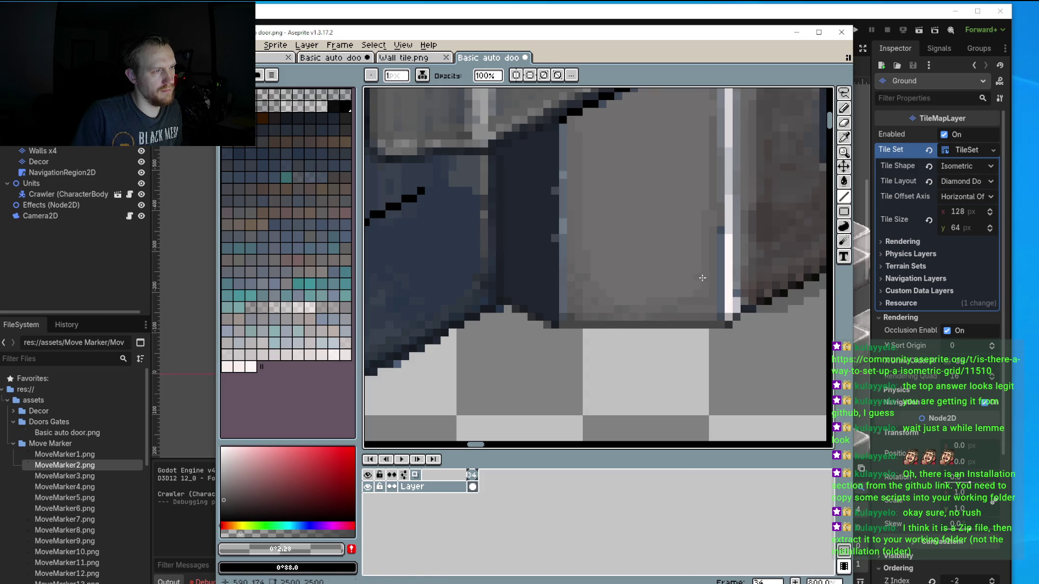
Try another vertical line, undo it, and place a single faint pixel instead.
scroll(697, 278, "down", 1)
scroll(697, 280, "down", 2)
scroll(697, 281, "up", 1)
scroll(704, 227, "up", 1)
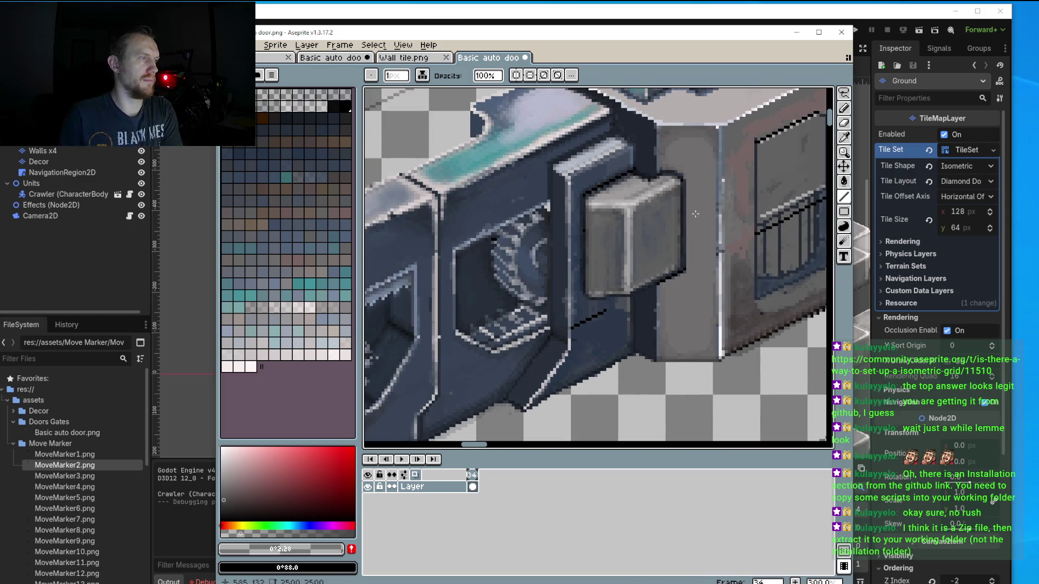
scroll(712, 173, "up", 1)
left_click_drag(713, 133, 714, 289)
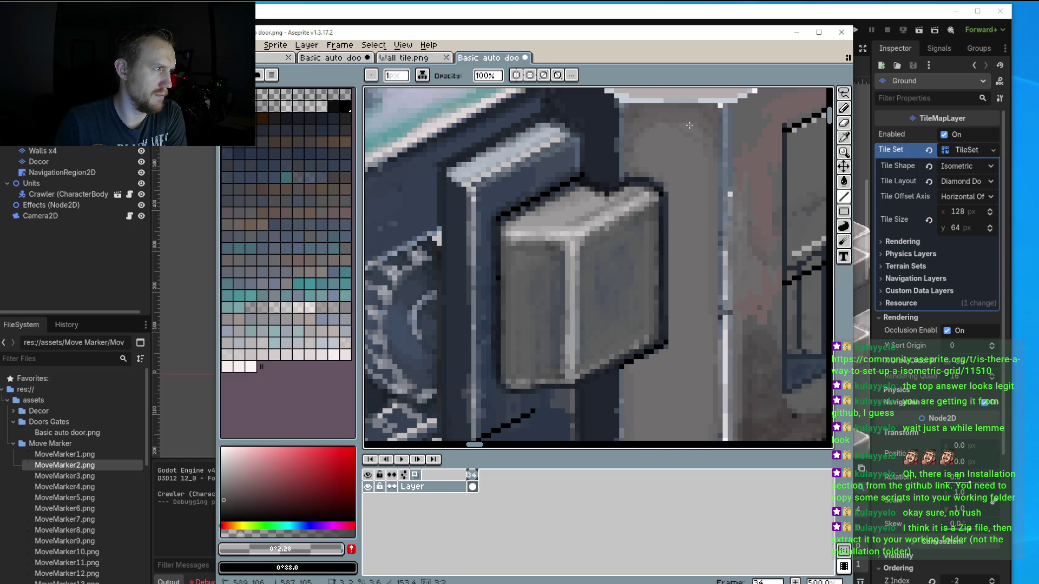
key("ctrl+z")
scroll(693, 132, "up", 4)
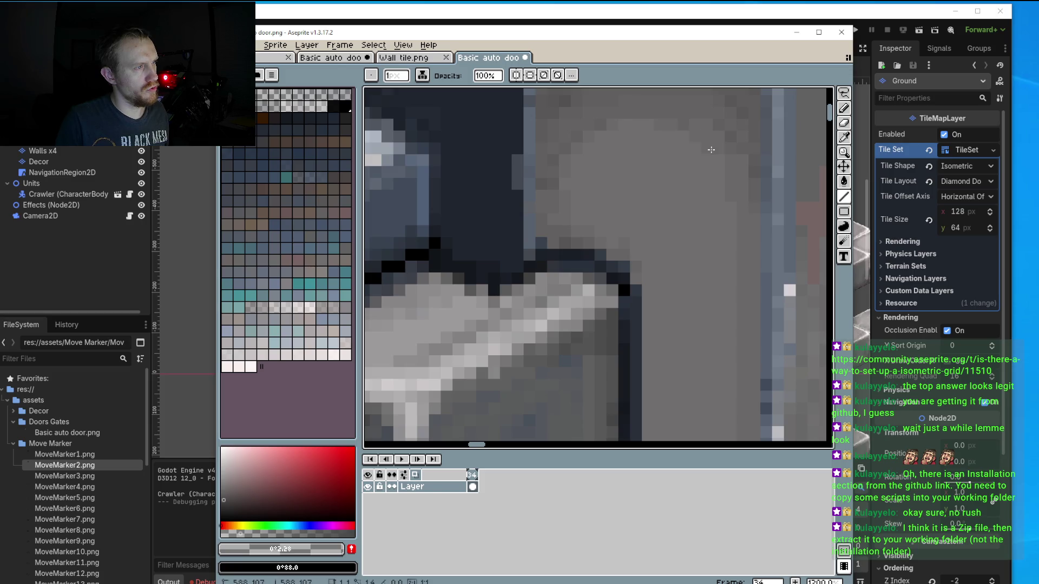
left_click(713, 135)
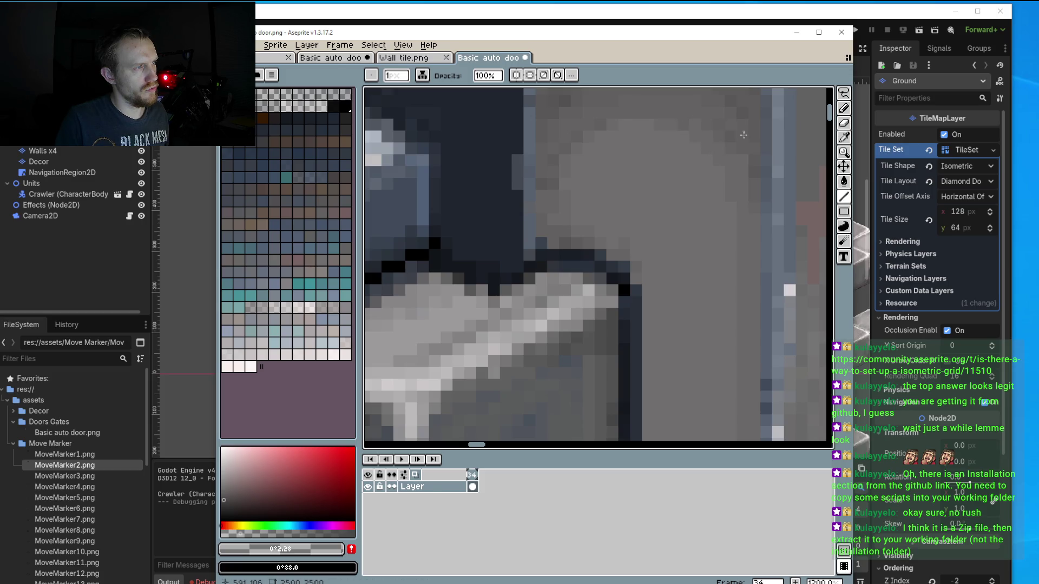
scroll(724, 173, "down", 3)
scroll(742, 211, "down", 3)
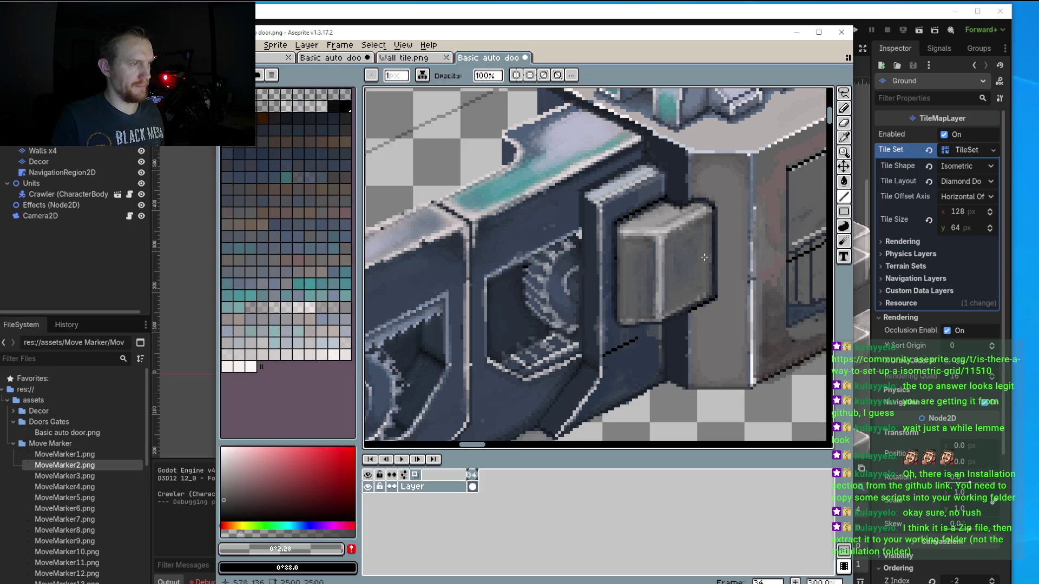
scroll(741, 211, "up", 1)
scroll(687, 159, "up", 1)
scroll(688, 158, "up", 4)
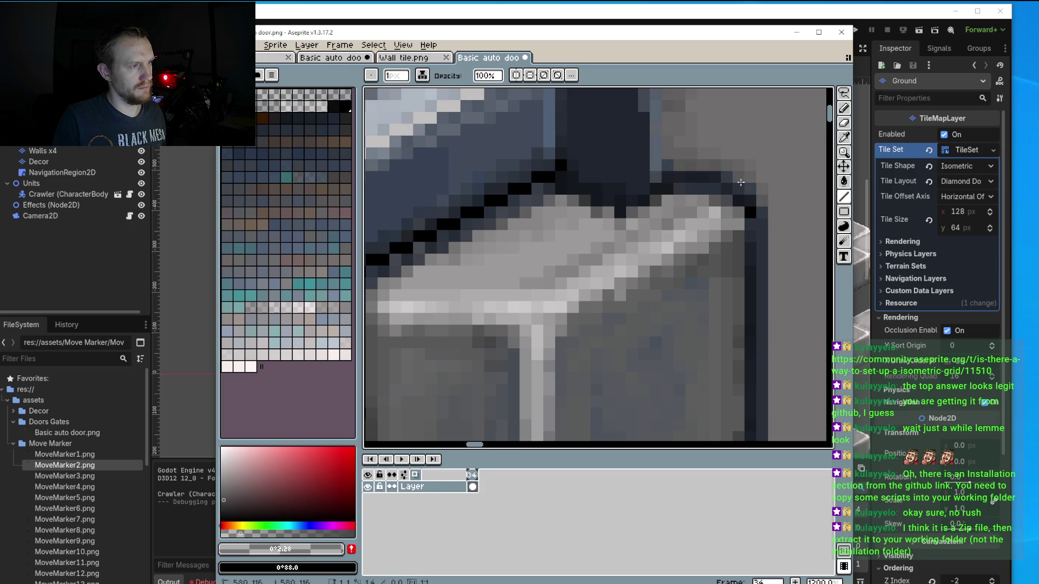
scroll(654, 165, "down", 6)
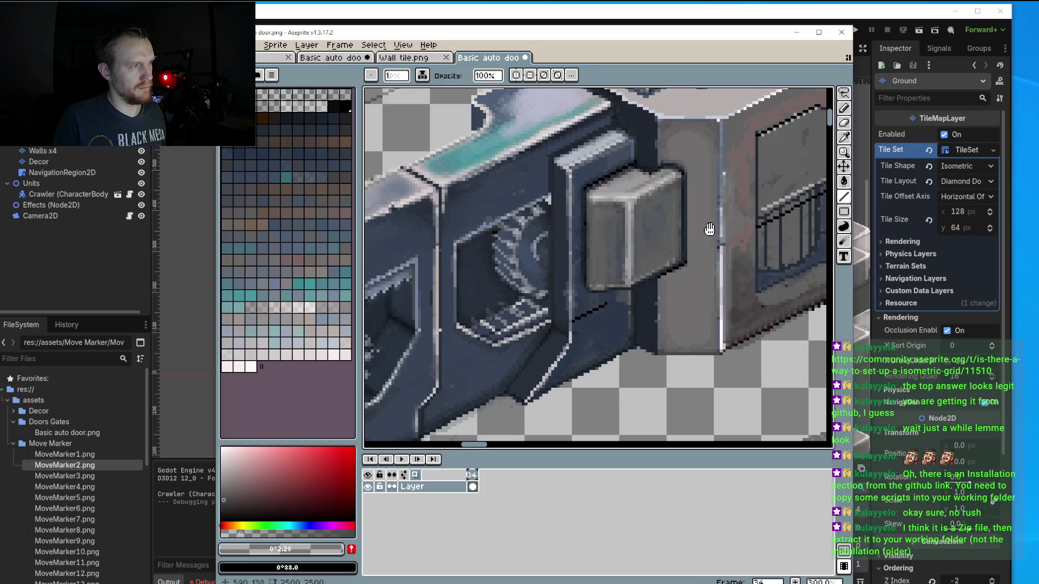
scroll(708, 229, "down", 1)
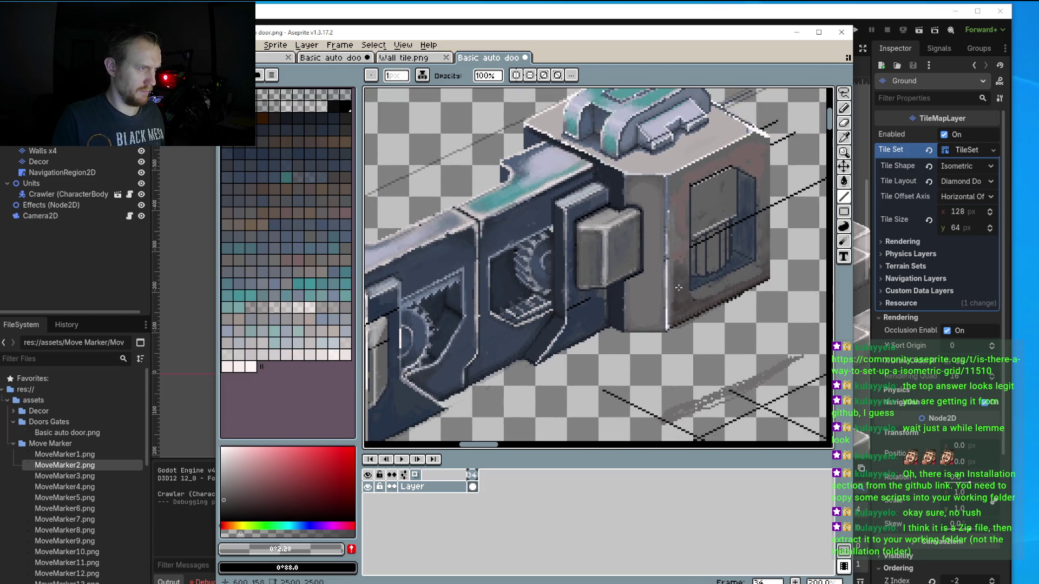
scroll(679, 287, "down", 1)
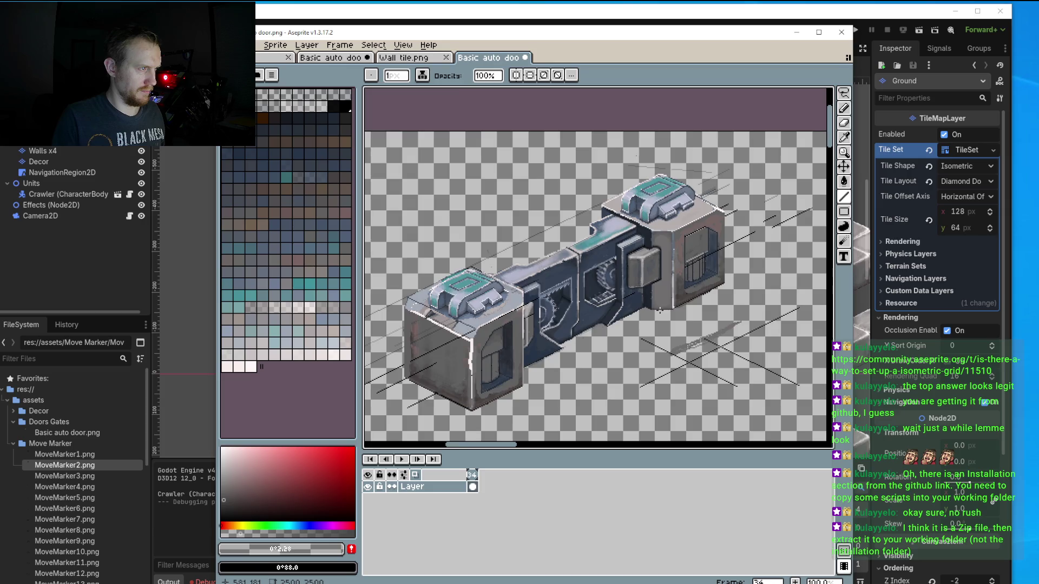
scroll(659, 311, "up", 3)
scroll(637, 295, "up", 1)
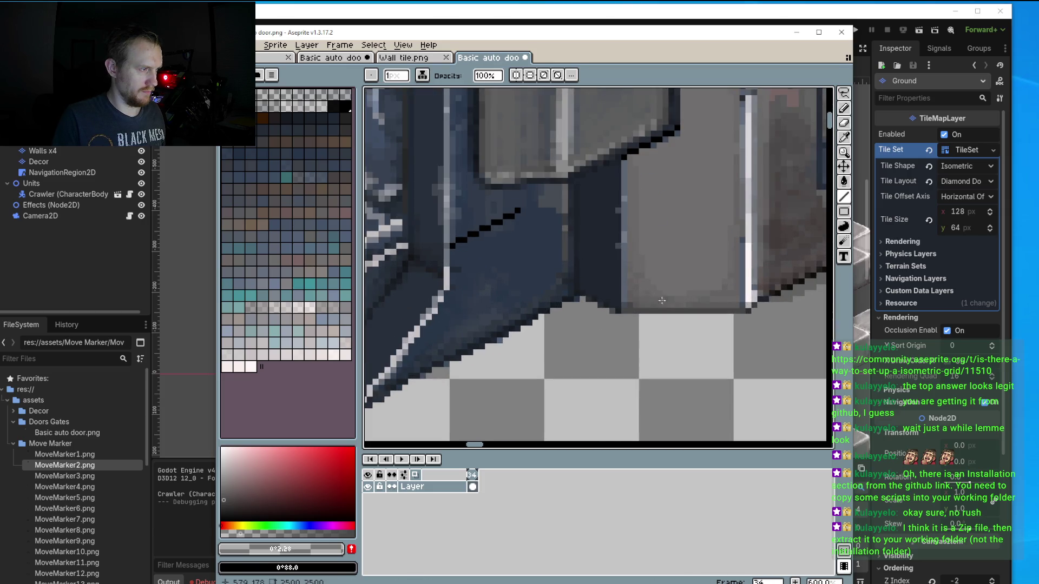
scroll(660, 289, "up", 3, "ctrl")
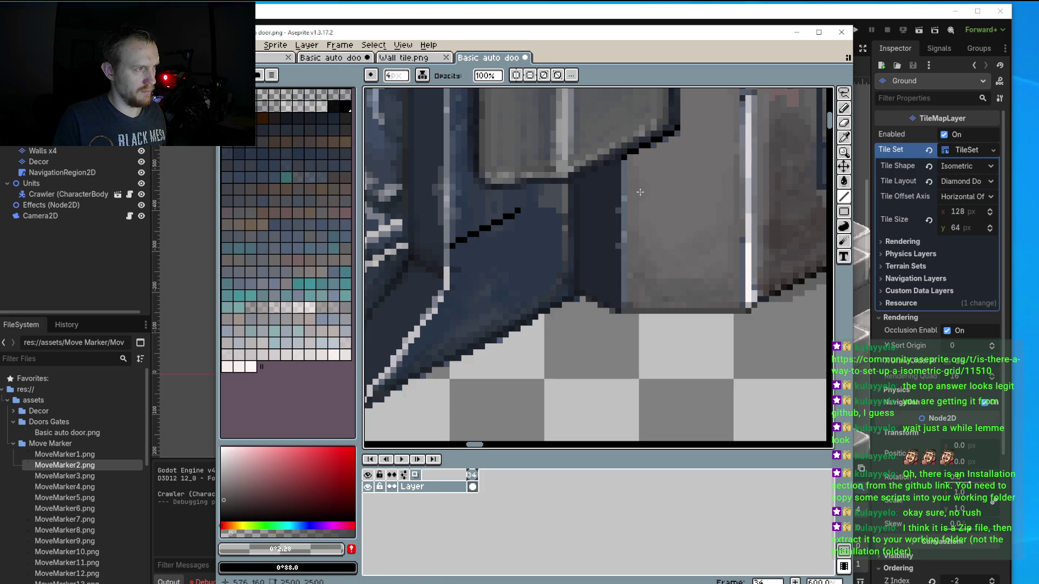
left_click_drag(644, 154, 644, 165)
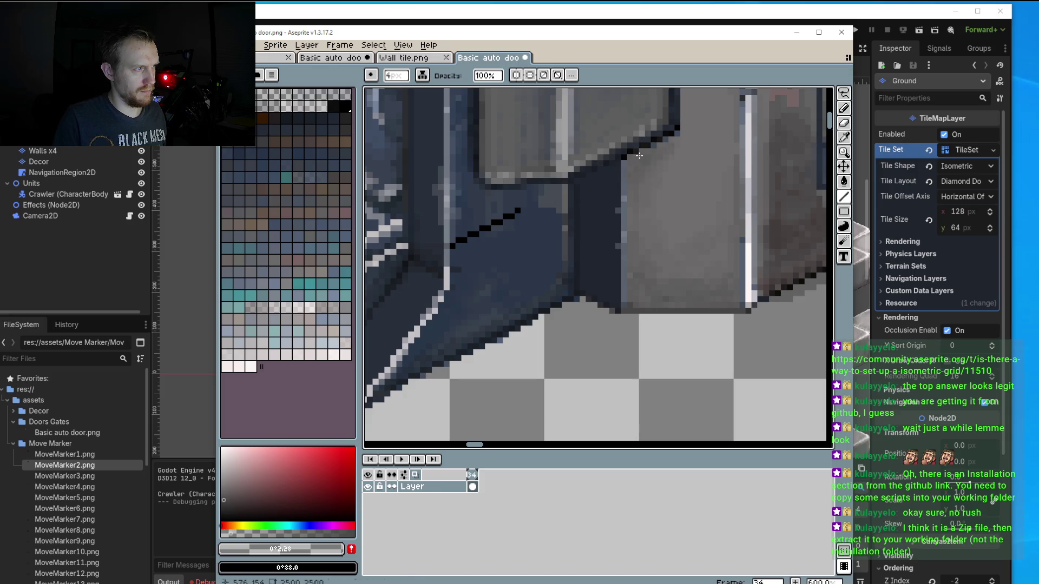
left_click_drag(675, 274, 674, 275)
left_click(671, 304)
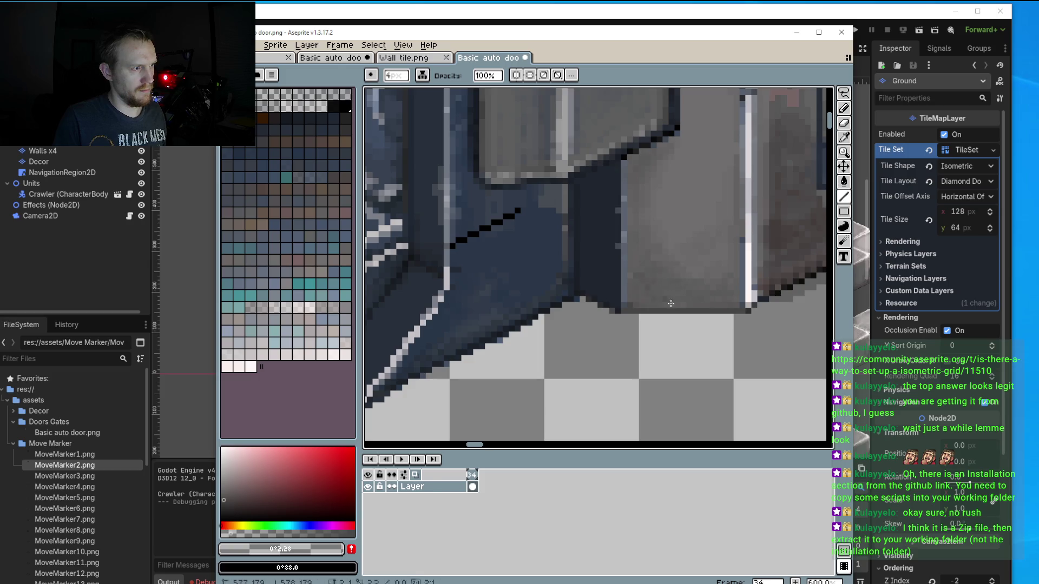
scroll(670, 304, "down", 3)
scroll(688, 301, "down", 2)
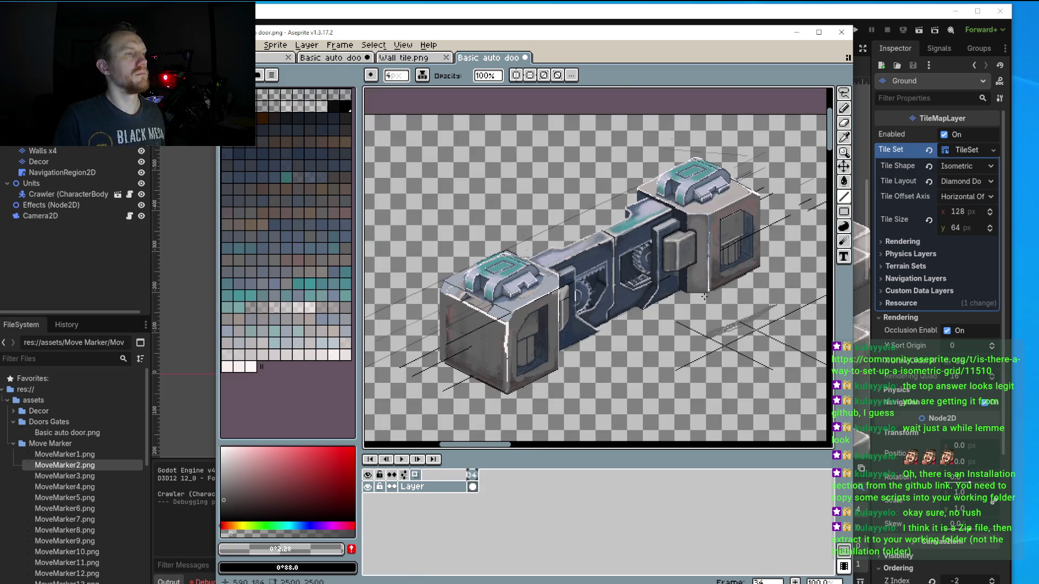
scroll(704, 297, "up", 2)
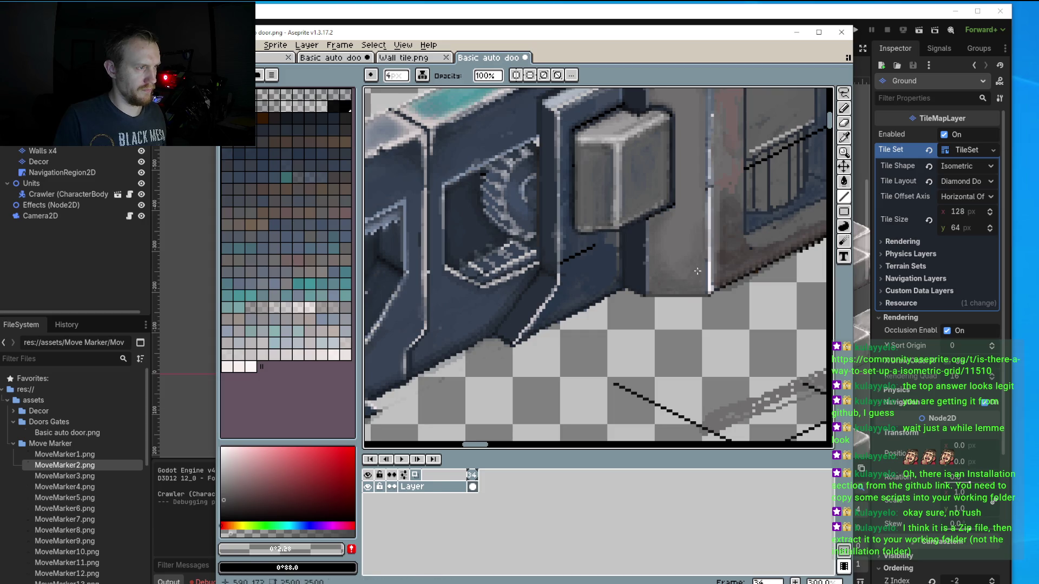
left_click(695, 276)
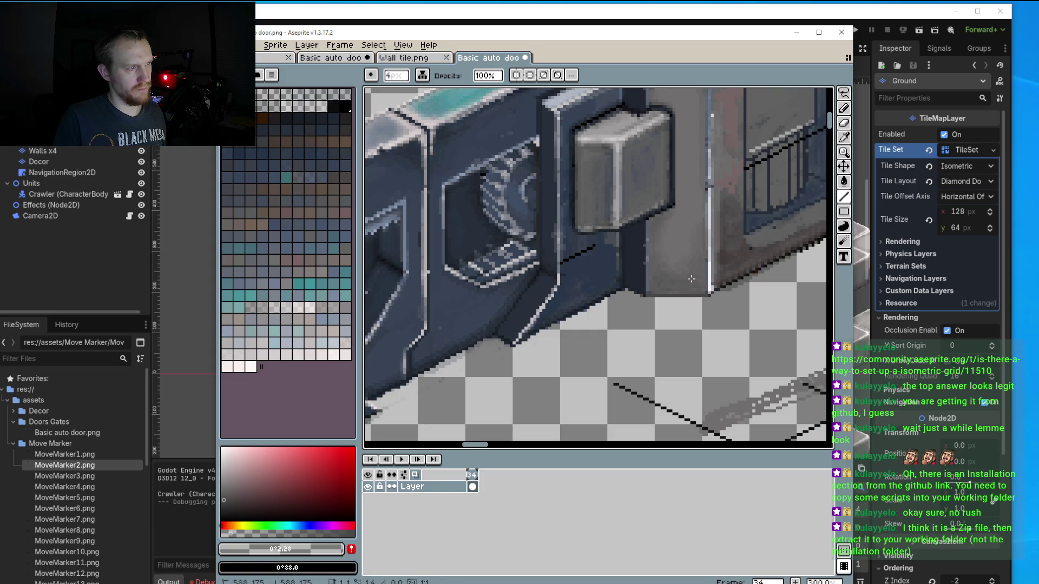
left_click_drag(691, 278, 697, 281)
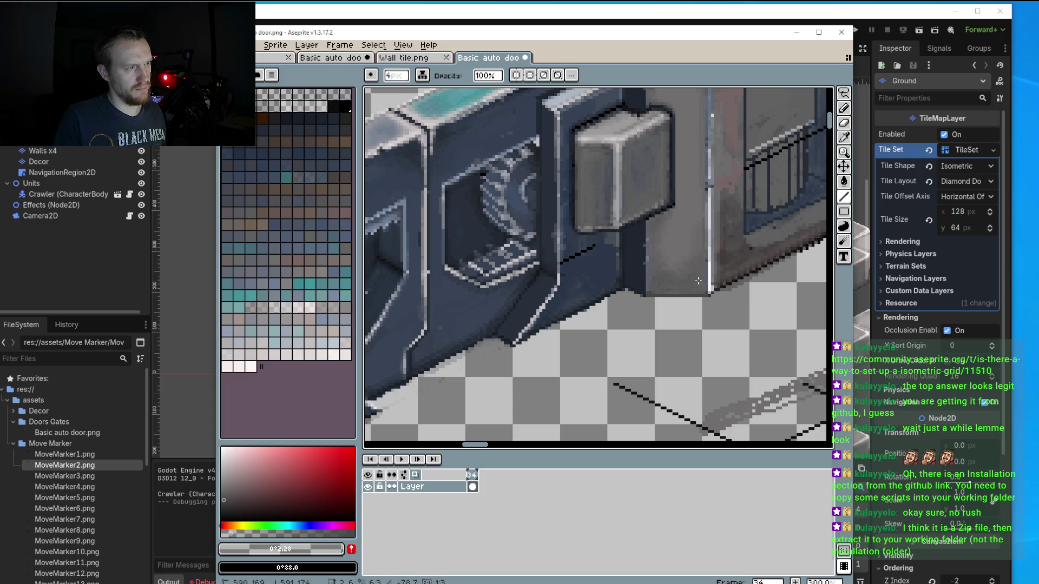
scroll(679, 265, "down", 1)
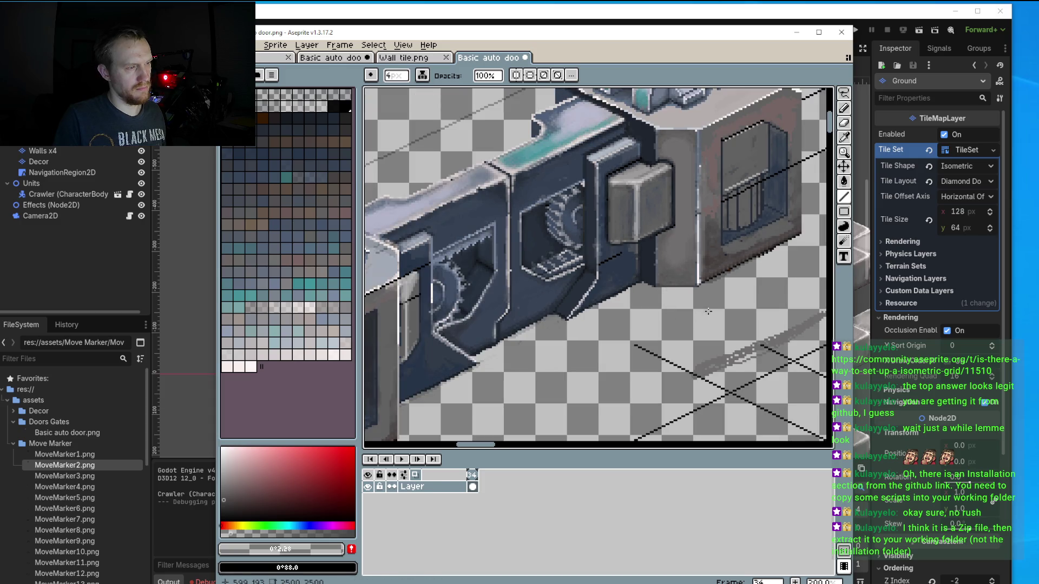
left_click_drag(707, 311, 650, 348)
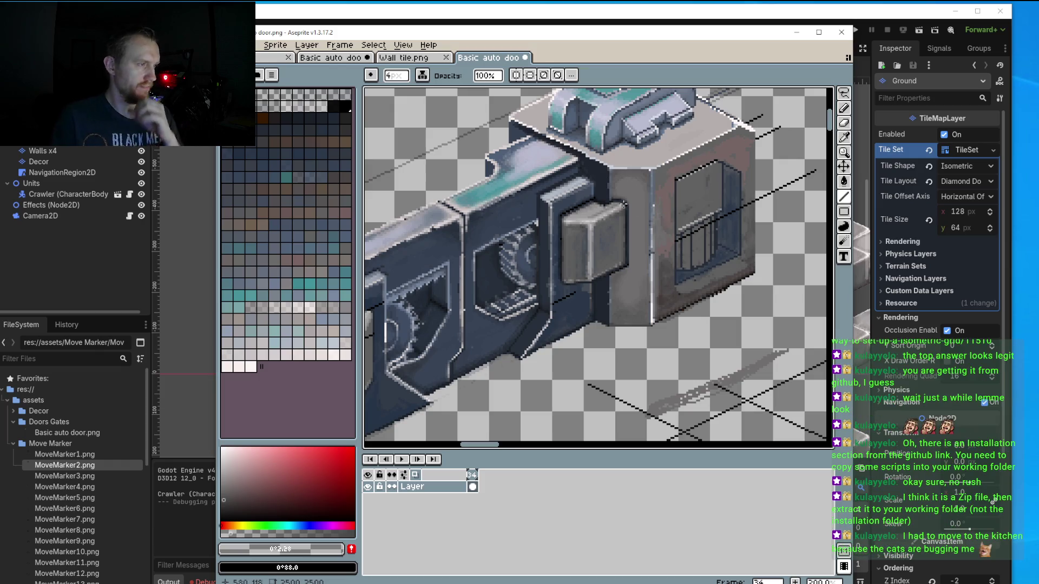
Sample the warm grey #756666 and paint the gap with a 3px pencil.
scroll(632, 228, "up", 3)
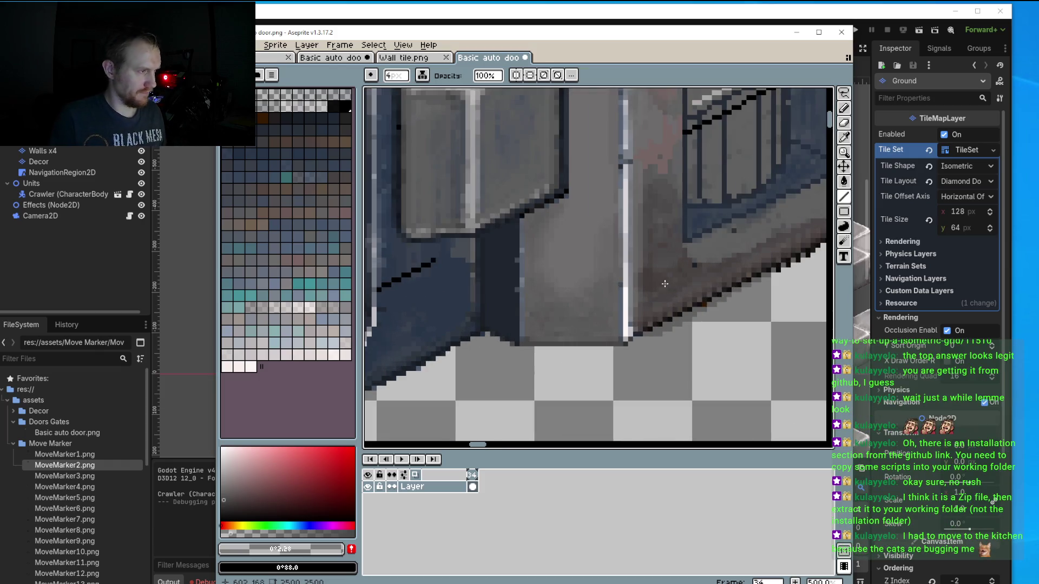
key("i")
left_click(667, 162)
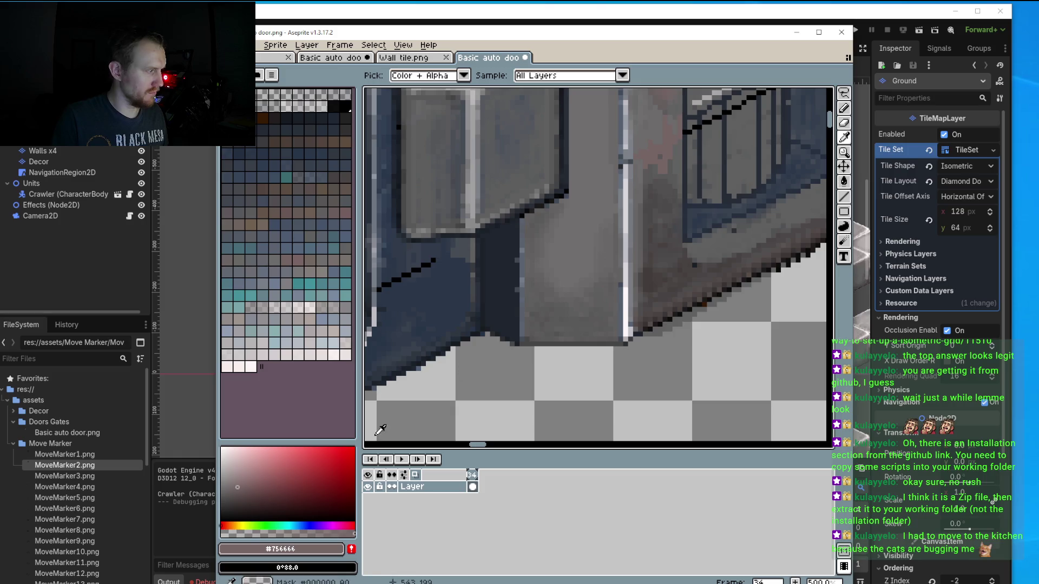
key("b")
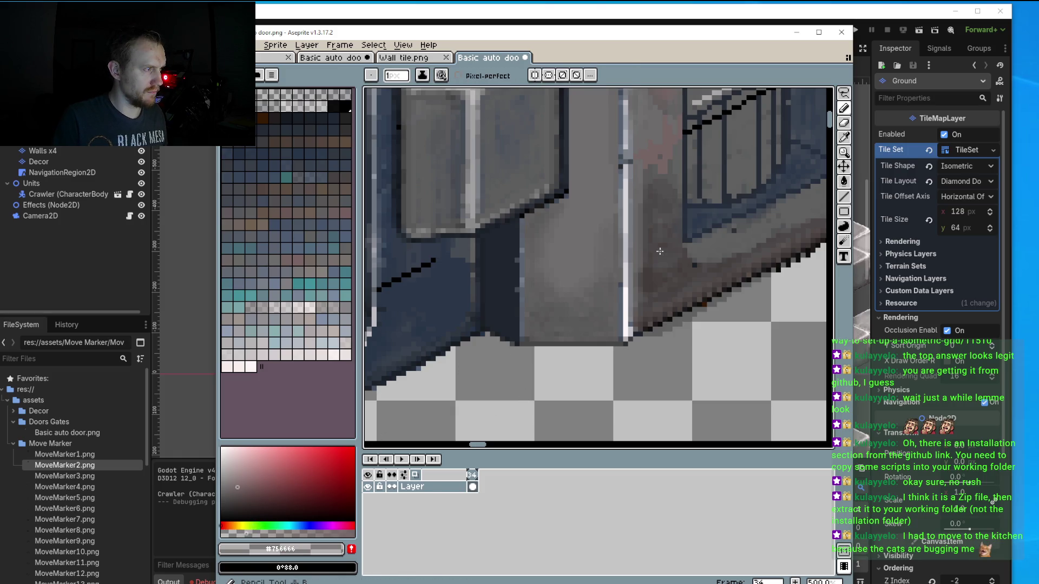
key("plus")
key("plus")
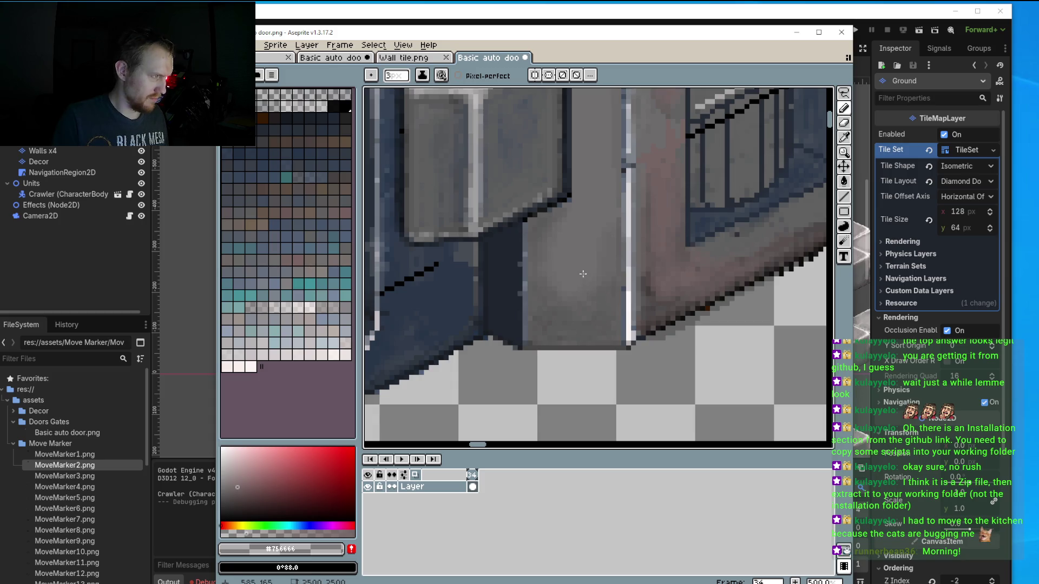
Sample the dark #393535 and draw a 1px vertical edge beside the light panel.
key("i")
scroll(661, 314, "up", 2)
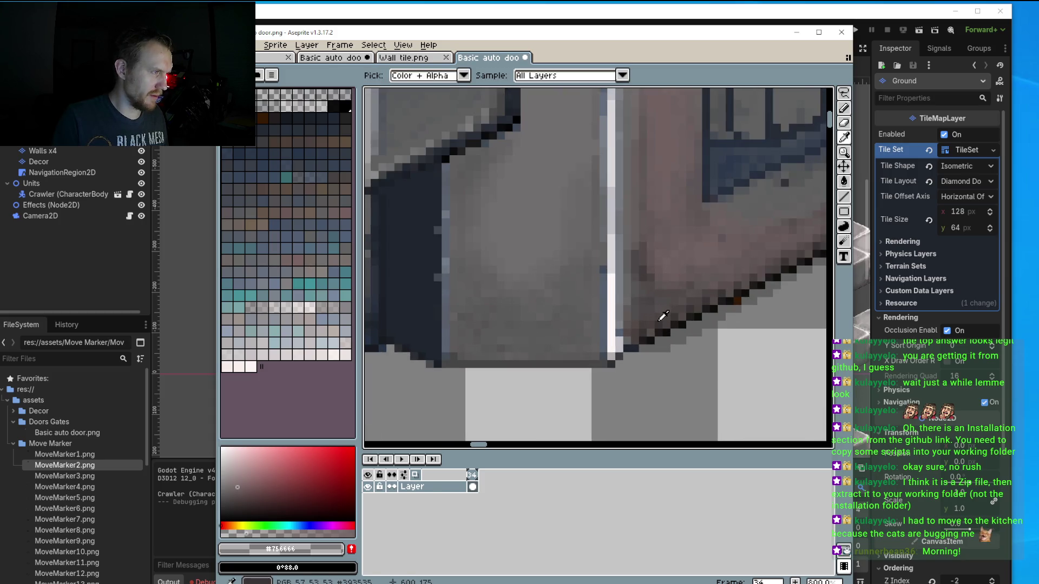
left_click(666, 318)
left_click_drag(626, 332, 688, 283)
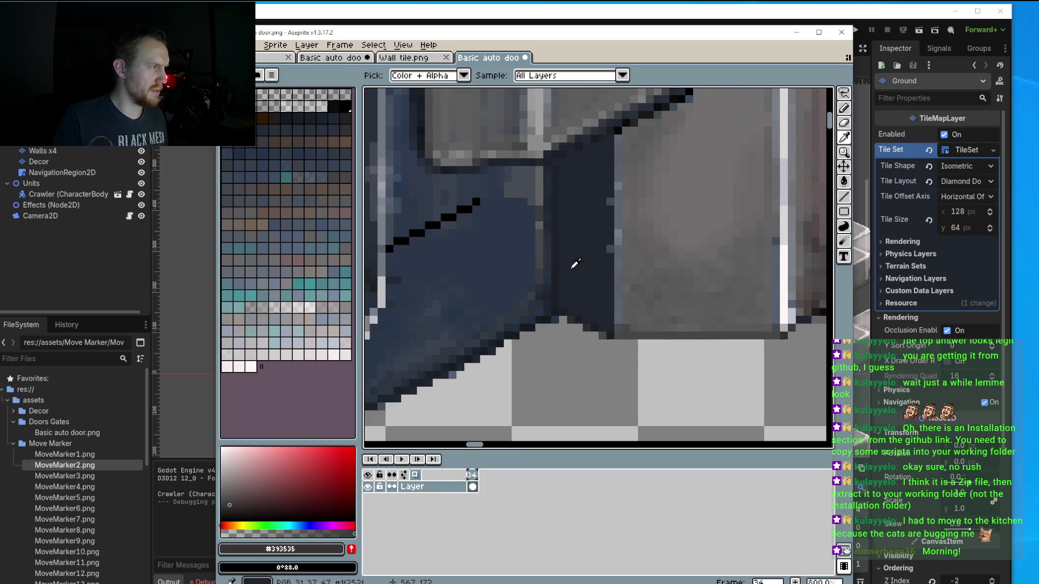
key("b")
key("minus")
key("minus")
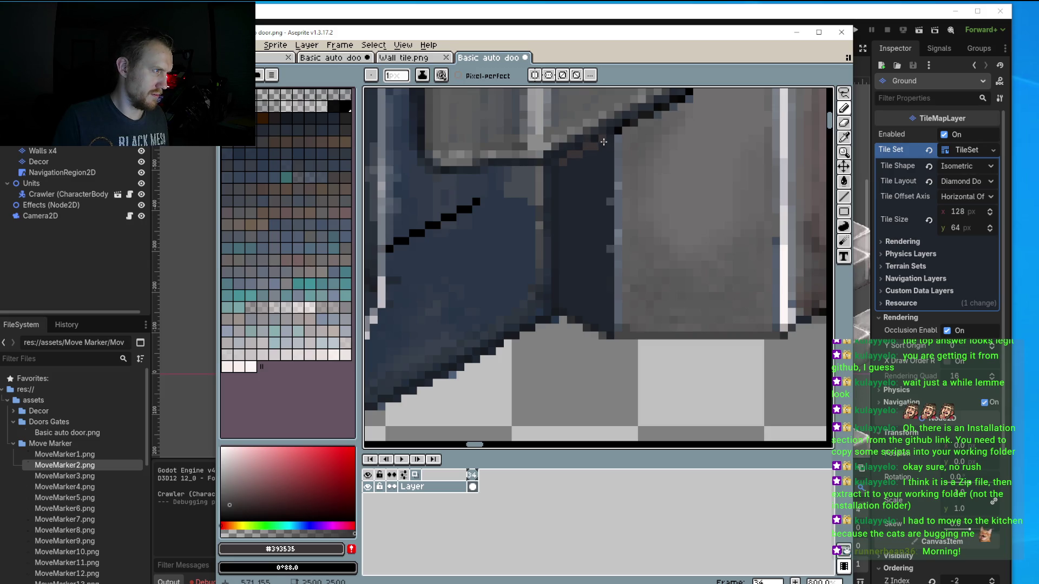
left_click_drag(608, 141, 605, 194)
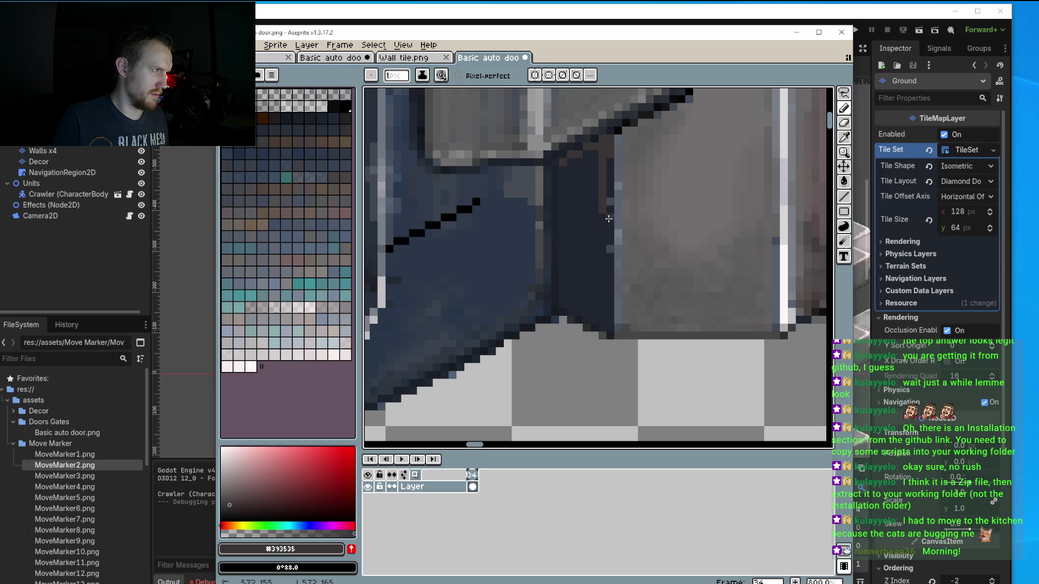
Fill the strip between the panels with several dark #393535 straight lines.
left_click(846, 200)
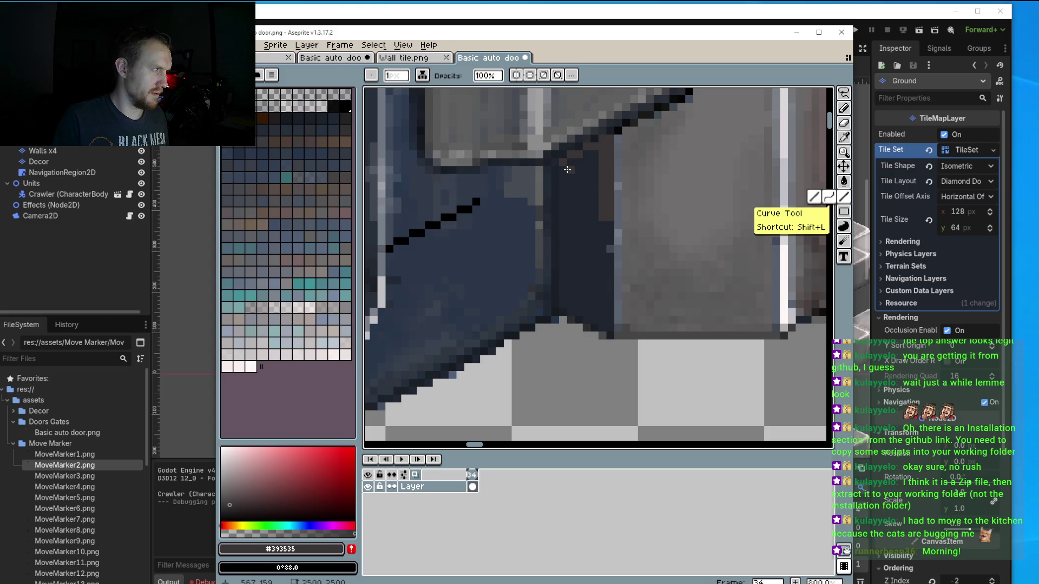
left_click_drag(567, 170, 566, 268)
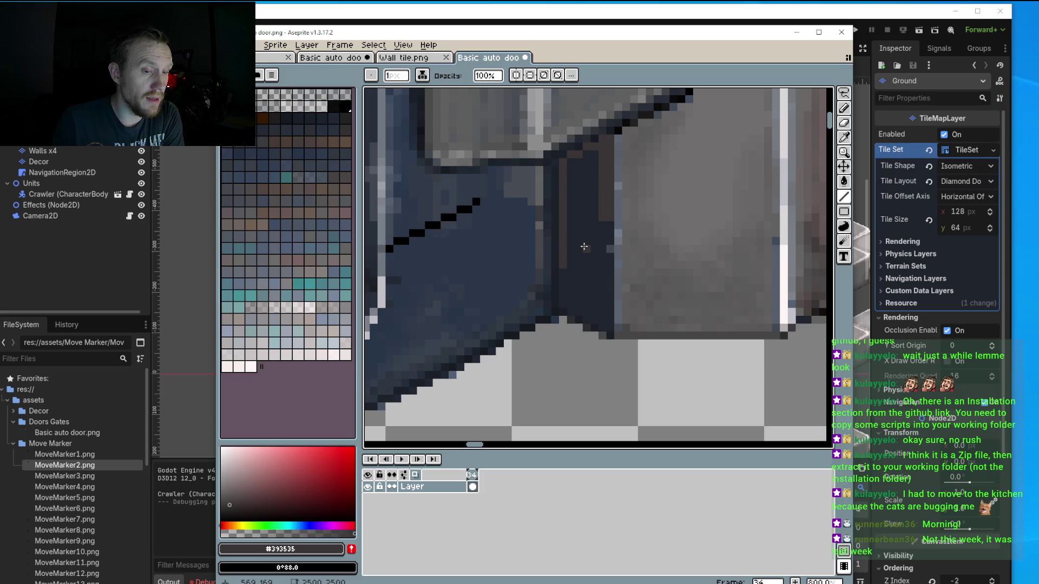
mouse_move(570, 174)
left_mouse_down()
mouse_move(580, 163)
mouse_move(583, 249)
mouse_move(596, 222)
mouse_move(598, 246)
mouse_move(578, 300)
mouse_move(568, 298)
left_mouse_up()
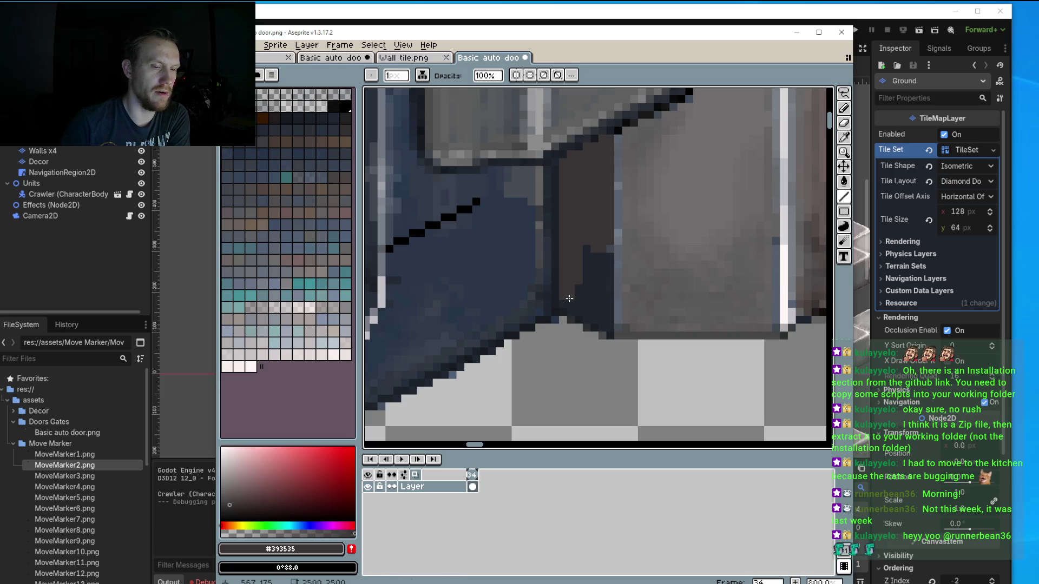
left_click_drag(594, 254, 594, 300)
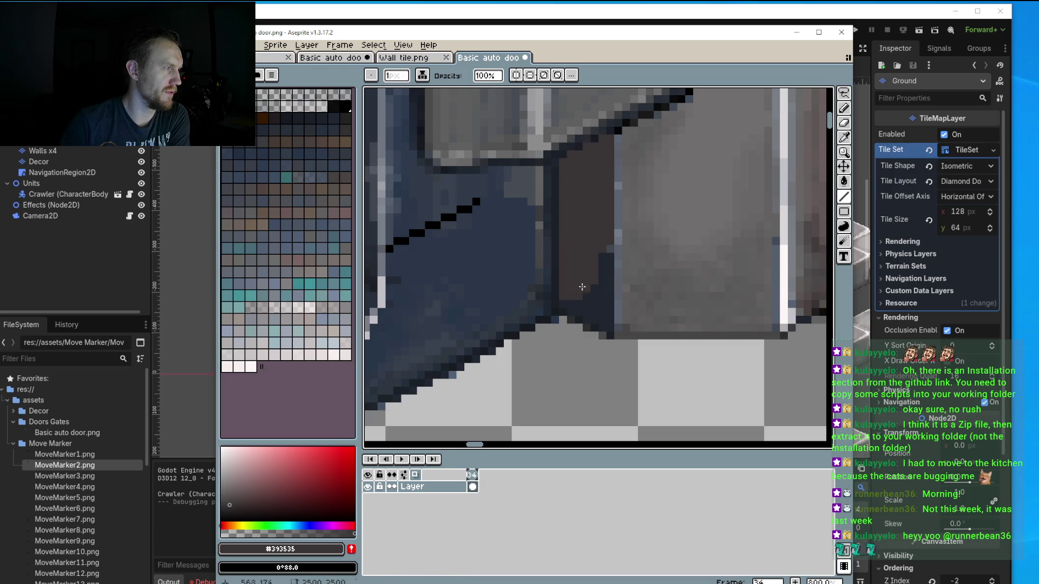
mouse_move(599, 260)
left_mouse_down()
mouse_move(607, 292)
mouse_move(563, 304)
mouse_move(572, 306)
left_mouse_up()
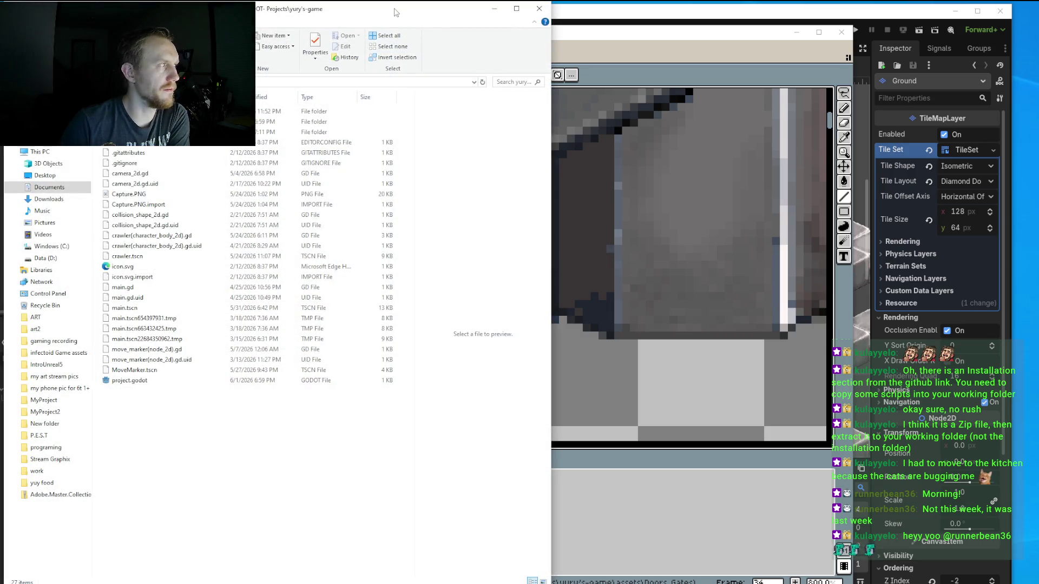
Move the Explorer window beside Aseprite, open the assets folder, and play PEST.wav.
mouse_move(469, 7)
left_mouse_down()
mouse_move(989, 107)
mouse_move(1038, 83)
mouse_move(1038, 71)
left_mouse_up()
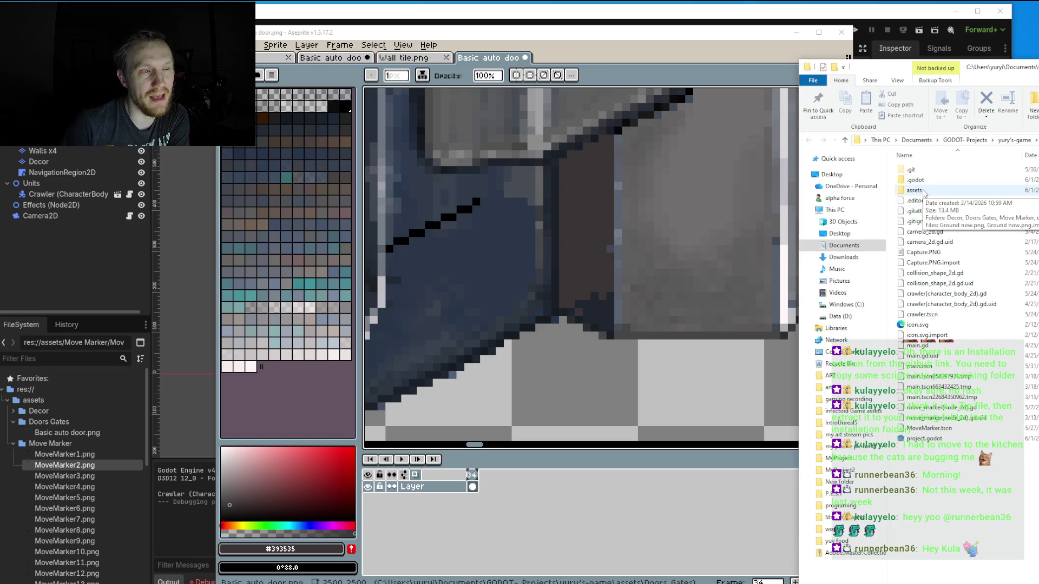
double_click(914, 190)
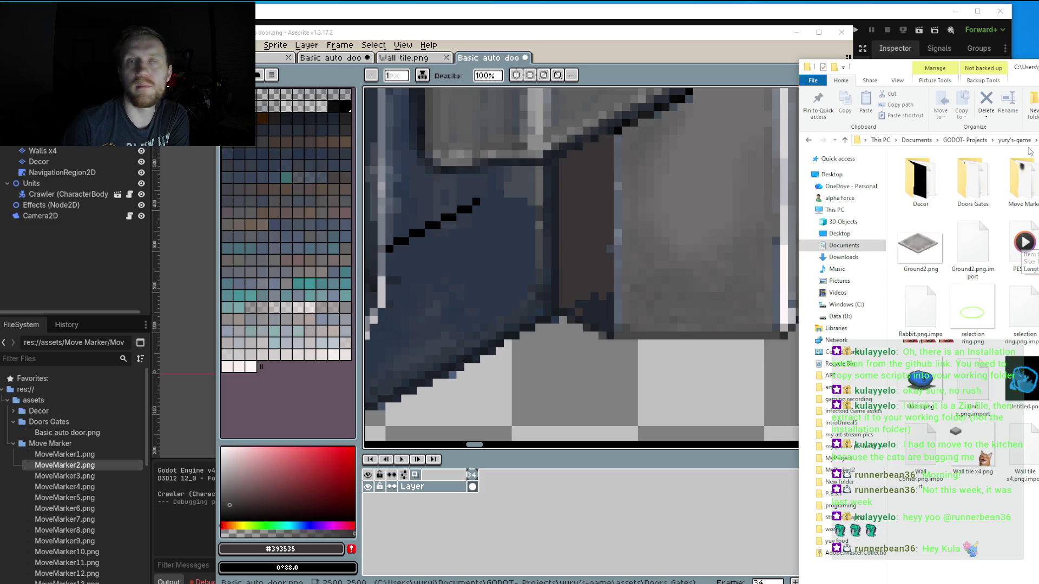
left_click_drag(983, 68, 869, 29)
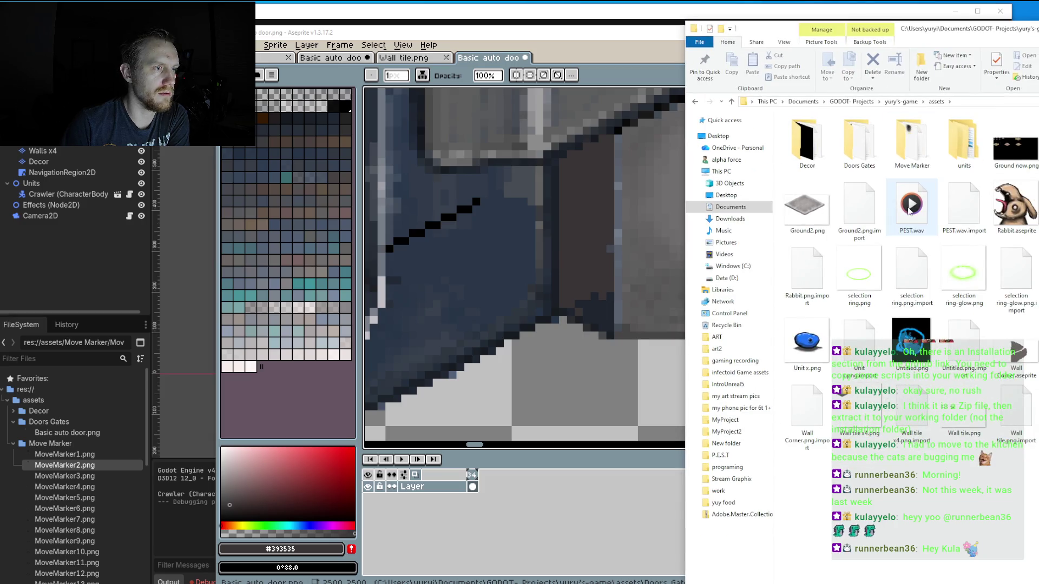
mouse_move(909, 211)
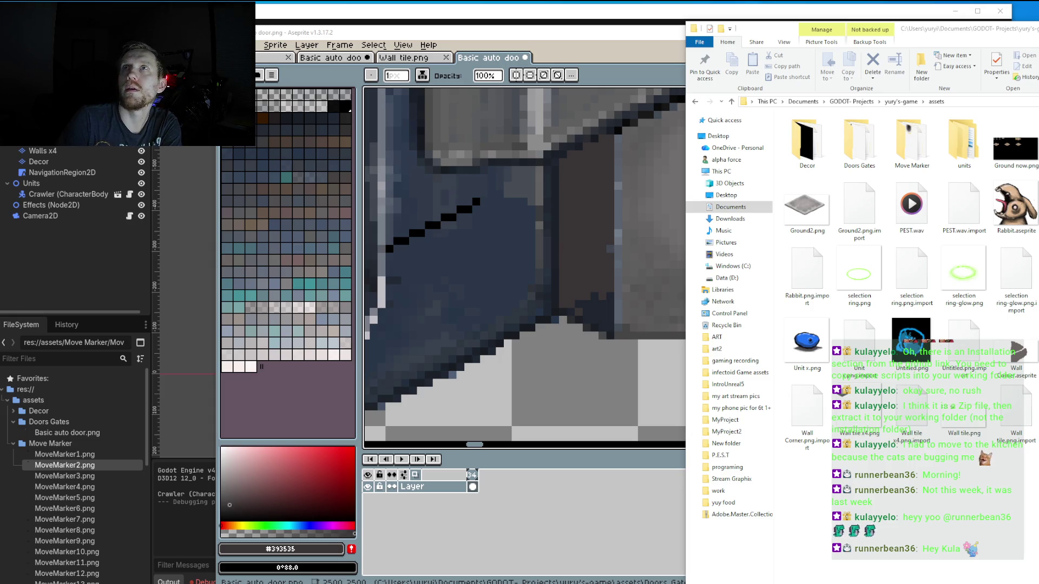
double_click(910, 205)
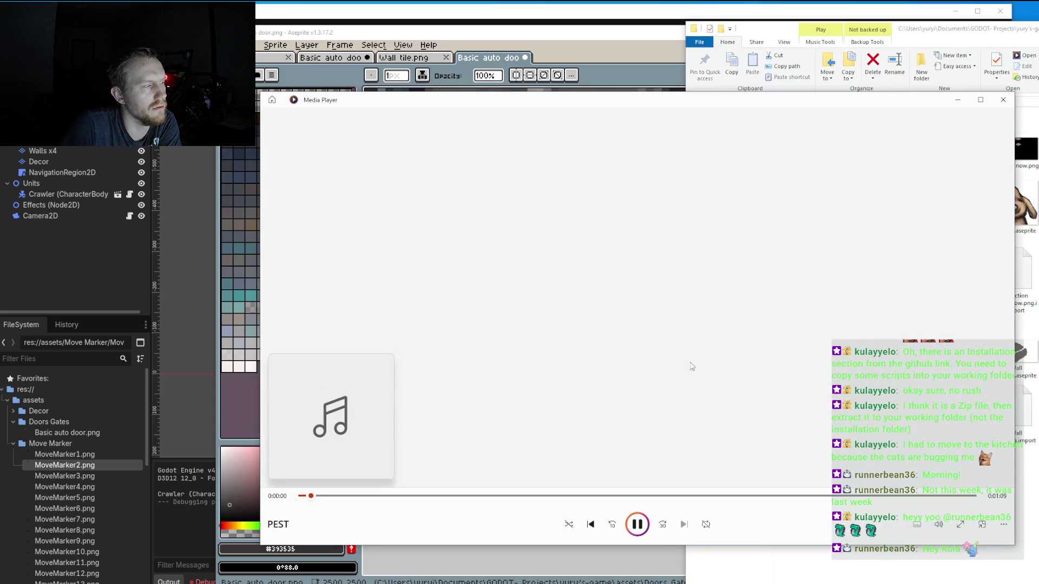
left_click(938, 525)
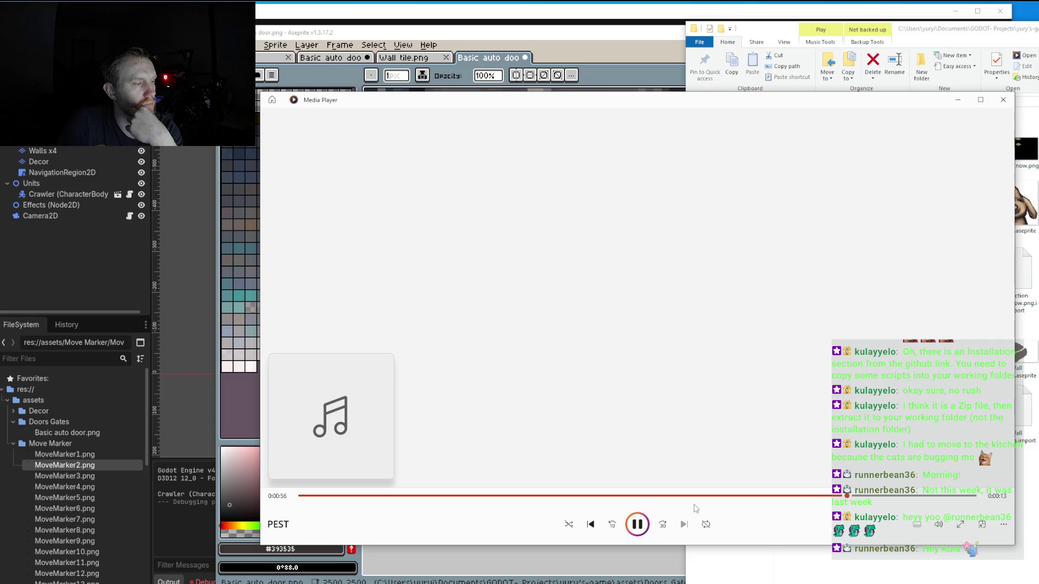
left_click(639, 524)
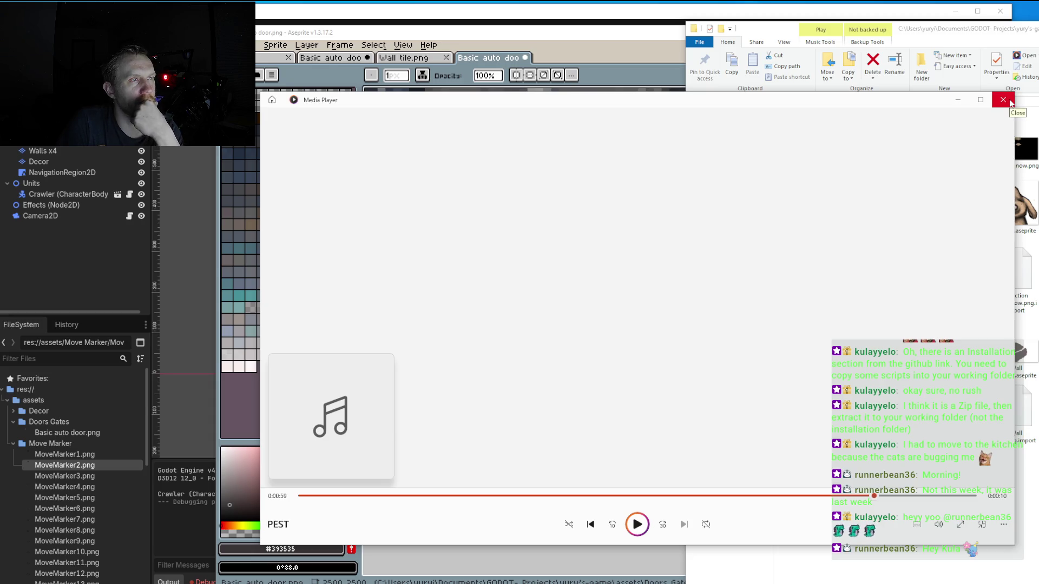
left_click(1003, 100)
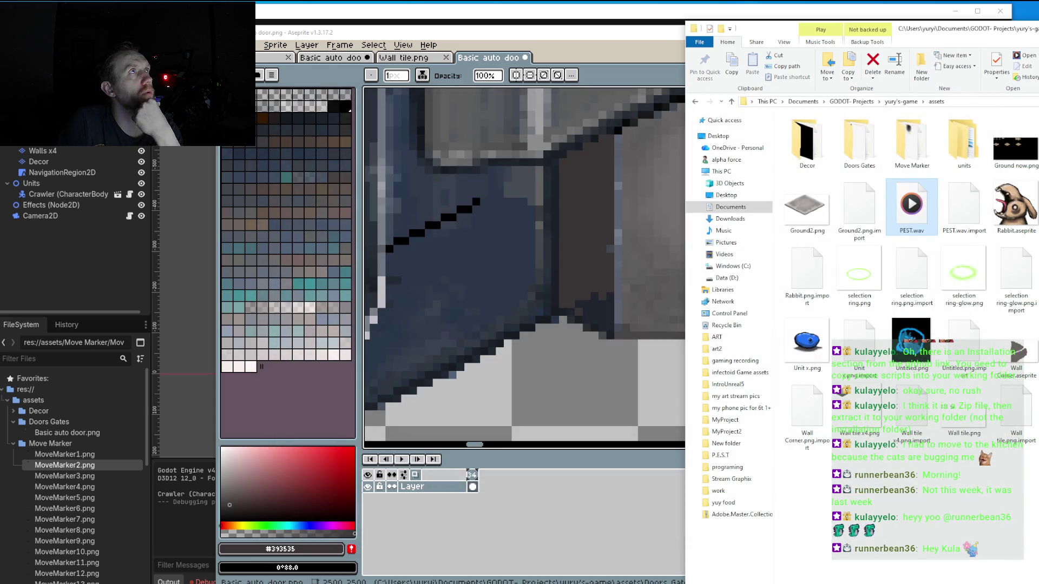
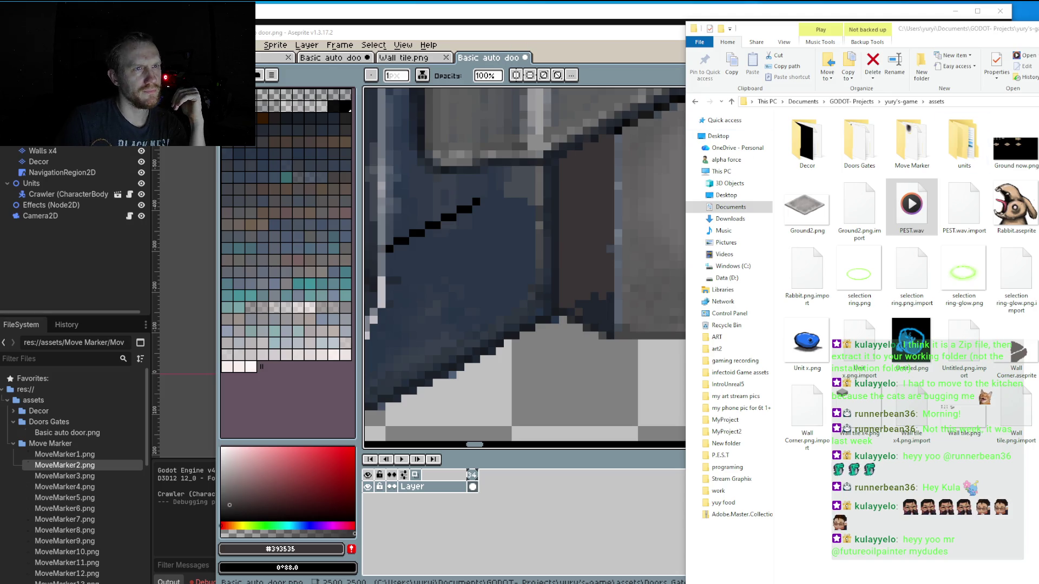
Minimize the file browser window and zoom the canvas around the door sprite's corner.
key("super+Down")
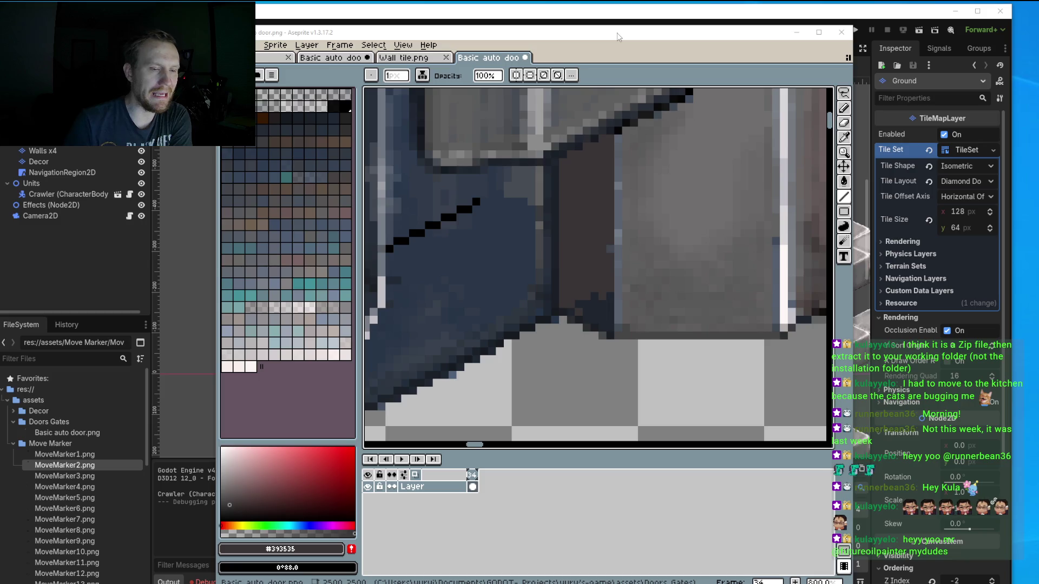
scroll(692, 267, "down", 2)
scroll(692, 267, "down", 1)
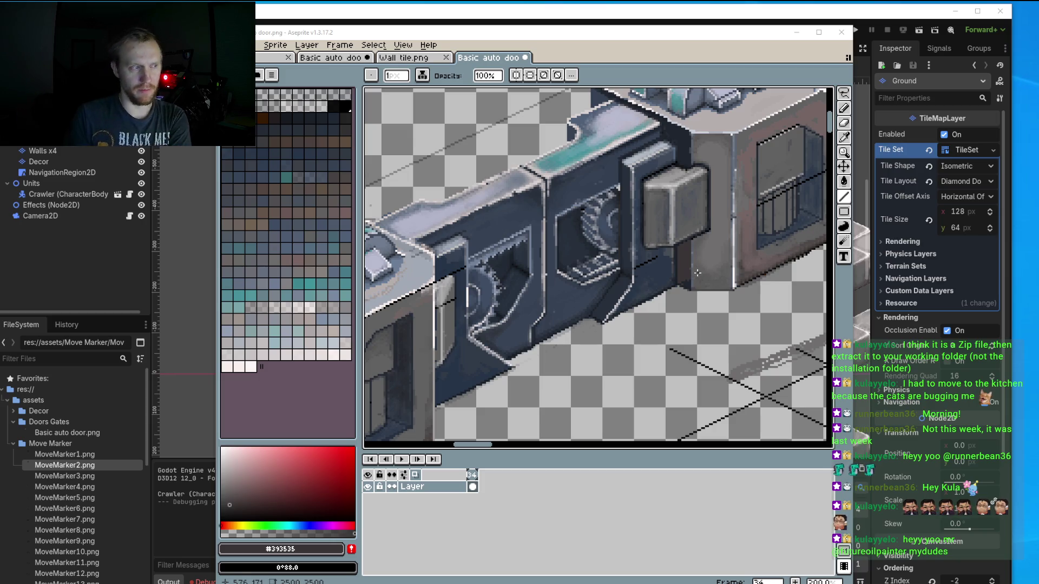
scroll(681, 279, "up", 4)
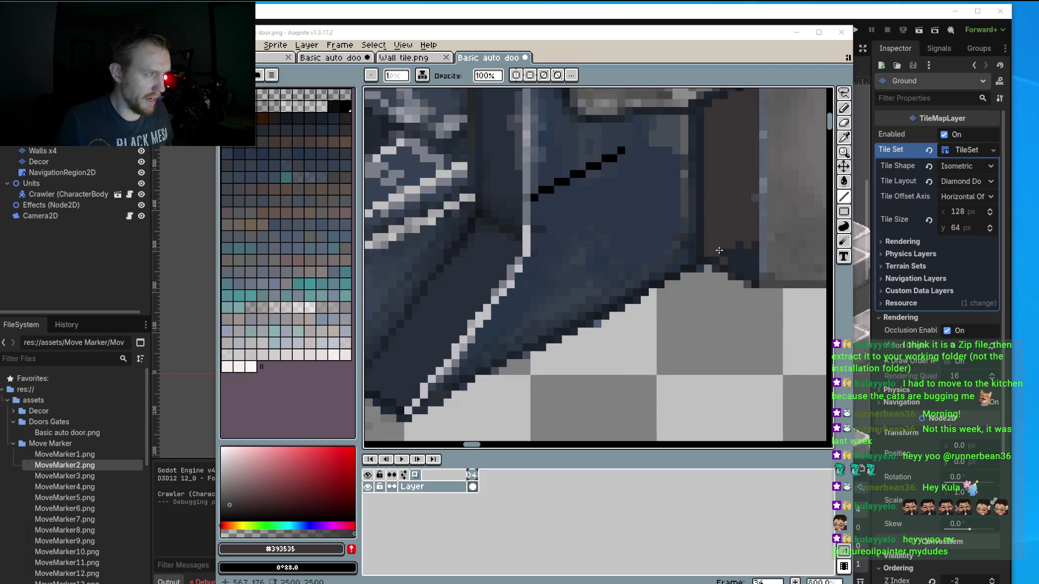
Sample the dark #392535 shade from the door, then return to the Pencil.
scroll(725, 216, "right", 2)
key("i")
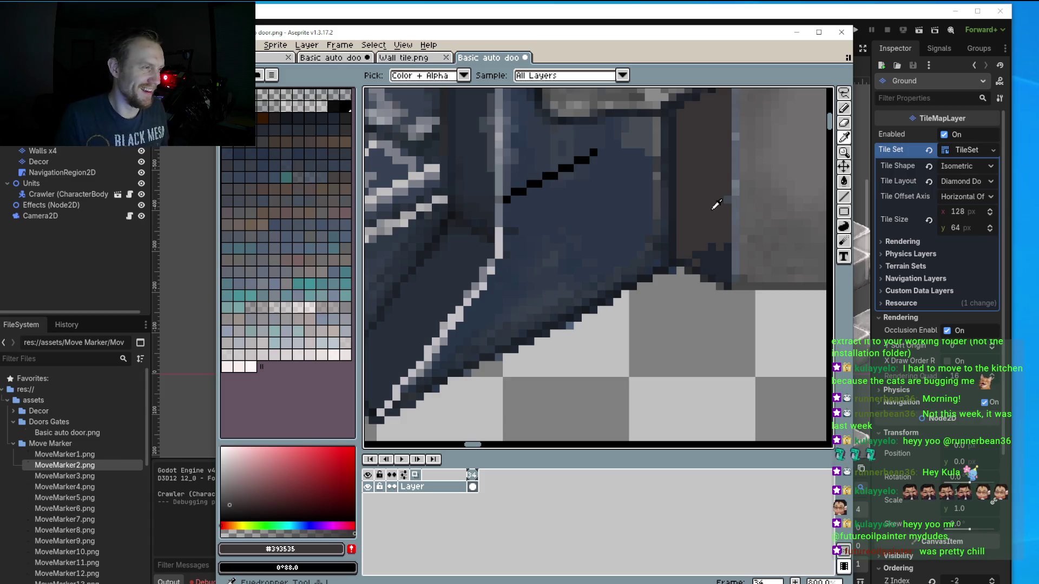
key("b")
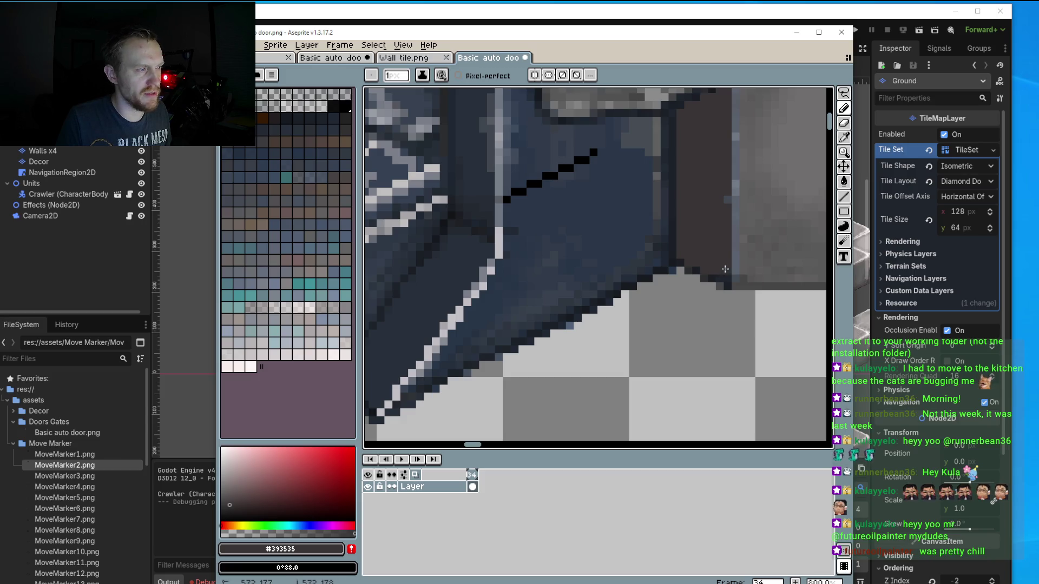
Start the dark brown shadow under the connector cap and extend it upward.
left_click_drag(720, 277, 682, 301)
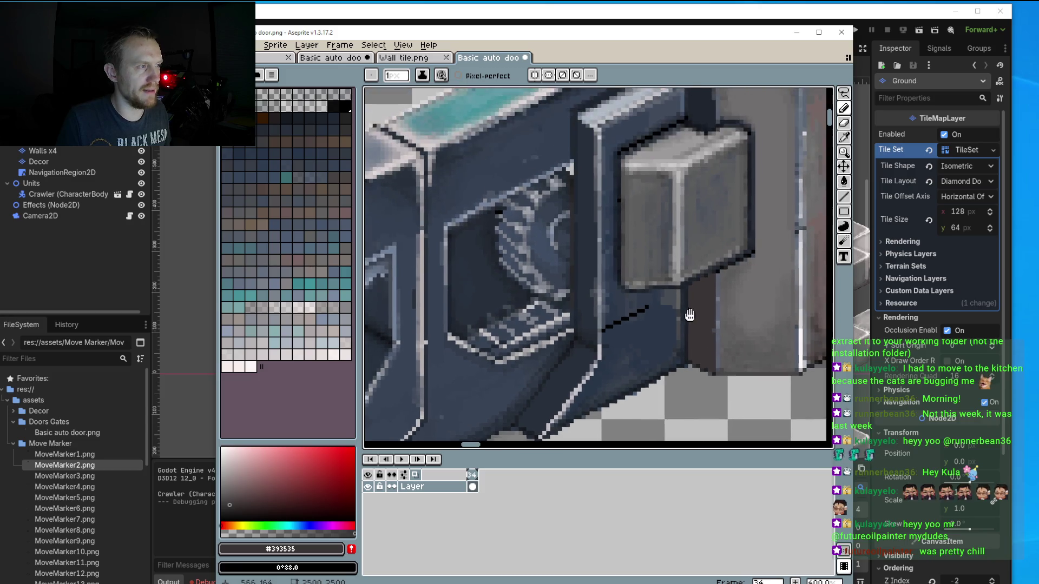
scroll(694, 184, "up", 1)
scroll(716, 225, "up", 2)
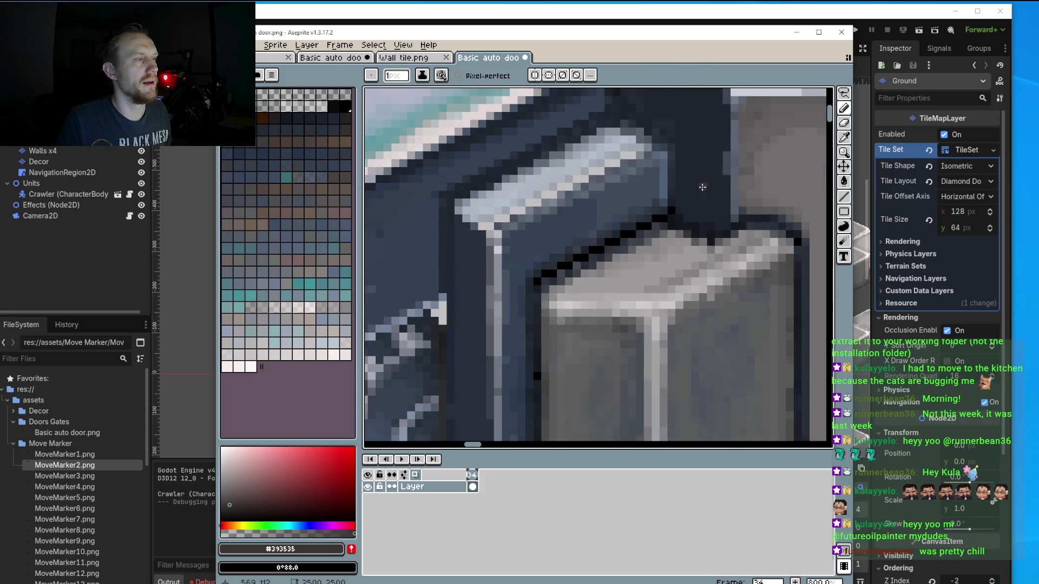
scroll(715, 226, "up", 2)
mouse_move(715, 226)
left_mouse_down()
mouse_move(686, 201)
mouse_move(664, 205)
mouse_move(666, 178)
mouse_move(711, 167)
mouse_move(727, 220)
left_mouse_up()
scroll(720, 189, "up", 2)
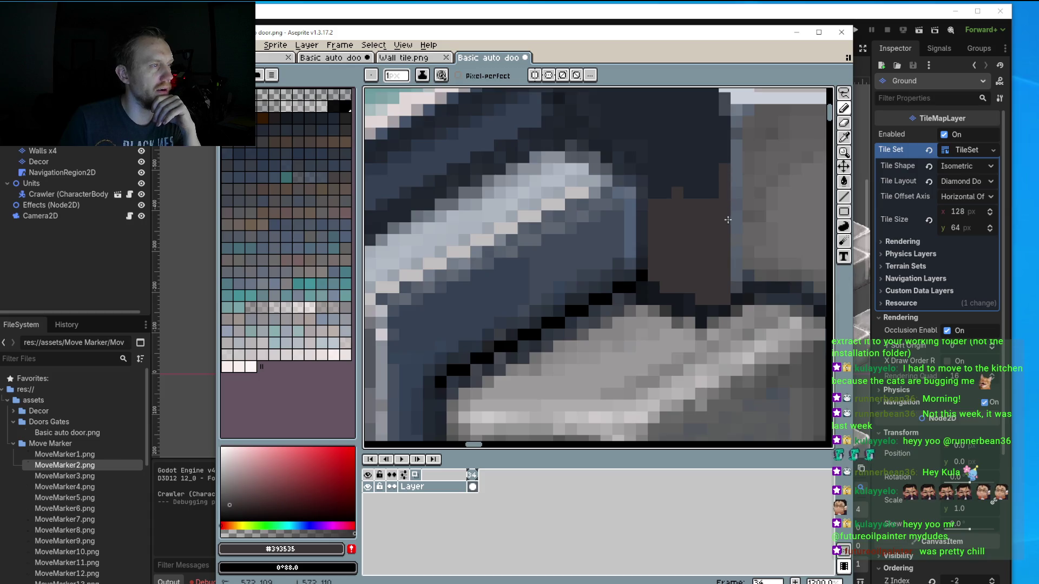
left_click_drag(727, 220, 700, 173)
scroll(689, 252, "up", 2)
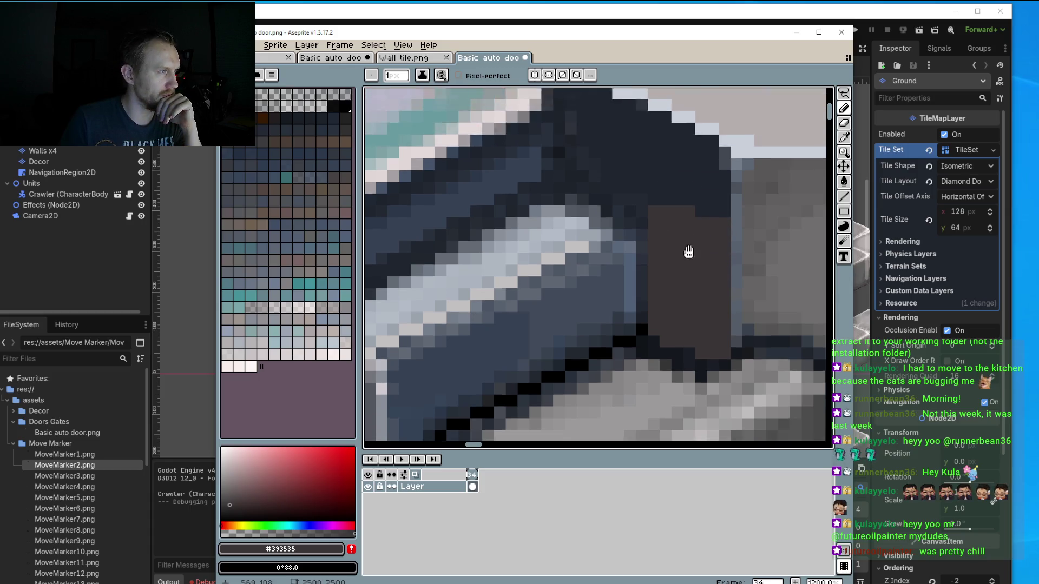
scroll(688, 252, "up", 1)
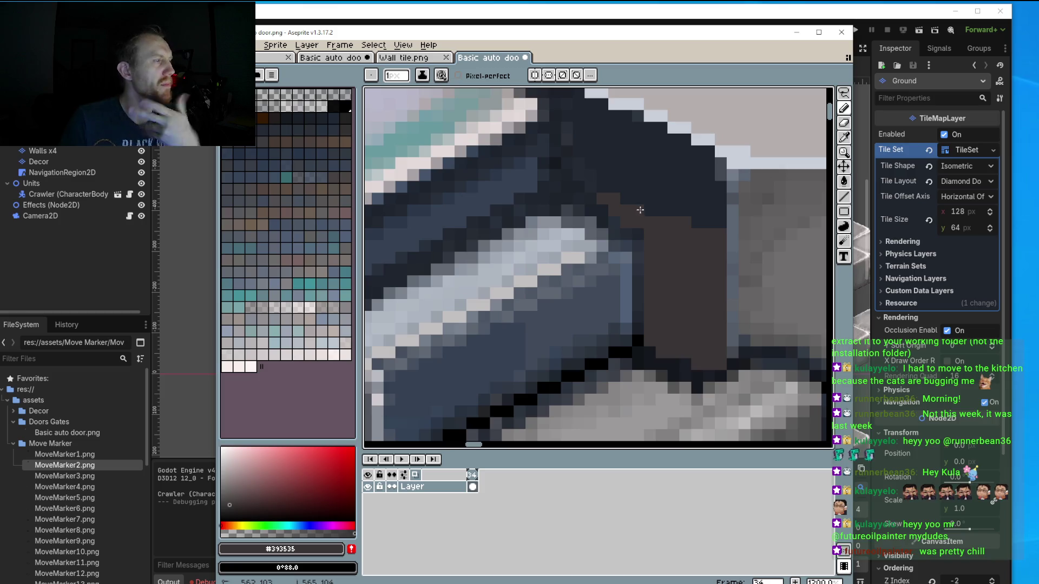
Spread the shadow up-left and along the cap's lower edge, covering the remaining dark pixels.
left_click_drag(641, 230, 663, 188)
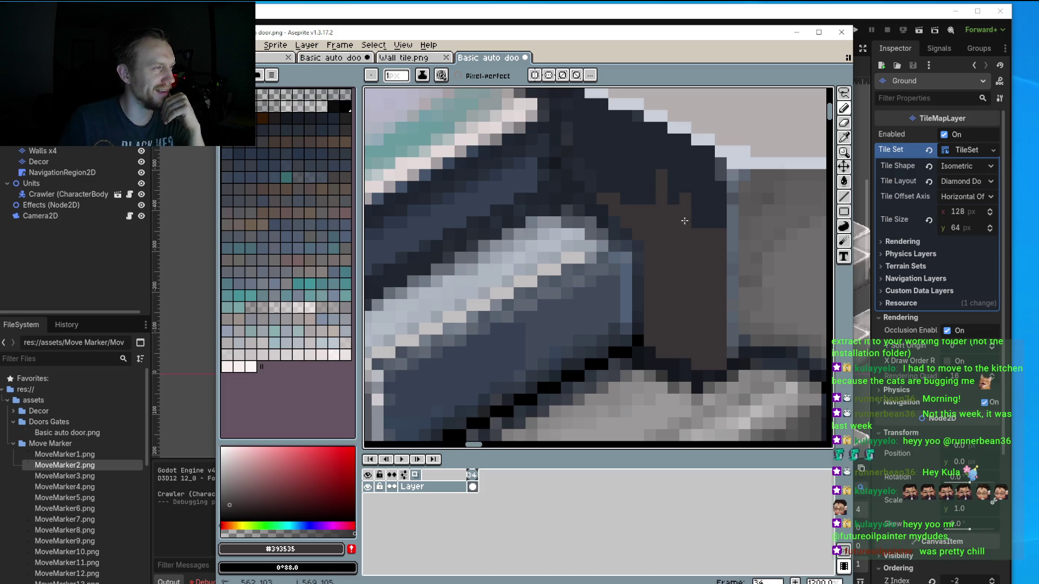
scroll(662, 201, "down", 2)
scroll(659, 213, "down", 1)
scroll(655, 215, "down", 1)
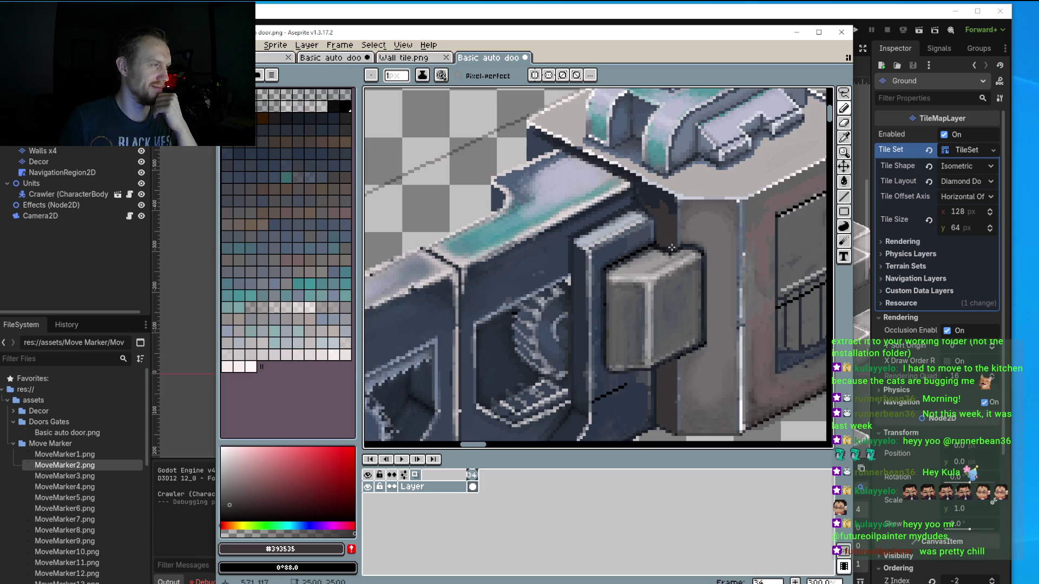
scroll(651, 202, "up", 2)
scroll(644, 209, "up", 1)
mouse_move(555, 206)
left_mouse_down()
mouse_move(675, 189)
mouse_move(714, 252)
left_mouse_up()
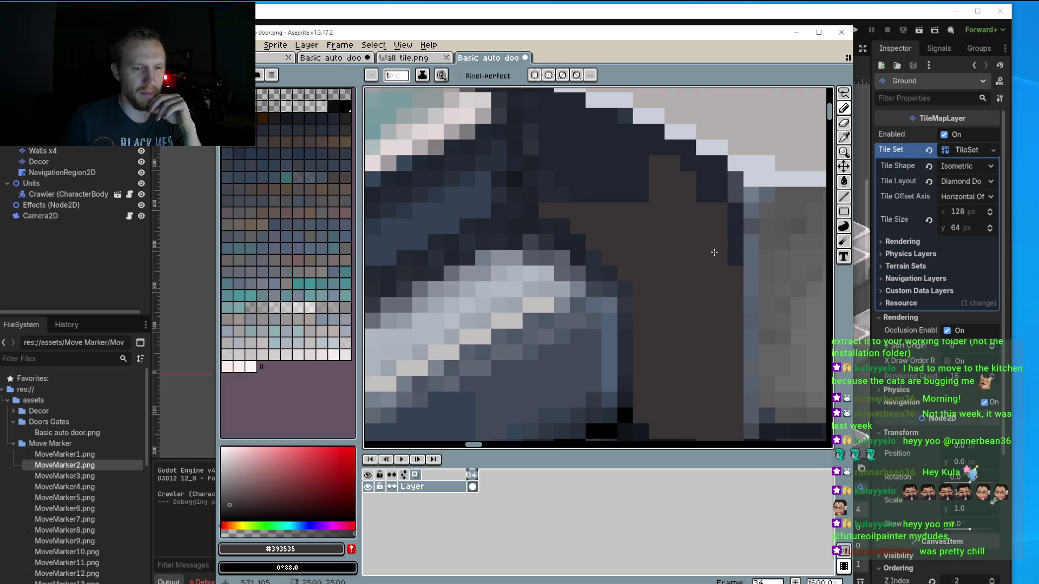
mouse_move(715, 252)
left_mouse_down()
mouse_move(704, 174)
mouse_move(680, 150)
mouse_move(611, 174)
mouse_move(614, 123)
mouse_move(548, 178)
mouse_move(589, 194)
left_mouse_up()
scroll(551, 185, "up", 3)
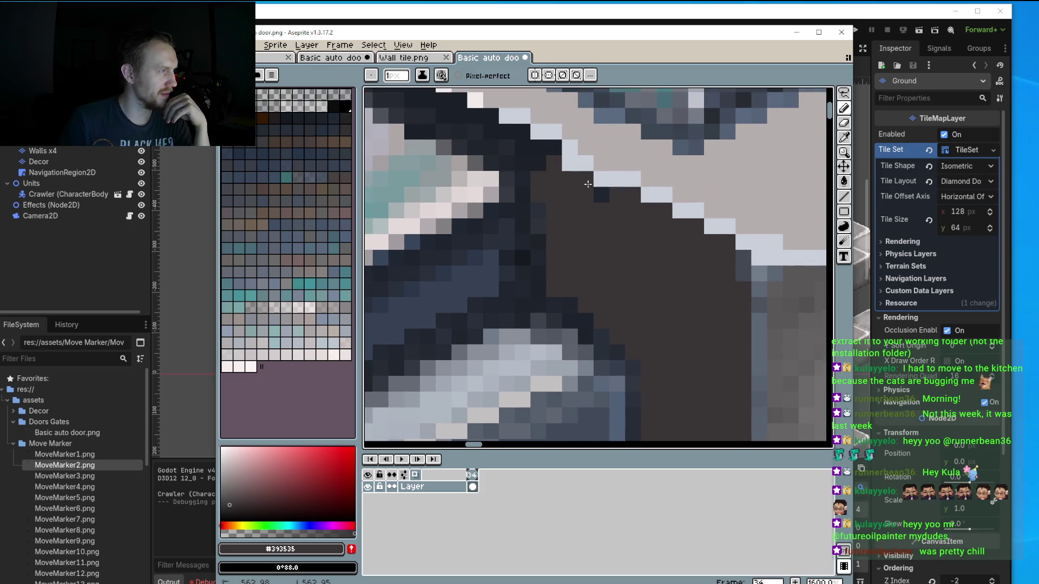
Darken the light side pixels and paint shadow below the door's upper edge, extending down-right.
left_click(751, 258)
scroll(751, 258, "down", 3)
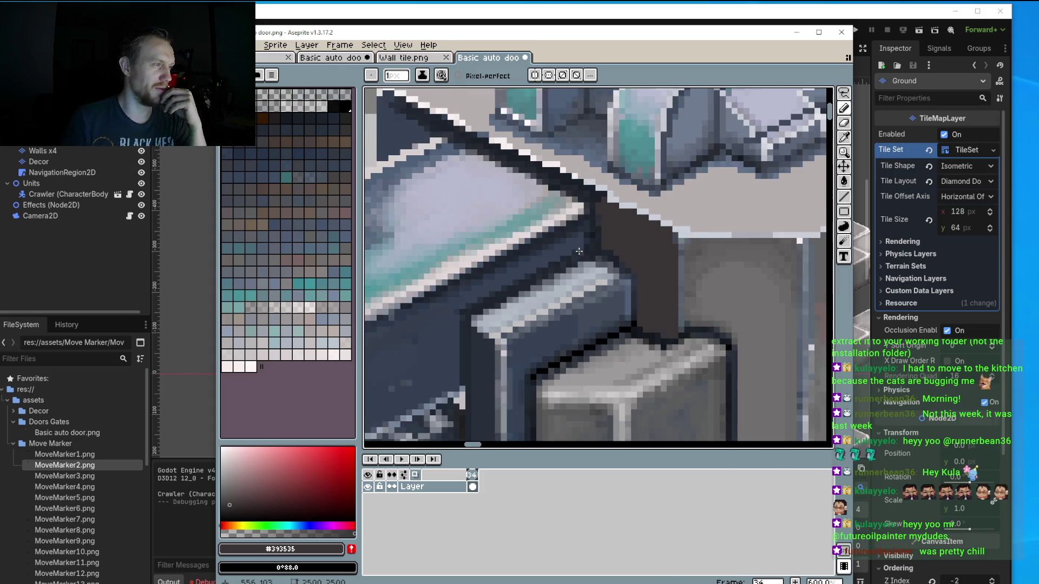
scroll(611, 276, "down", 2)
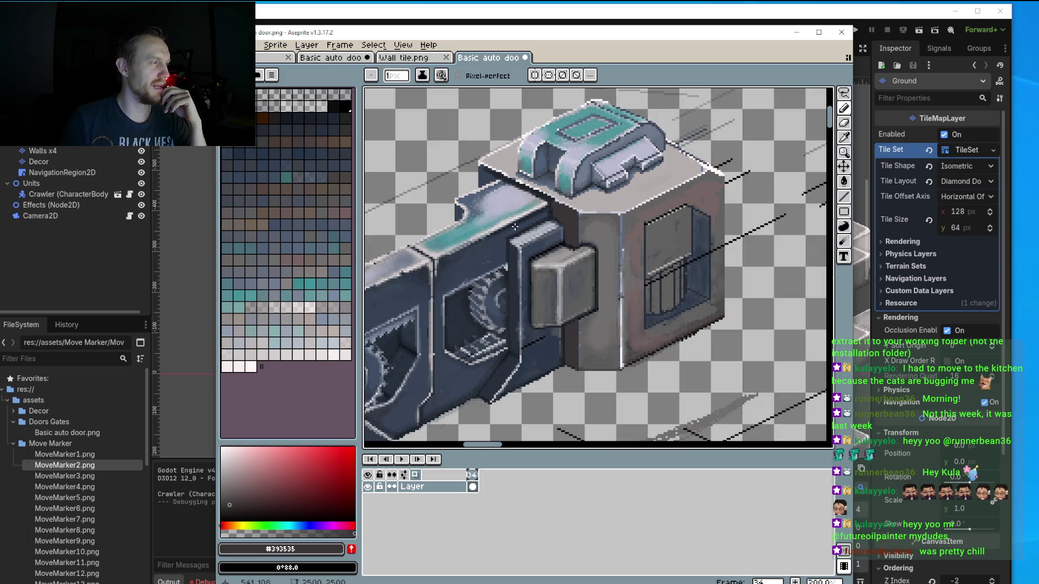
scroll(571, 251, "down", 2)
scroll(503, 206, "up", 4)
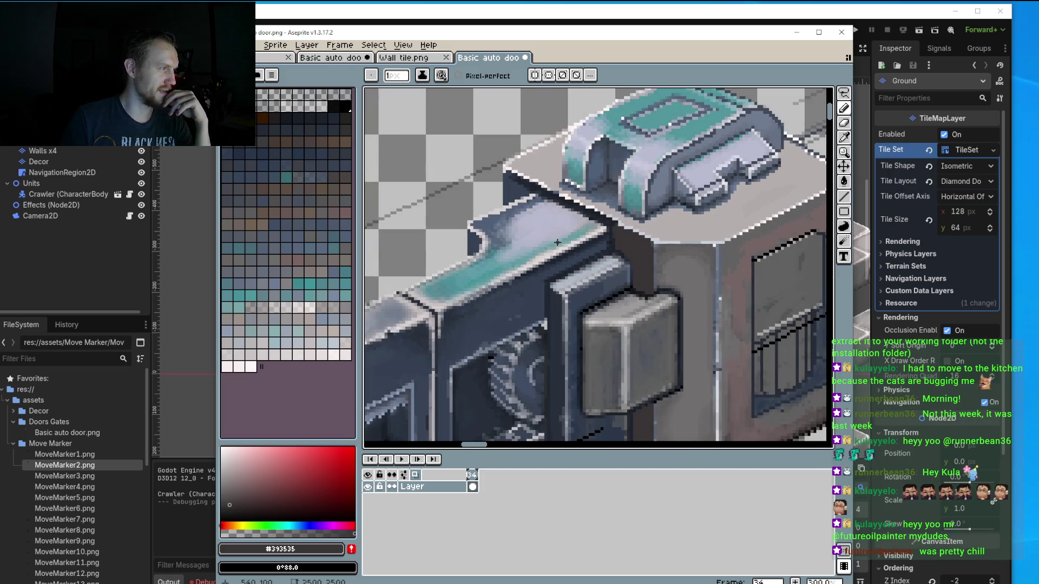
scroll(507, 206, "up", 2)
scroll(518, 178, "up", 1)
scroll(507, 129, "up", 1)
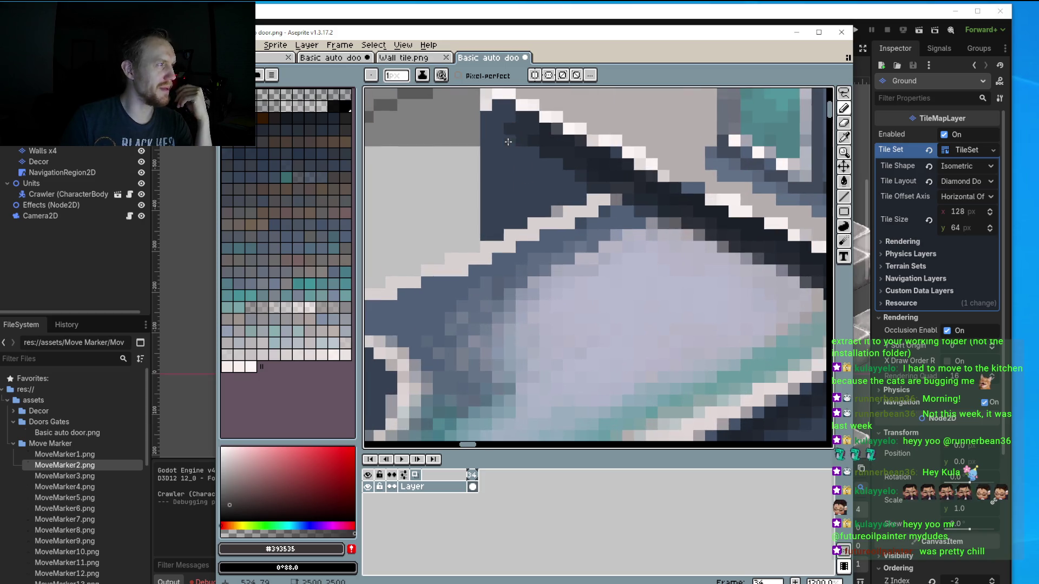
mouse_move(493, 120)
left_mouse_down()
mouse_move(524, 149)
mouse_move(488, 232)
mouse_move(535, 195)
mouse_move(542, 206)
left_mouse_up()
left_click_drag(551, 165, 580, 179)
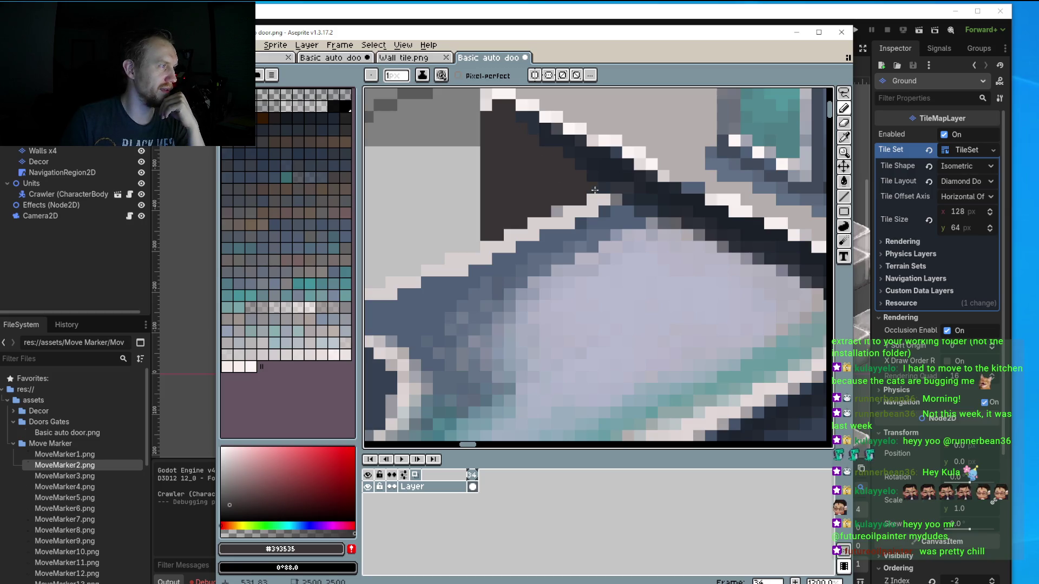
Zoom out to review the whole sprite, zoom back in, and pick light grey #adb4c1.
scroll(590, 184, "down", 3)
scroll(563, 291, "down", 2)
scroll(563, 291, "down", 2)
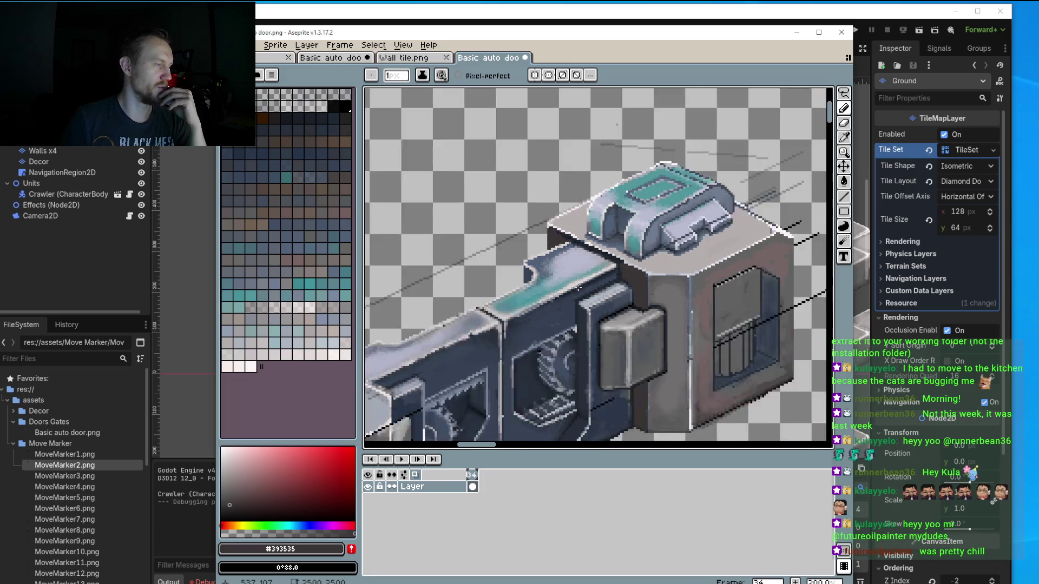
scroll(563, 291, "down", 2)
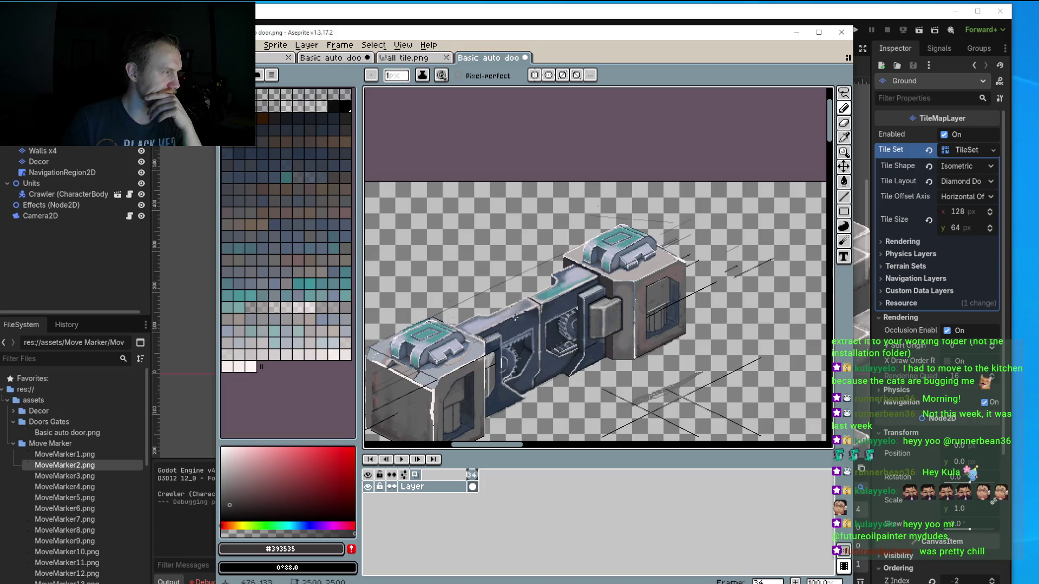
scroll(530, 215, "down", 1)
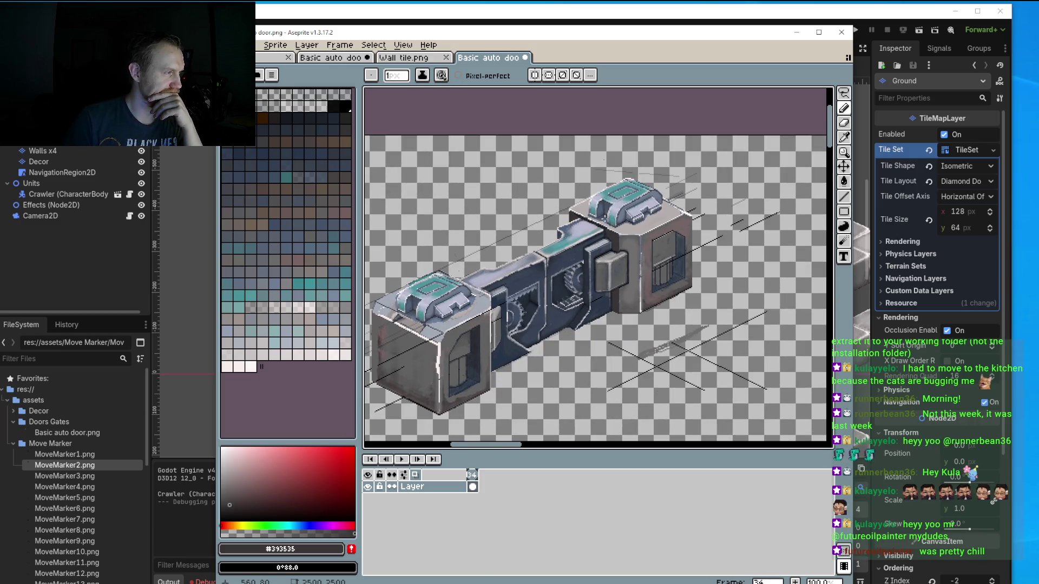
scroll(589, 230, "up", 1)
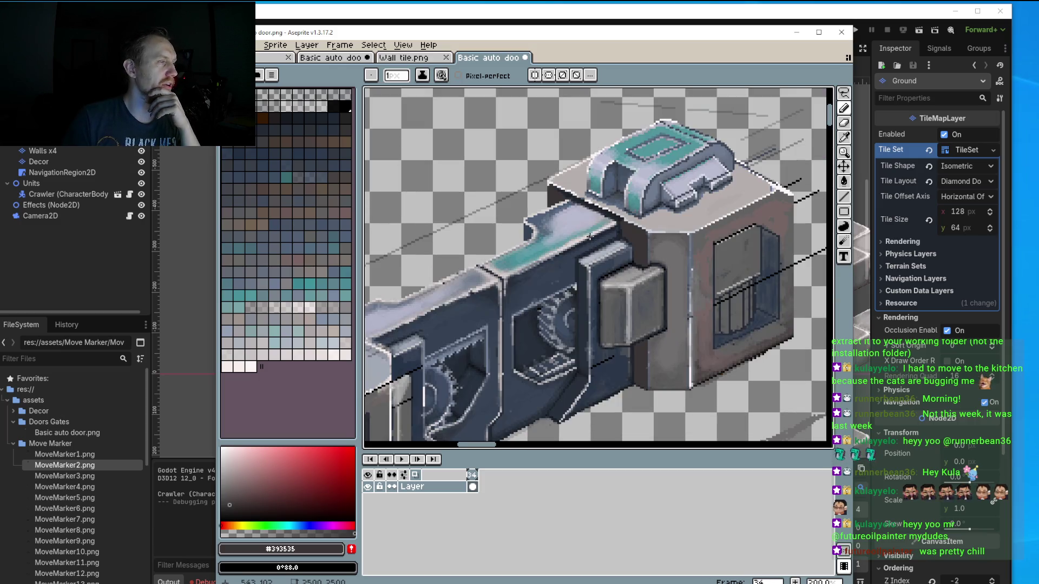
scroll(629, 273, "up", 1)
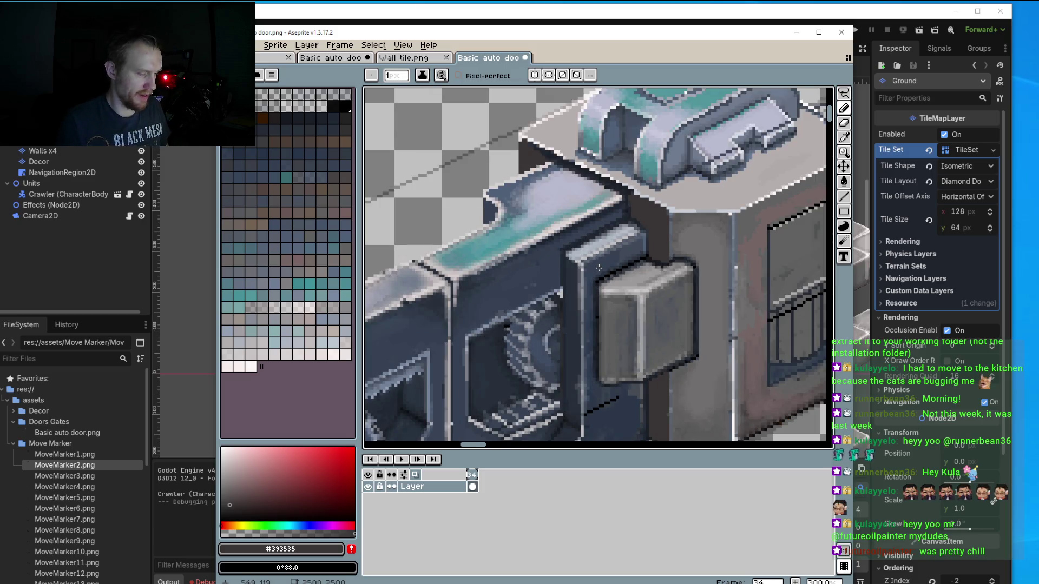
scroll(567, 235, "up", 1)
left_click(584, 223, "alt")
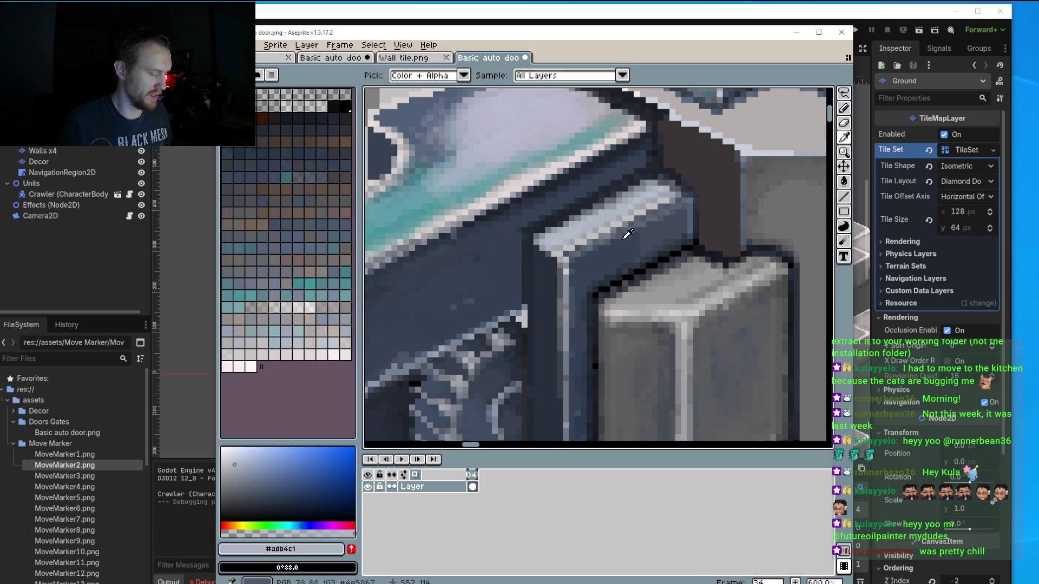
Paint a #adb4c1 highlight over the grey box's top face.
scroll(623, 225, "up", 1)
mouse_move(675, 287)
left_mouse_down()
mouse_move(660, 278)
mouse_move(587, 316)
mouse_move(728, 301)
mouse_move(763, 282)
mouse_move(726, 257)
left_mouse_up()
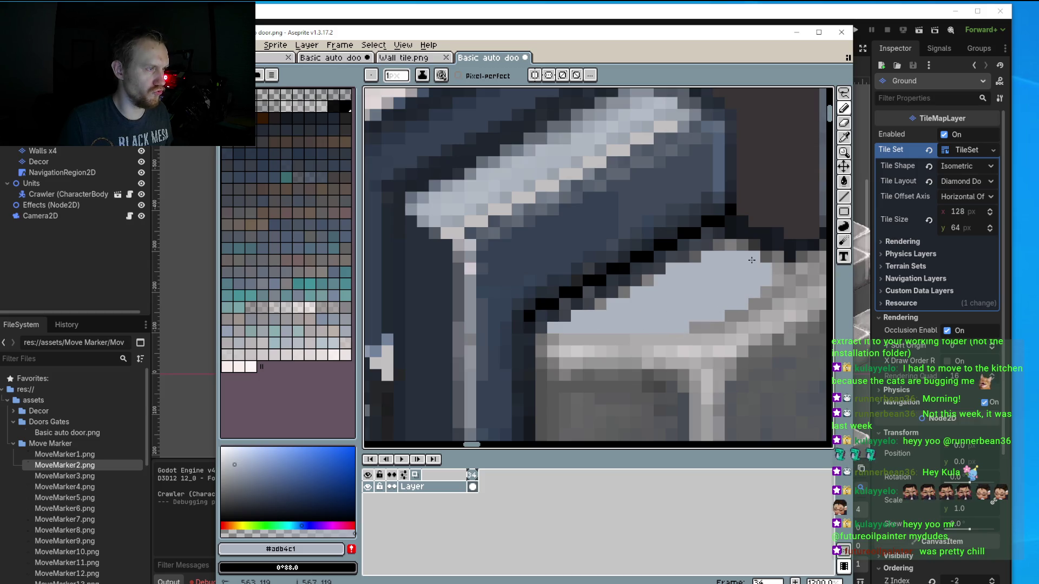
left_click(771, 288)
scroll(771, 288, "down", 2)
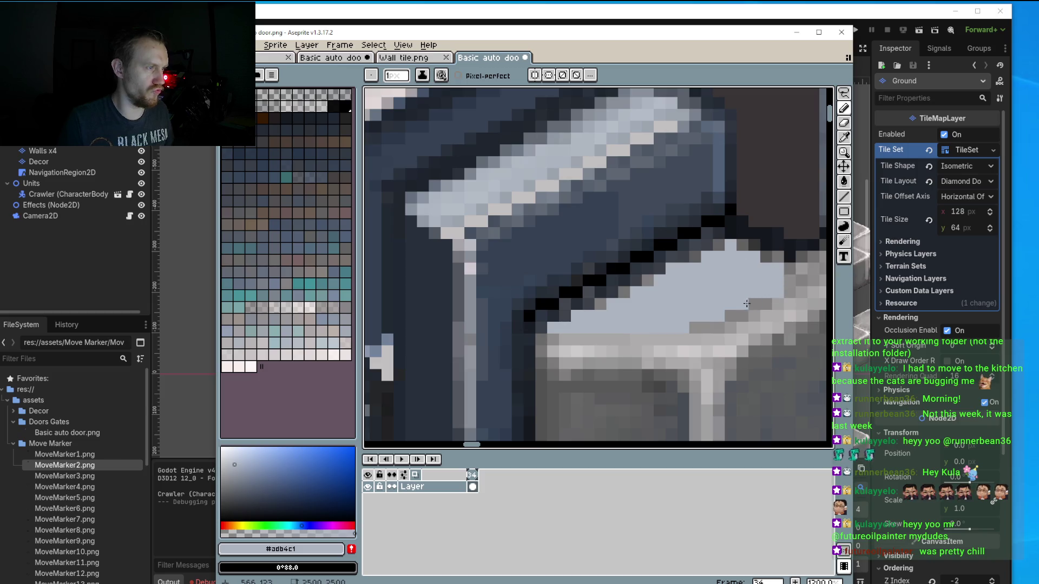
scroll(771, 269, "up", 2)
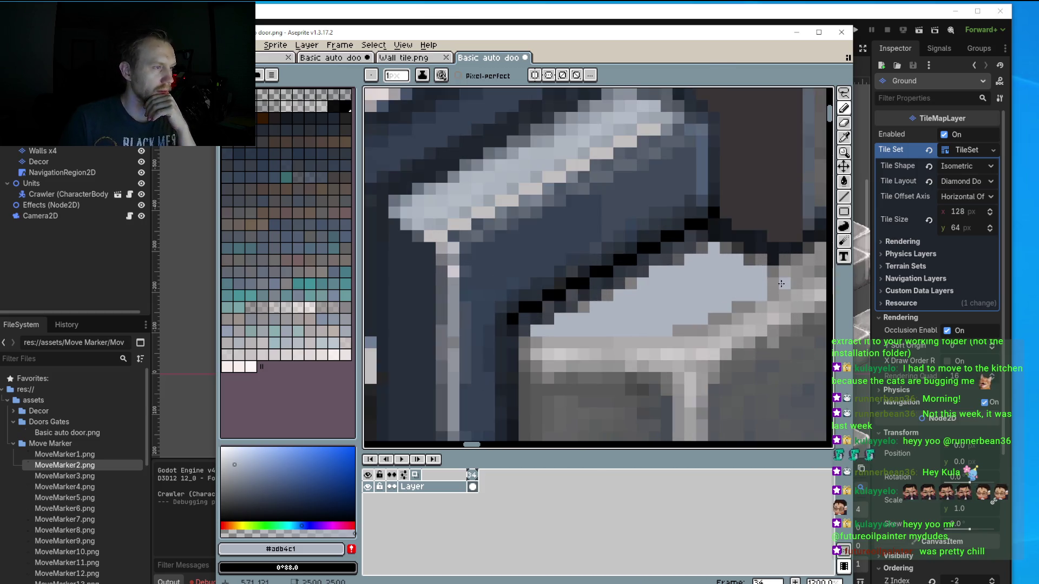
Add #adb4c1 highlight pixels along the cap's edge beneath the black diagonal outline.
mouse_move(771, 270)
left_mouse_down()
mouse_move(699, 287)
mouse_move(753, 275)
left_mouse_up()
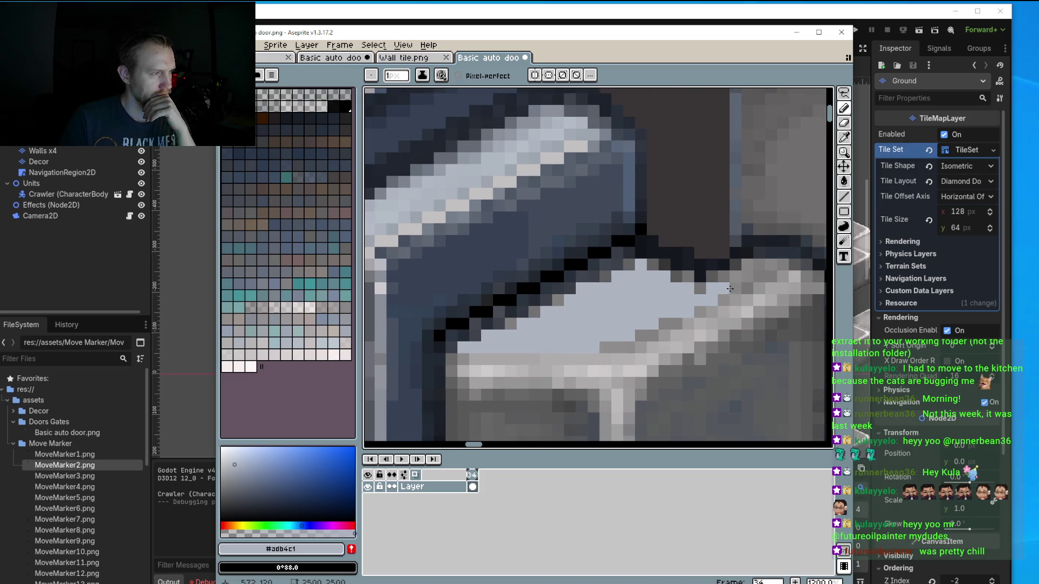
scroll(758, 273, "down", 2)
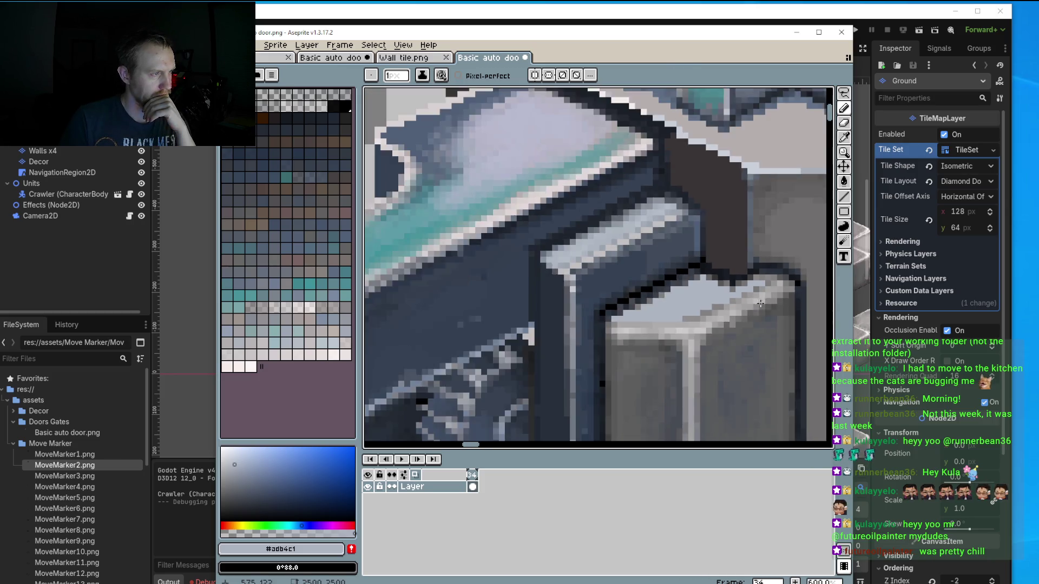
scroll(711, 303, "up", 2)
left_click_drag(710, 303, 610, 338)
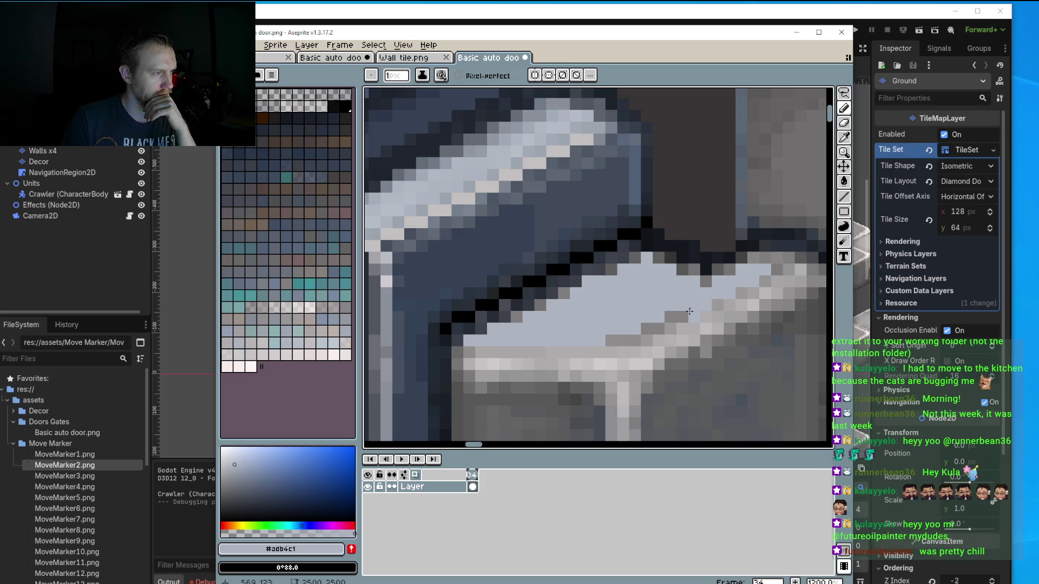
scroll(610, 339, "down", 1)
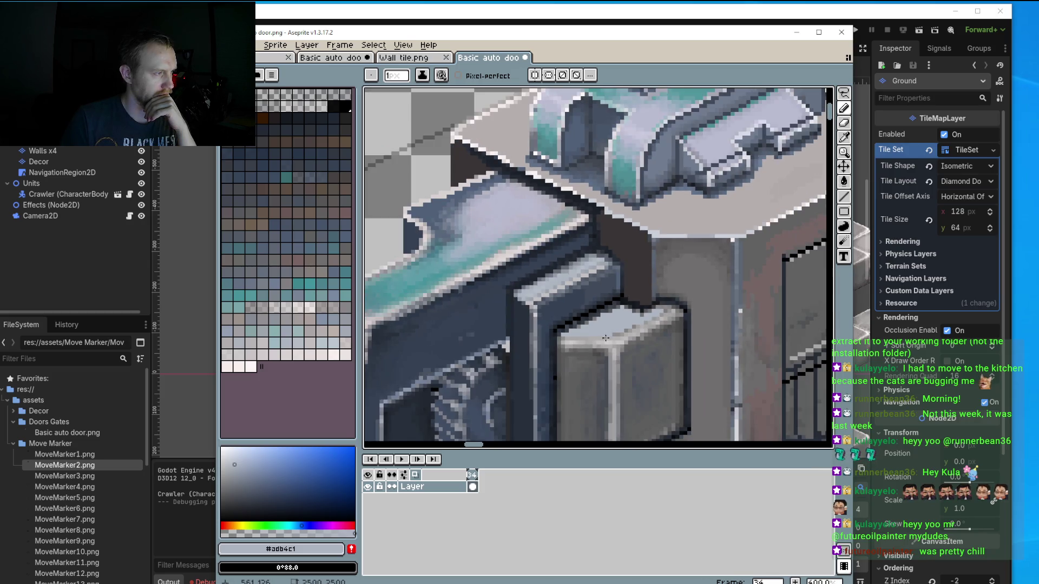
scroll(533, 262, "up", 1)
left_click(528, 270)
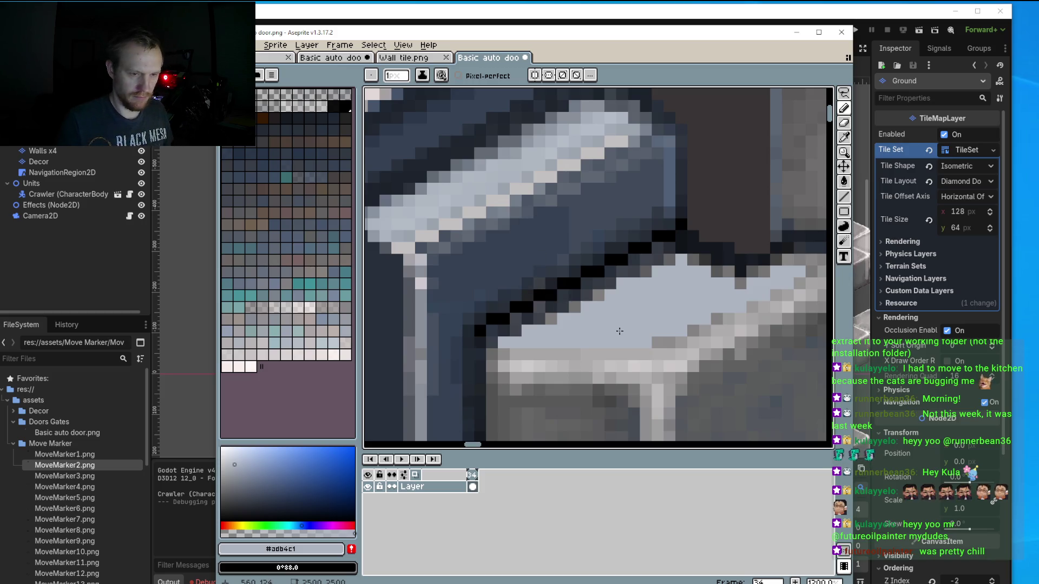
Sample a grey-blue from the cap and recolour pixels along its black diagonal outline.
key("i")
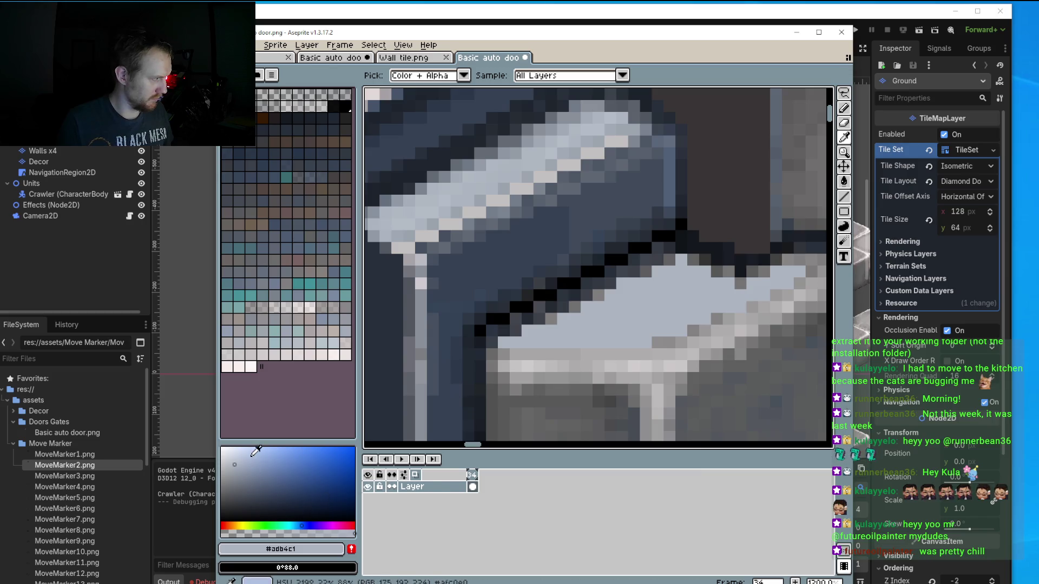
left_click(590, 281)
key("b")
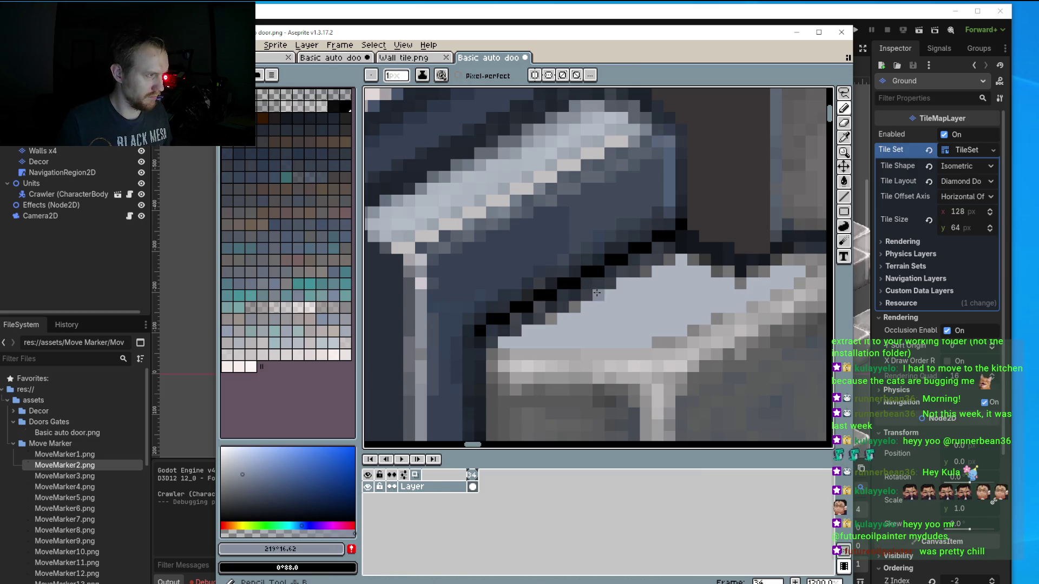
left_click_drag(599, 296, 664, 260)
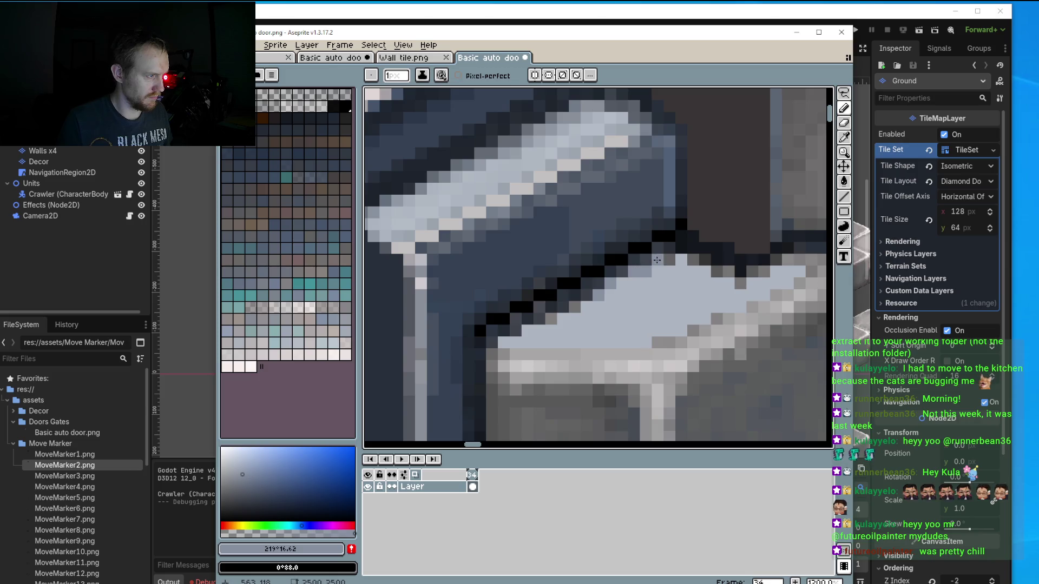
left_click(582, 310)
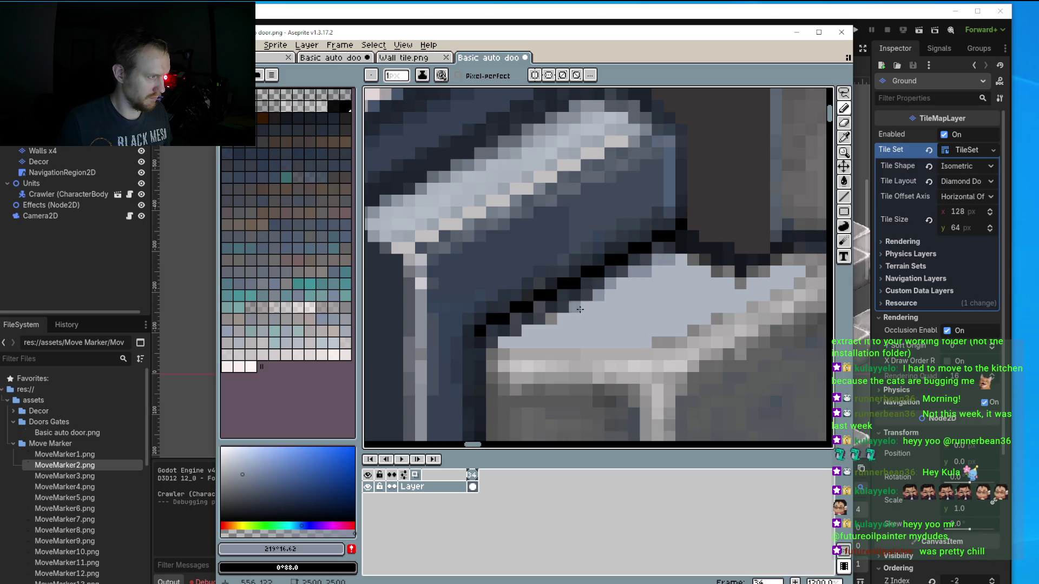
left_click(587, 293)
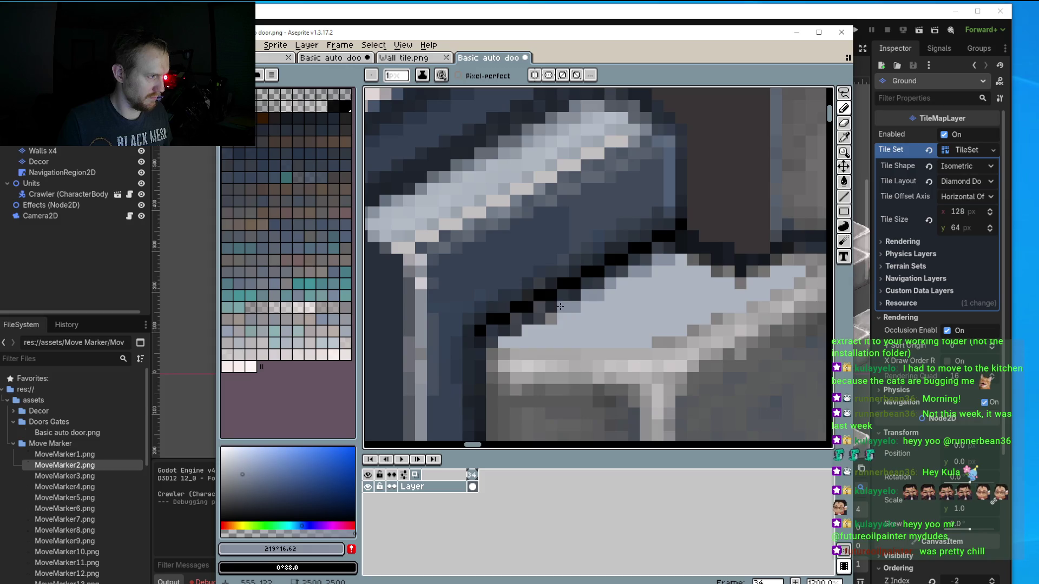
left_click(541, 321)
left_click(513, 336)
left_click(492, 343)
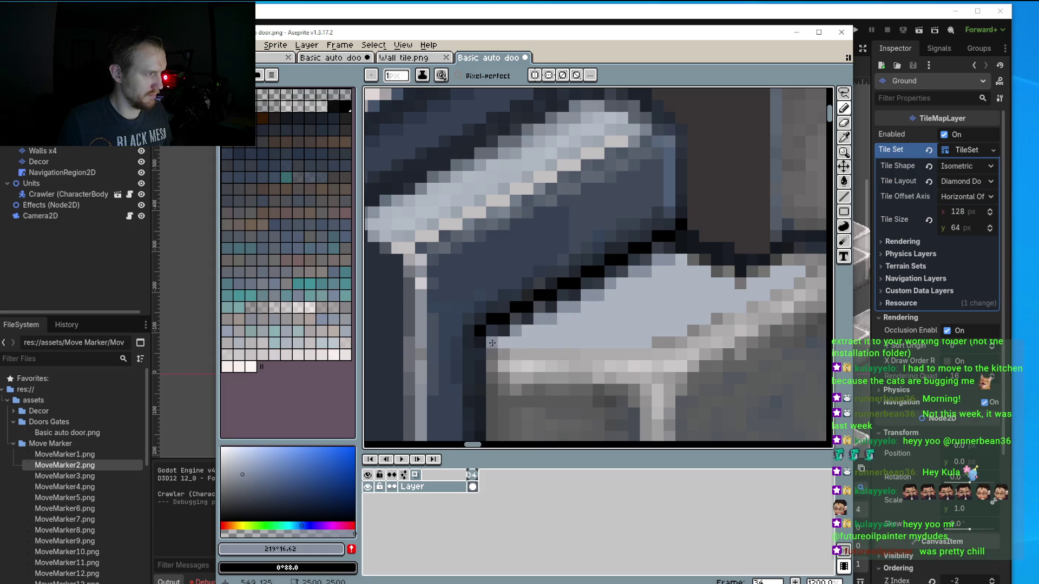
left_click(503, 331)
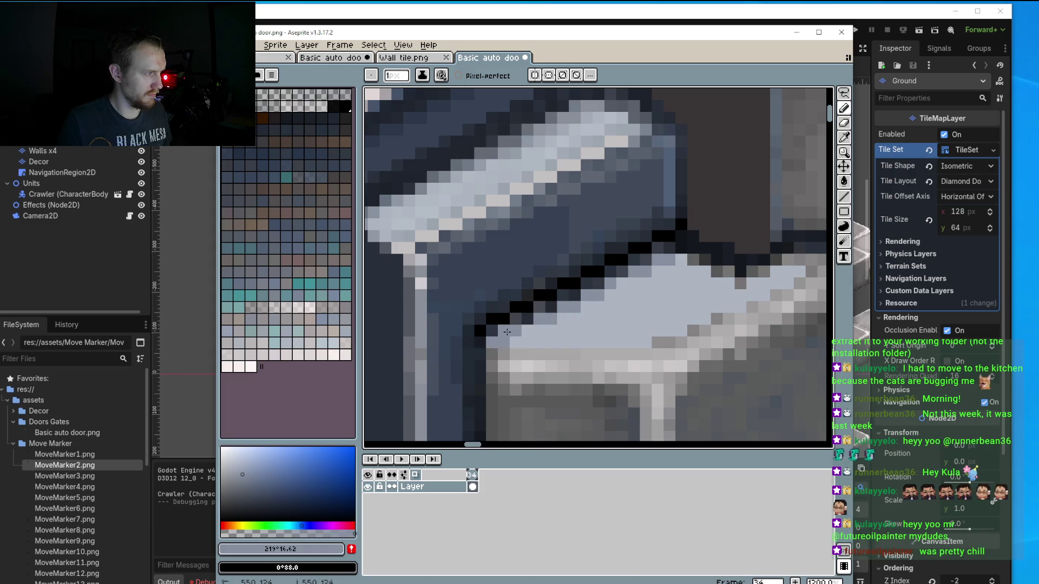
Switch to a slightly darker grey-blue and soften more pixels along the diagonal edge.
left_click(242, 486)
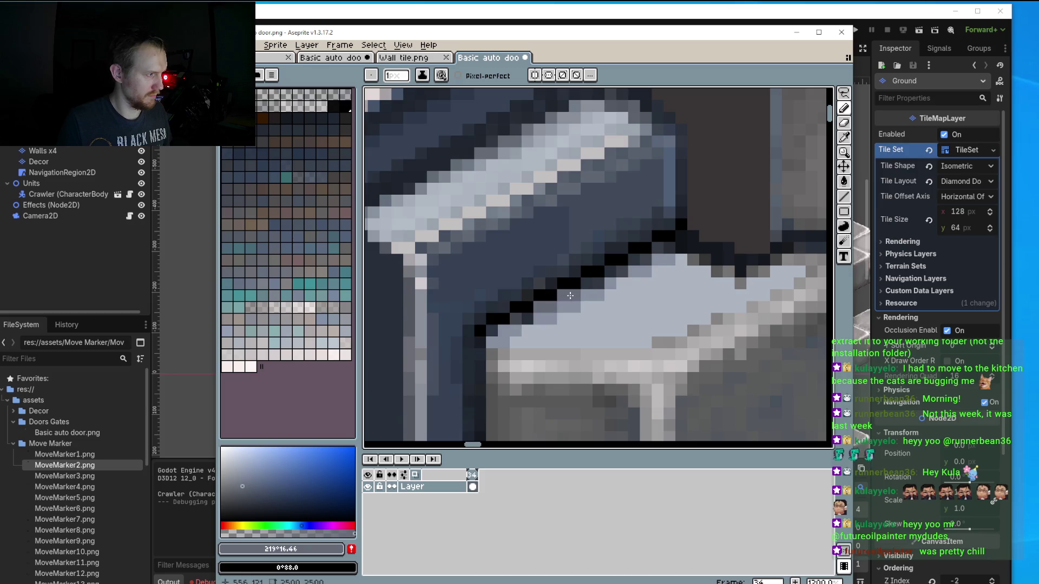
left_click_drag(609, 284, 665, 247)
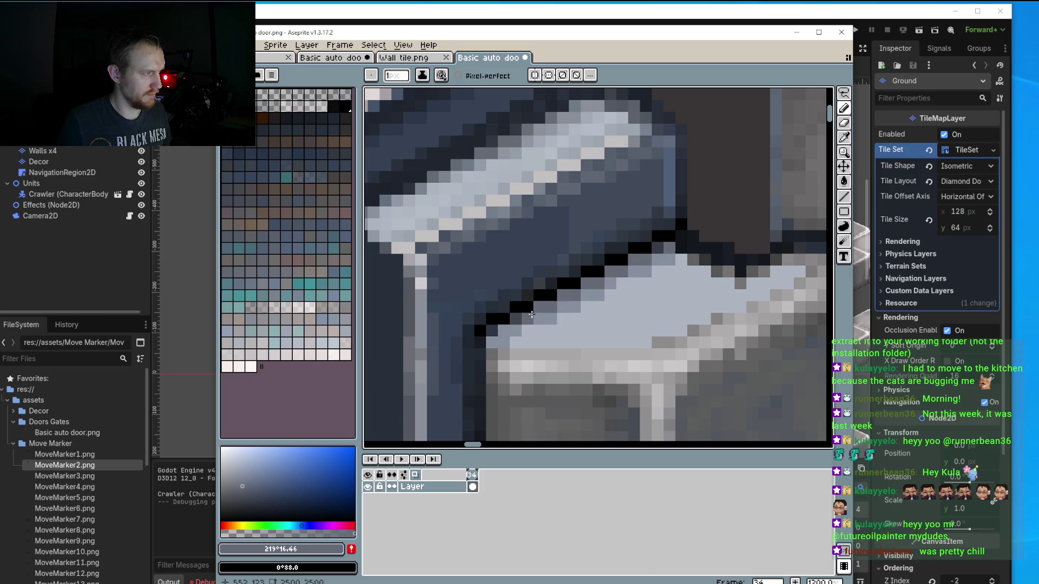
left_click(494, 334)
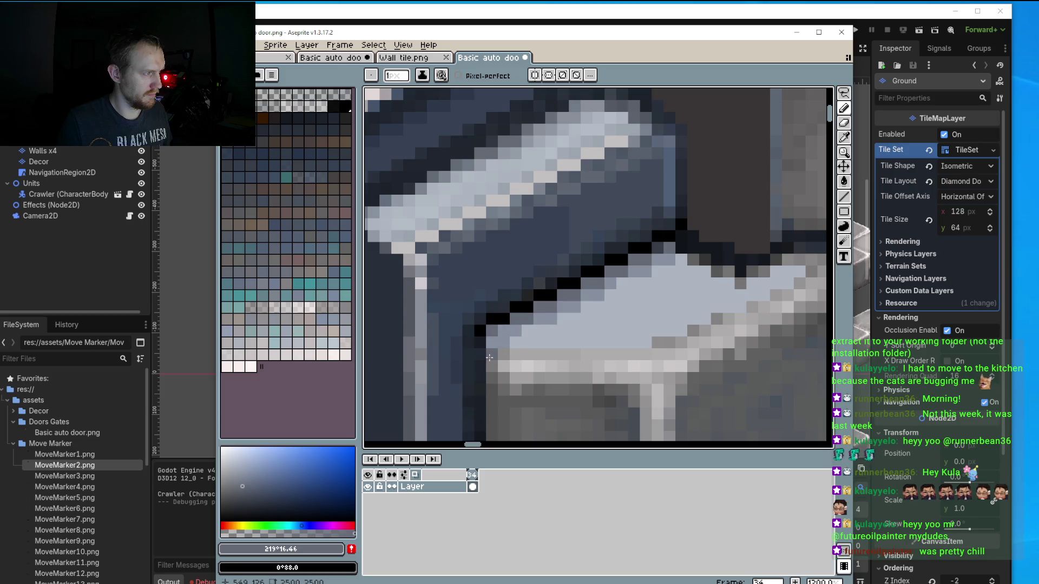
scroll(599, 319, "right", 2)
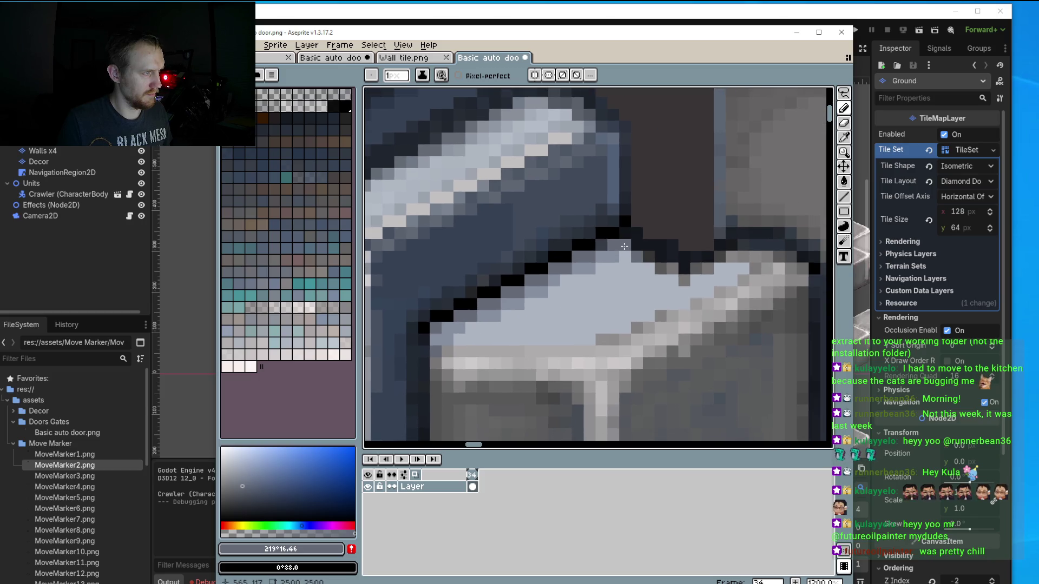
left_click(648, 258)
left_click(661, 263)
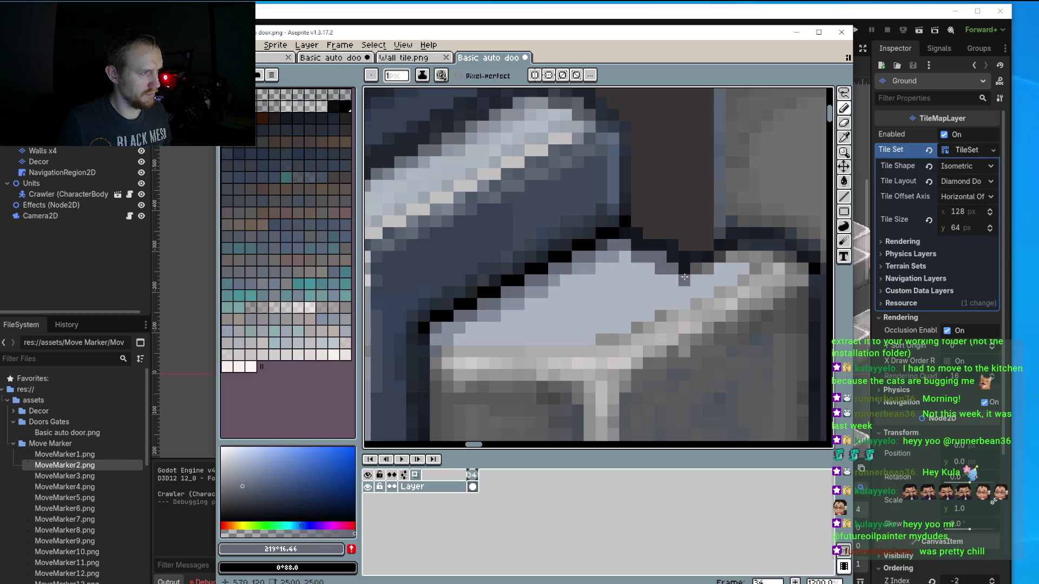
left_click(719, 257)
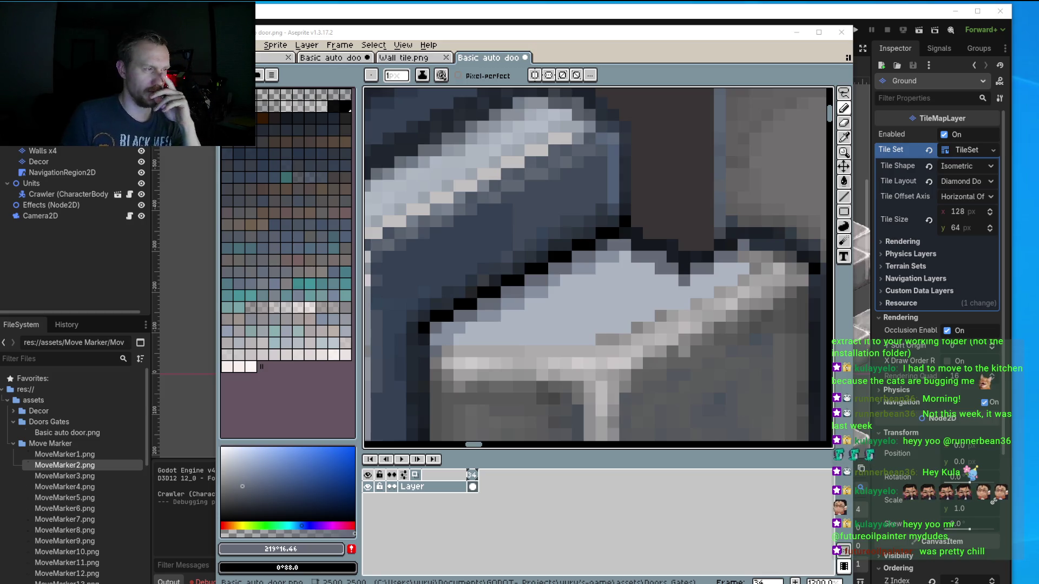
Pick #adb4c1 from the cap and paint light highlight pixels along its top edge.
scroll(651, 301, "down", 2)
scroll(651, 301, "down", 2)
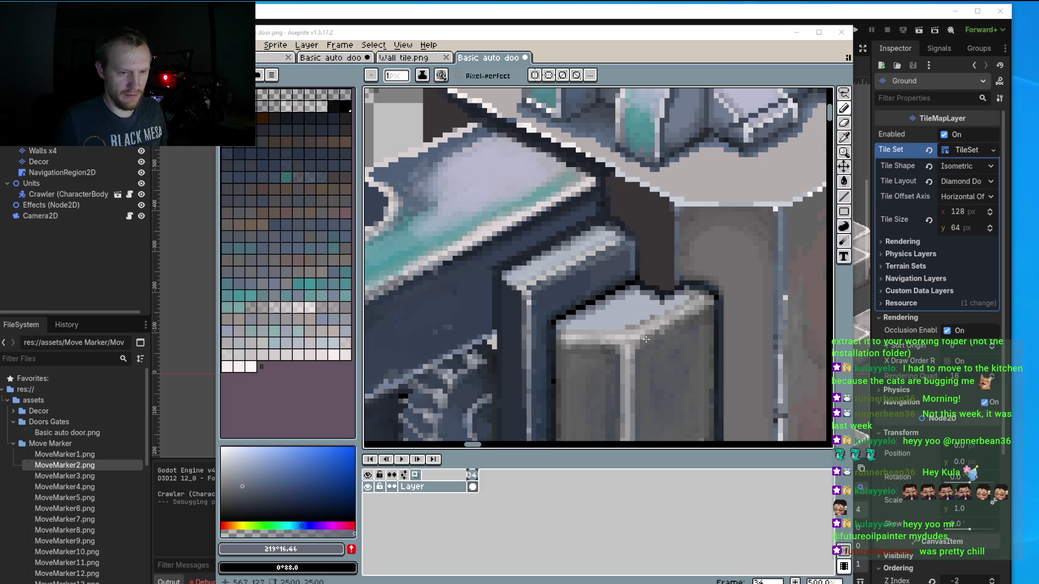
scroll(644, 315, "up", 2)
scroll(644, 316, "up", 3)
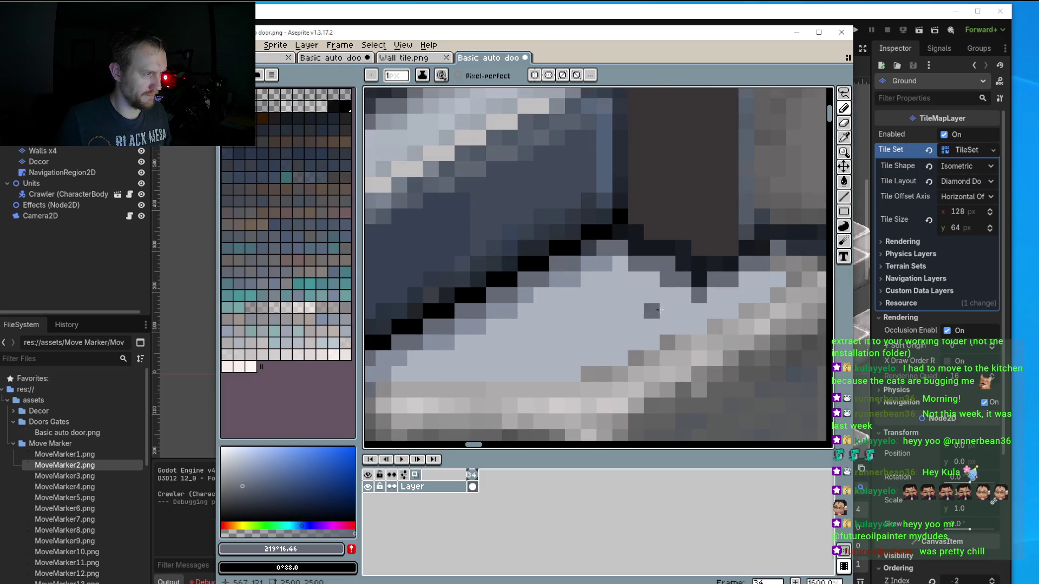
left_click(674, 310, "alt")
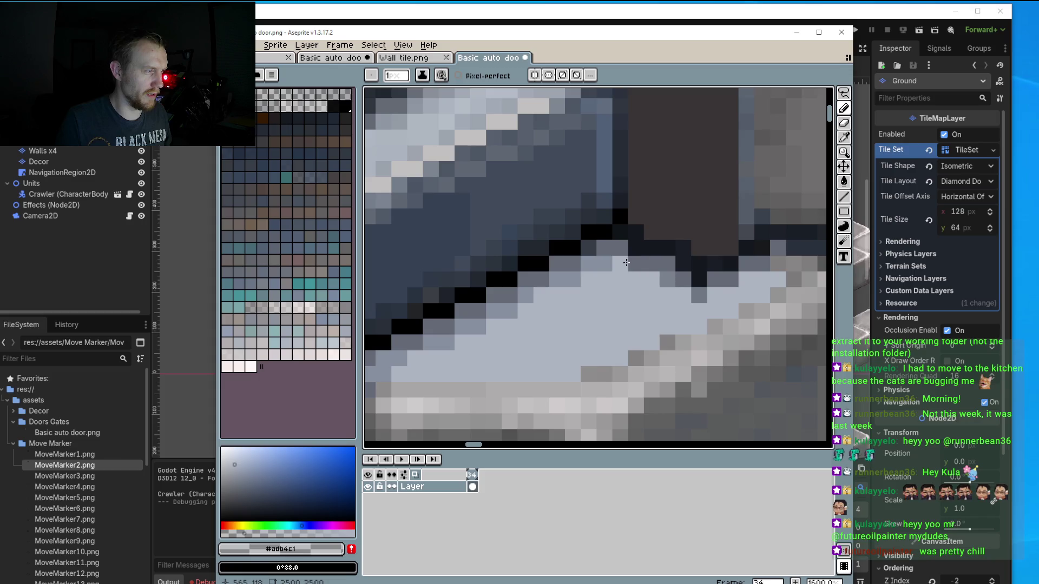
left_click_drag(626, 262, 679, 280)
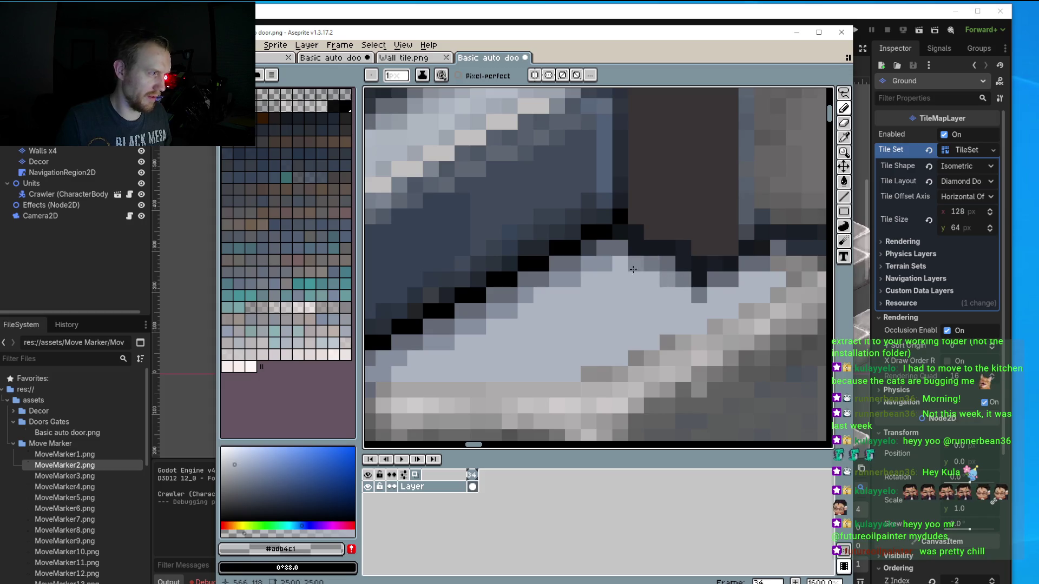
left_click(634, 270)
left_click(730, 279)
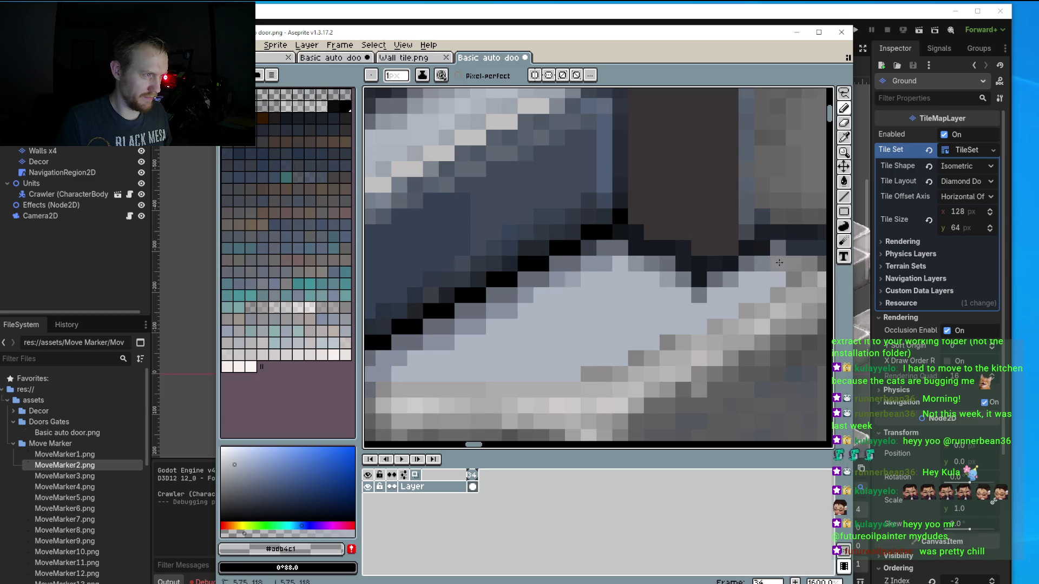
scroll(591, 373, "down", 3)
scroll(600, 357, "up", 1)
scroll(677, 299, "up", 2)
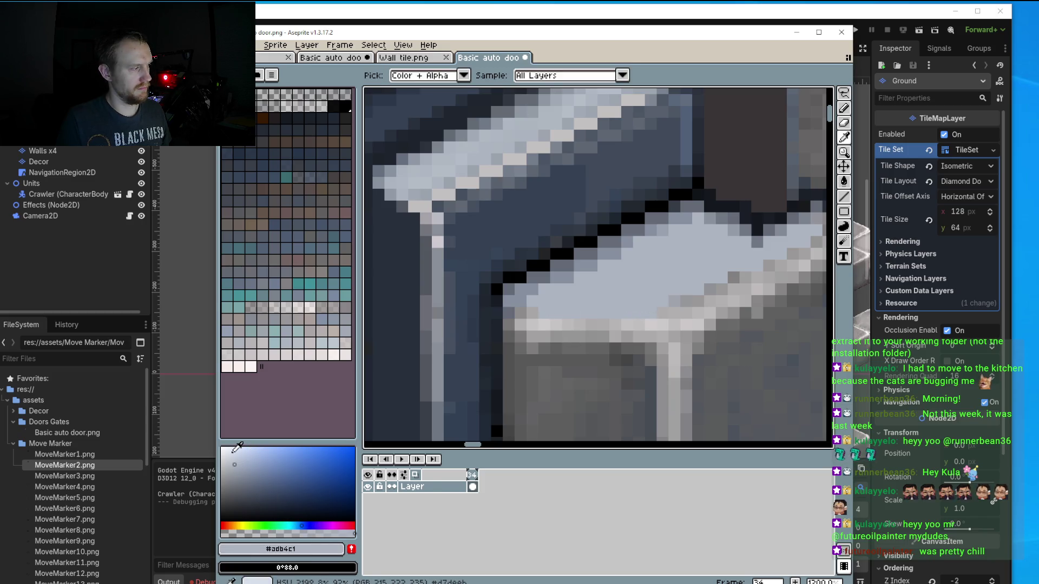
Sample a light grey-blue and add highlight pixels on the cap's front edge.
left_click(620, 336, "alt")
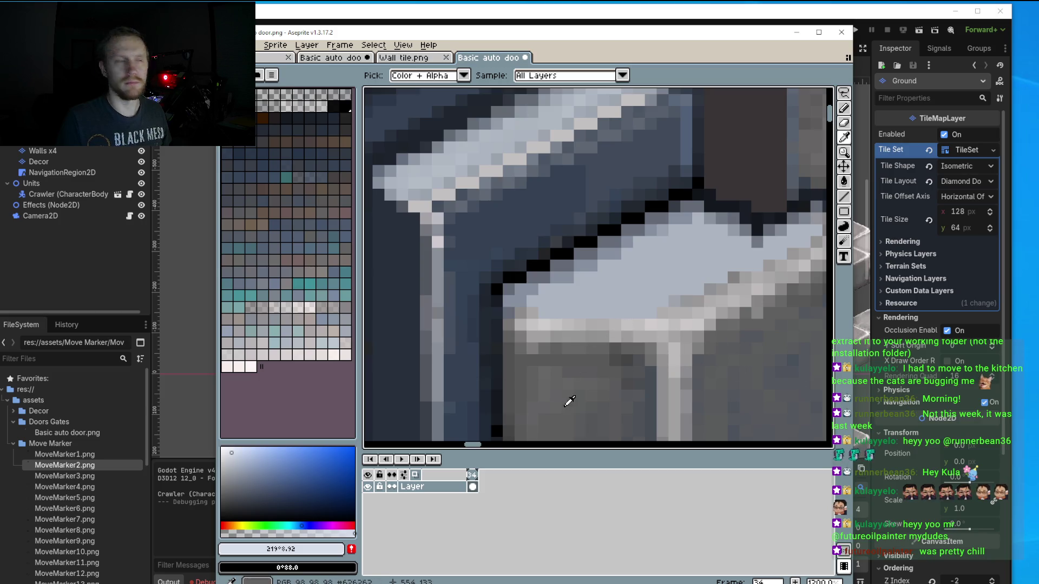
scroll(638, 349, "up", 3)
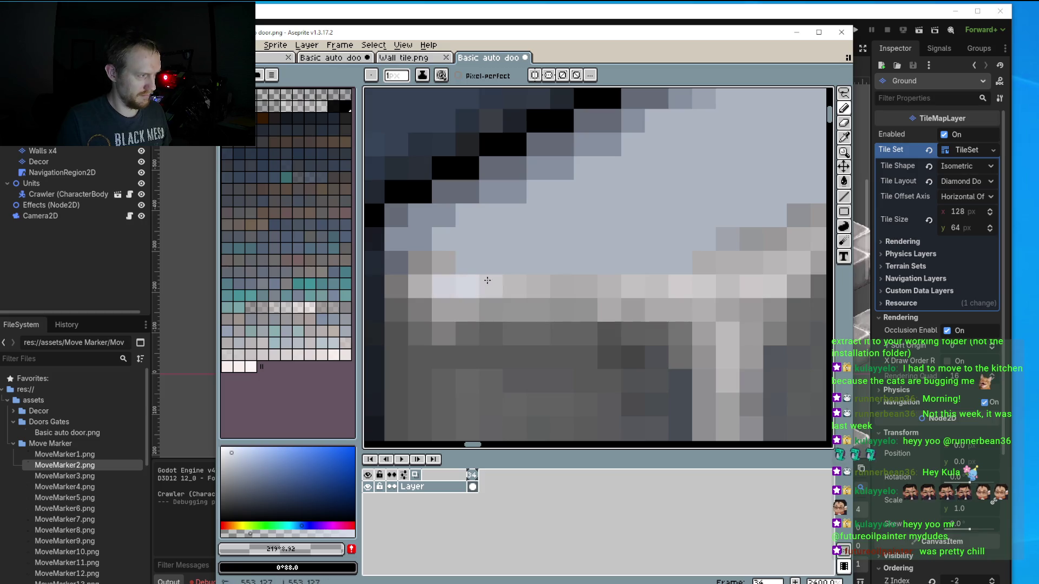
left_click(788, 265)
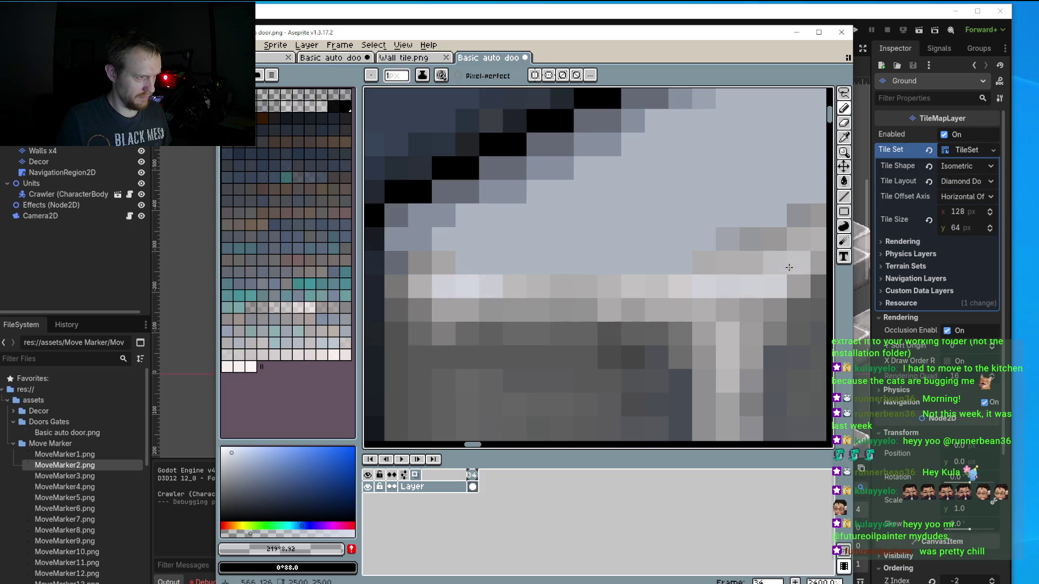
left_click(725, 310)
left_click(701, 316)
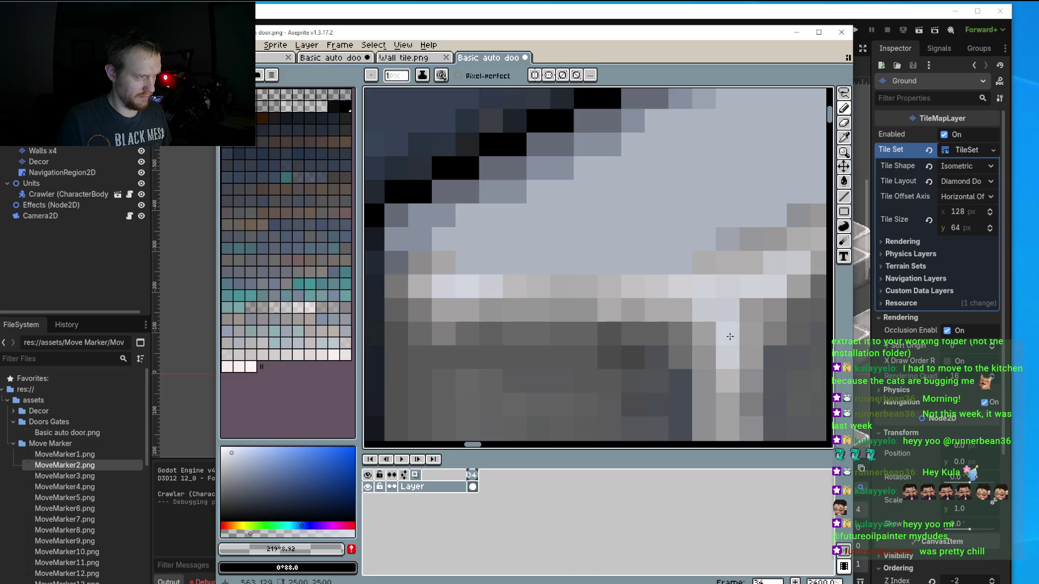
scroll(727, 336, "right", 4)
Paint a diagonal light highlight along the cap corner and its lower edge.
left_click_drag(676, 268, 633, 305)
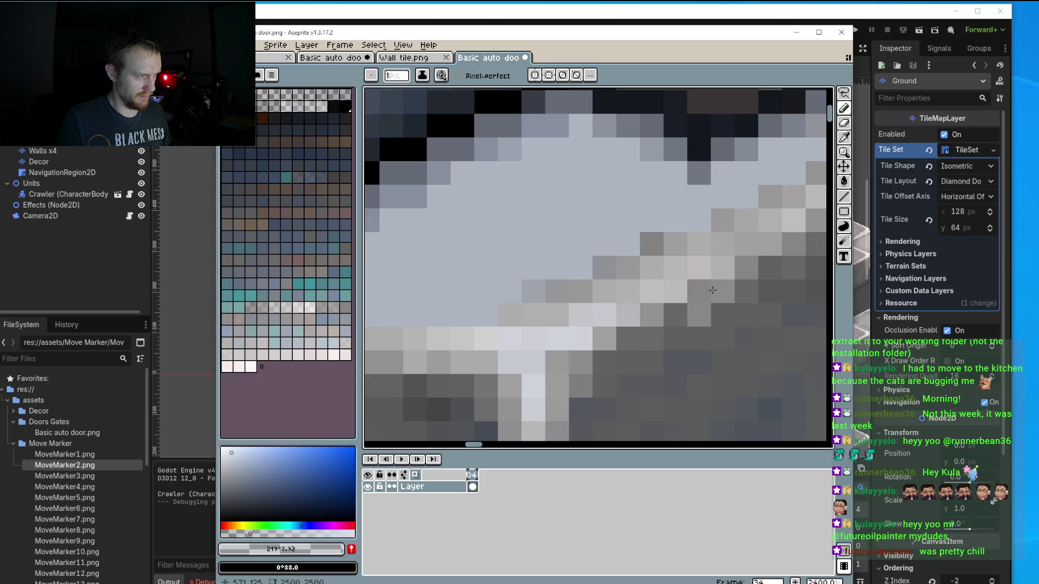
scroll(703, 292, "up", 2)
left_click_drag(683, 264, 659, 287)
left_click_drag(613, 312, 636, 311)
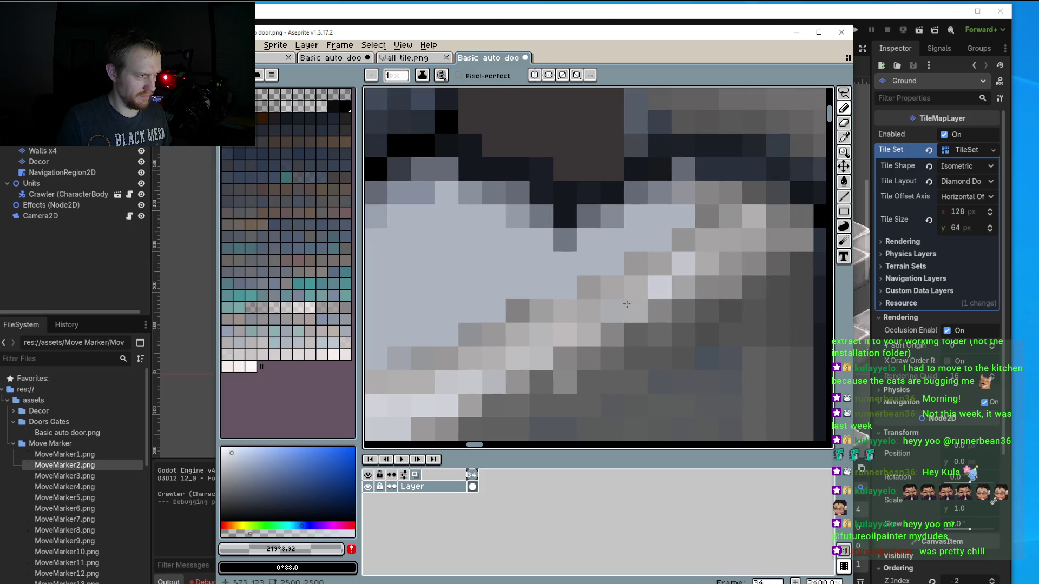
mouse_move(706, 264)
left_mouse_down()
mouse_move(685, 281)
mouse_move(637, 285)
left_mouse_up()
left_click(707, 286)
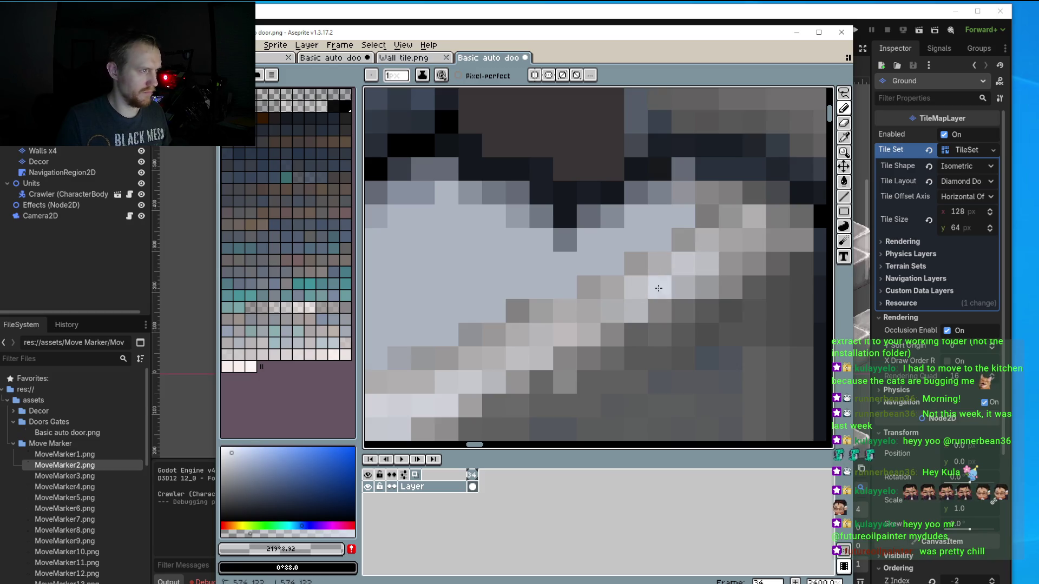
left_click(754, 217)
left_click(636, 312)
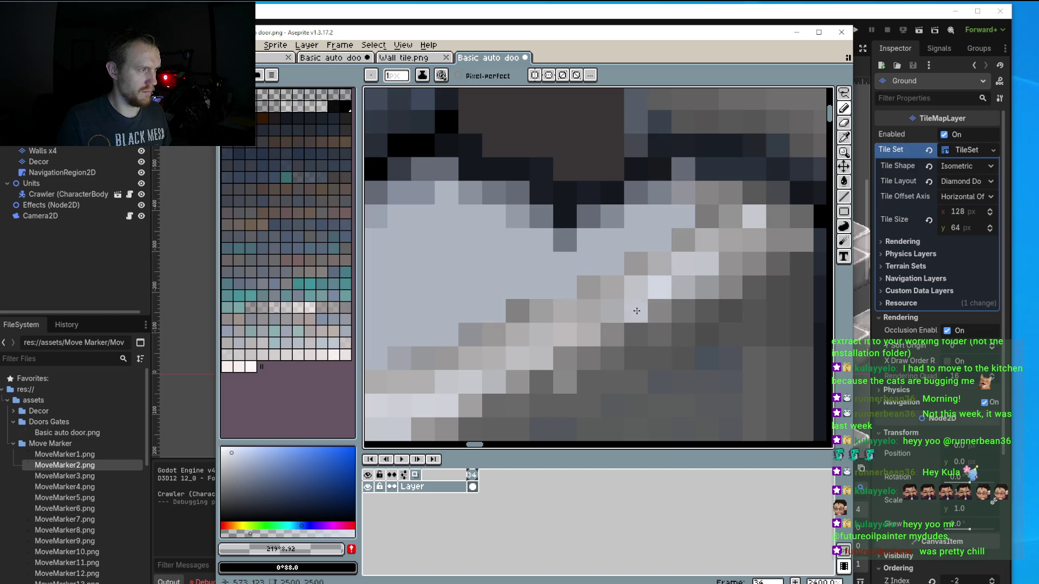
left_click(613, 316)
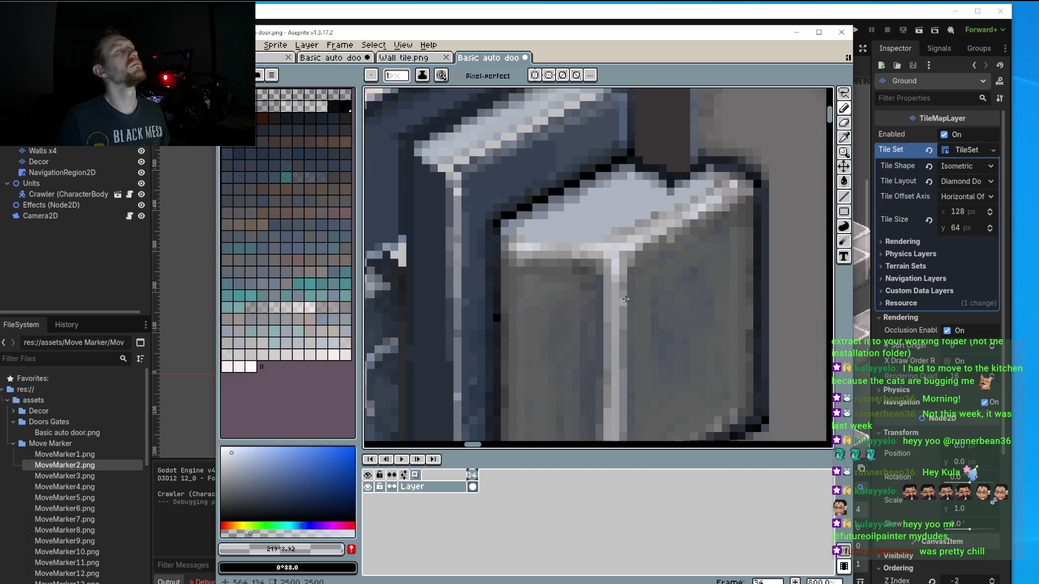
Lighten a few pixels on the door's top edge and block top, then zoom to review.
scroll(469, 188, "up", 3)
left_click(446, 172)
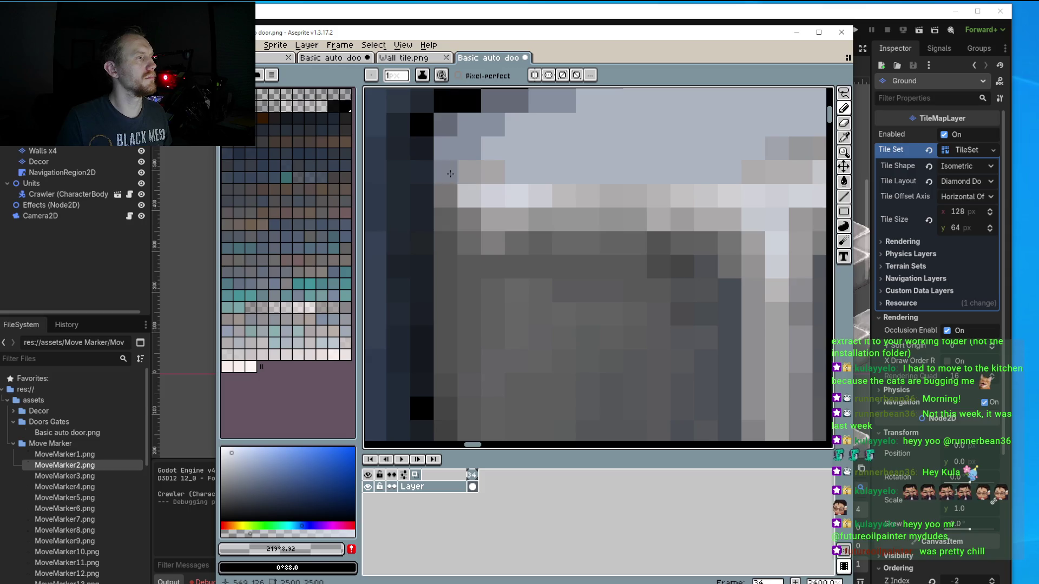
left_click(540, 219)
left_click(445, 196)
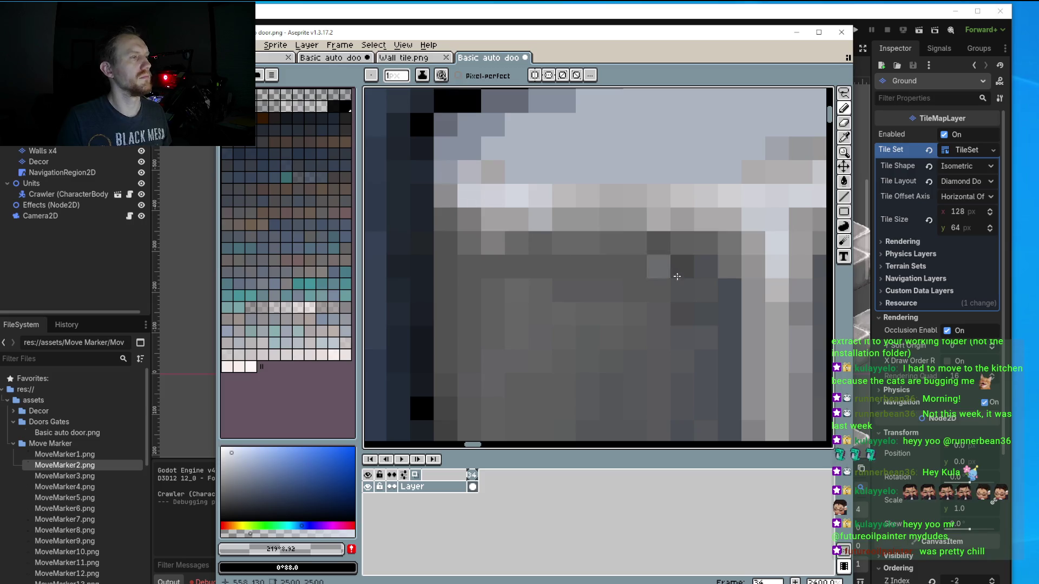
scroll(762, 222, "down", 3)
scroll(703, 249, "down", 2)
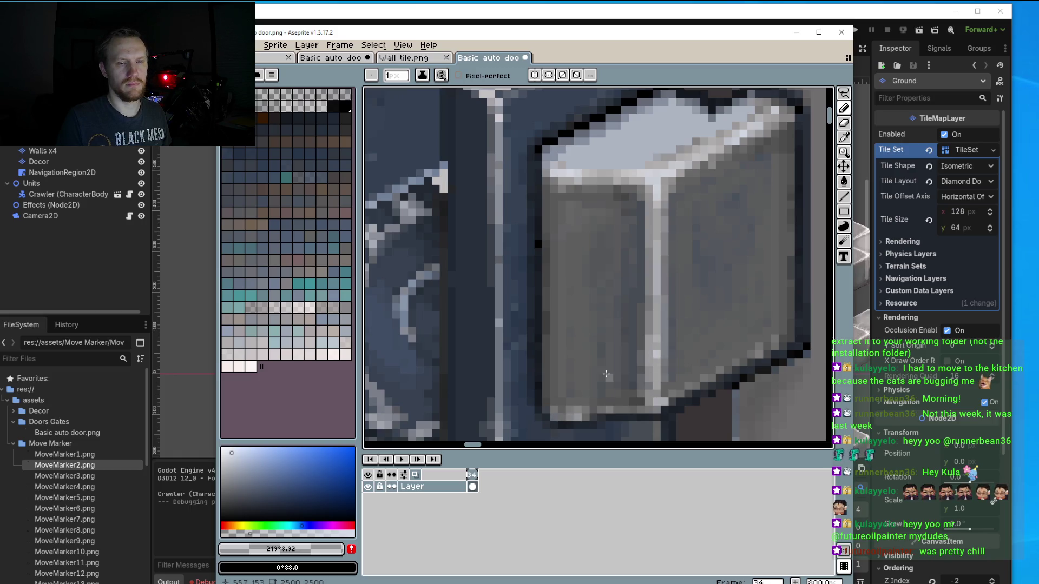
scroll(682, 274, "down", 1)
scroll(679, 277, "down", 2)
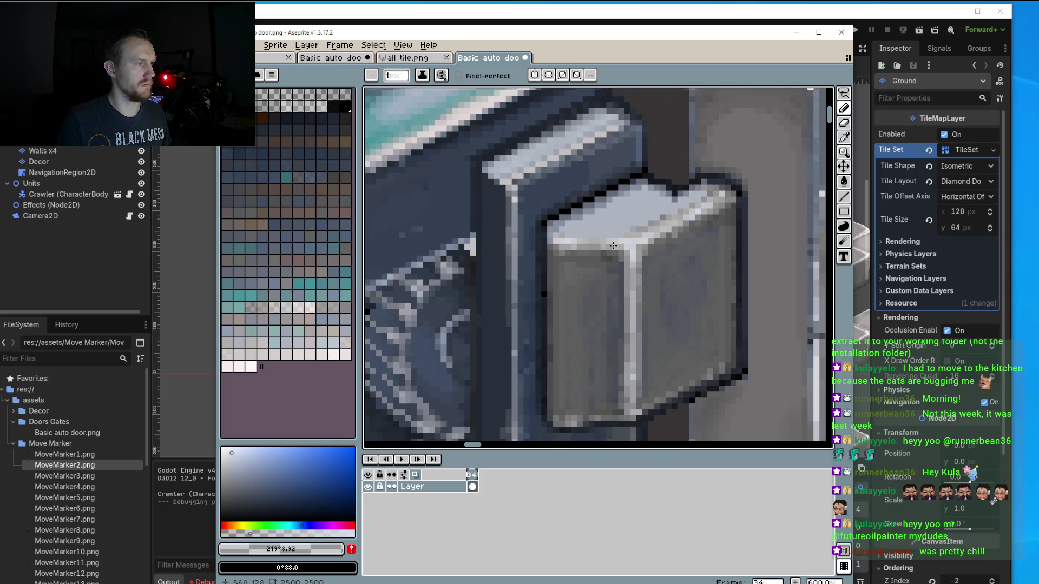
scroll(613, 245, "up", 1)
scroll(627, 210, "up", 1)
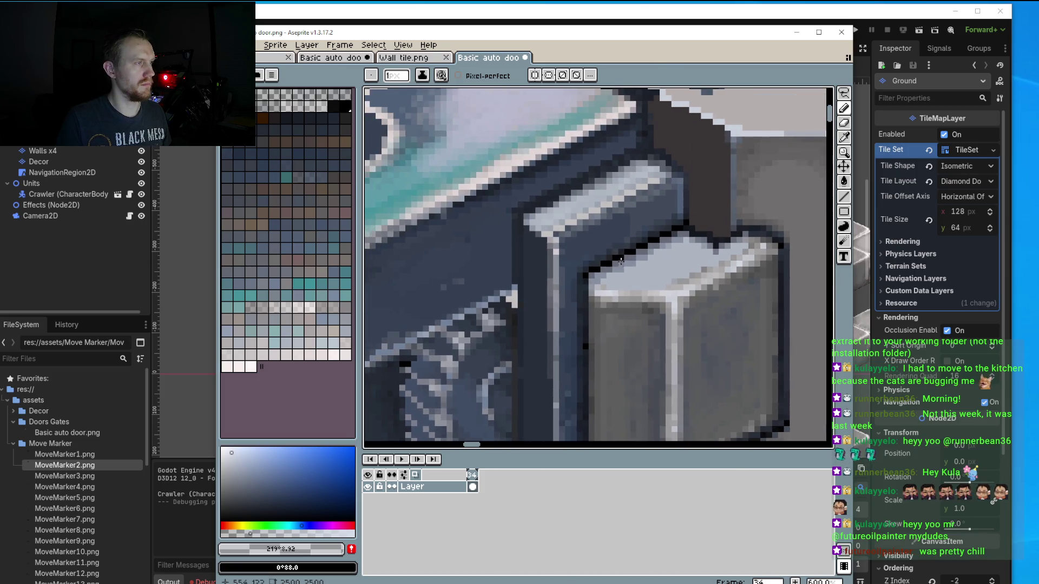
scroll(694, 277, "up", 1)
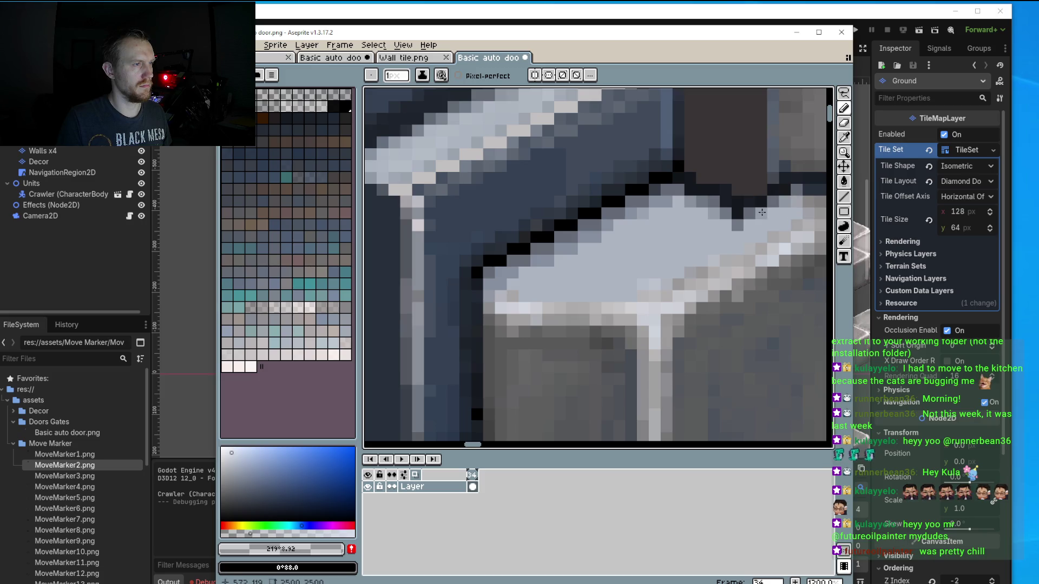
scroll(725, 238, "right", 2)
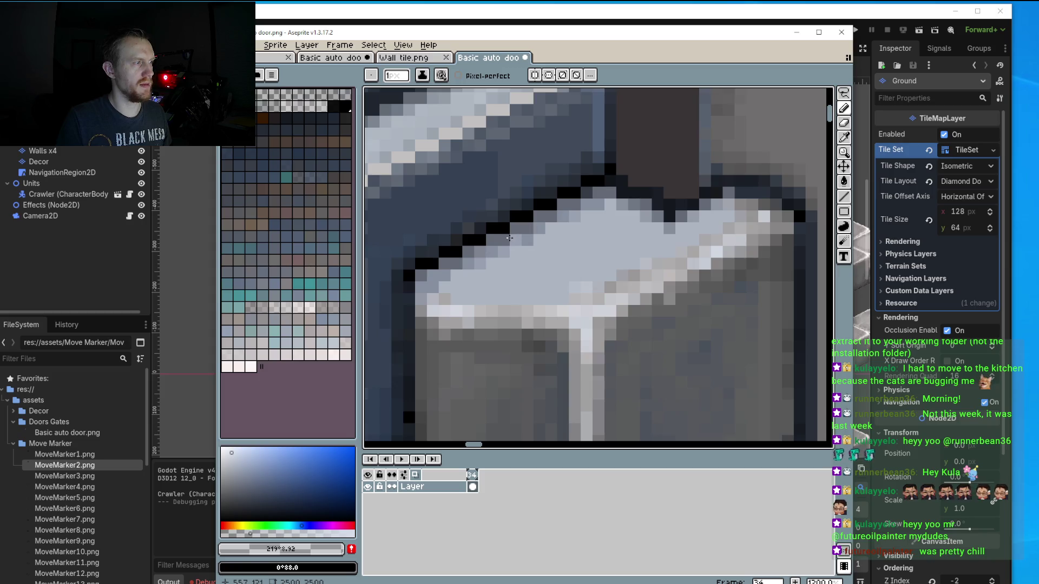
scroll(552, 278, "up", 1)
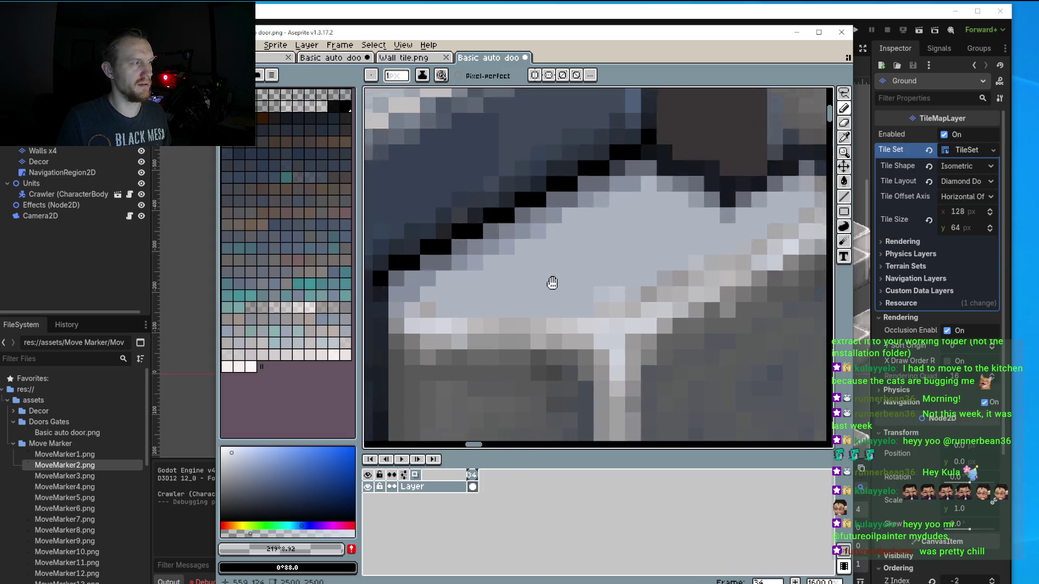
Sample the grey beside the outline and choose a darker desaturated blue-grey.
scroll(551, 278, "left", 1)
key("i")
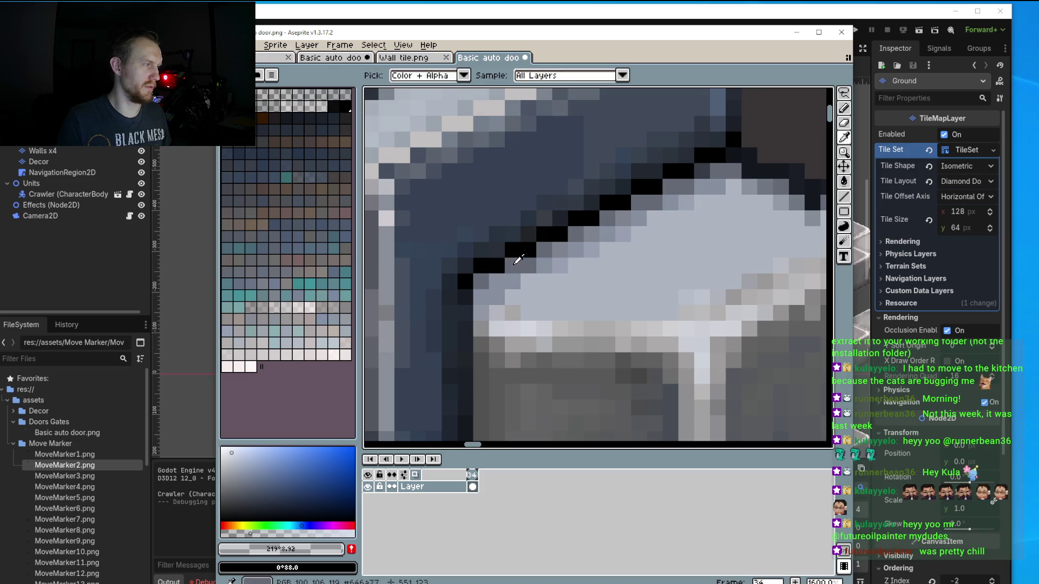
left_click(242, 486)
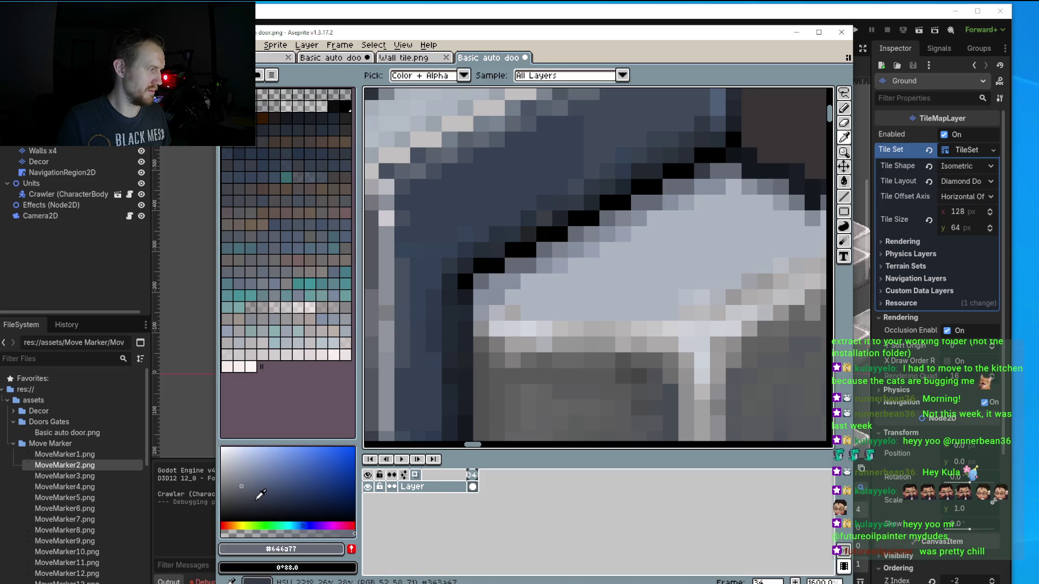
left_click(253, 500)
key("b")
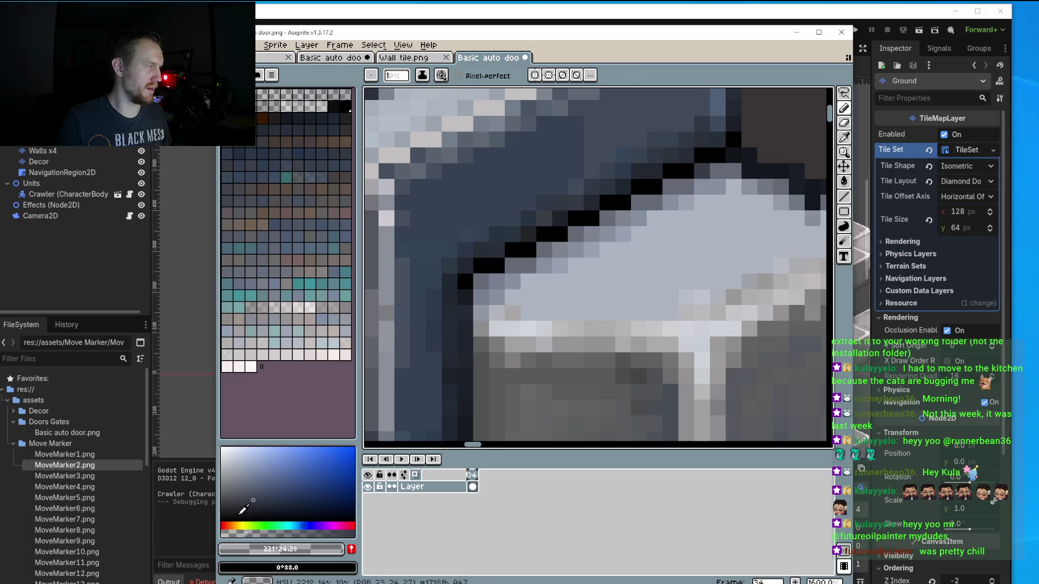
Shade the light edge below the block's black diagonal outline, continuing to the right.
left_click_drag(503, 302, 636, 234)
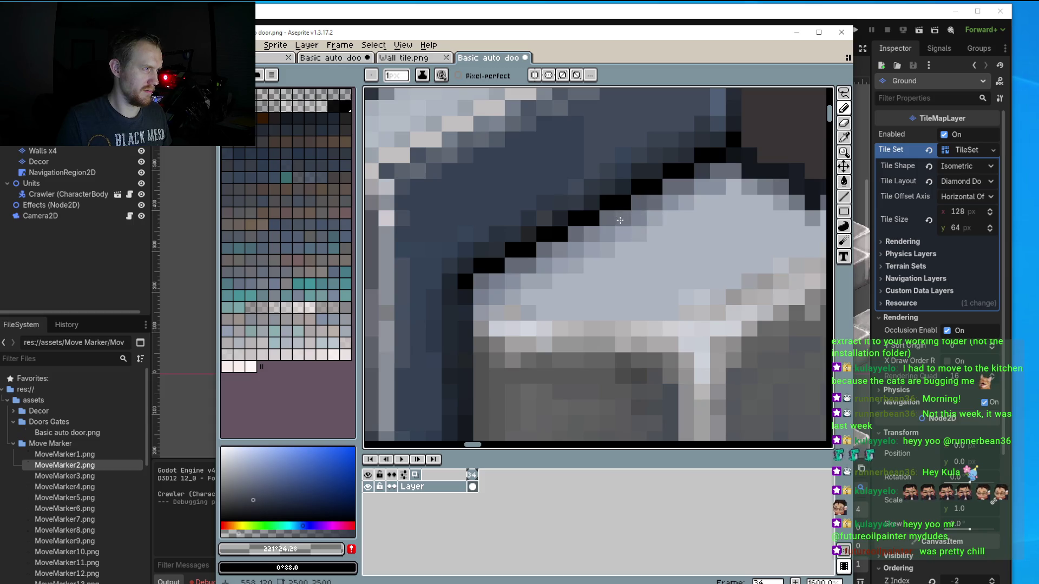
left_click_drag(679, 184, 736, 167)
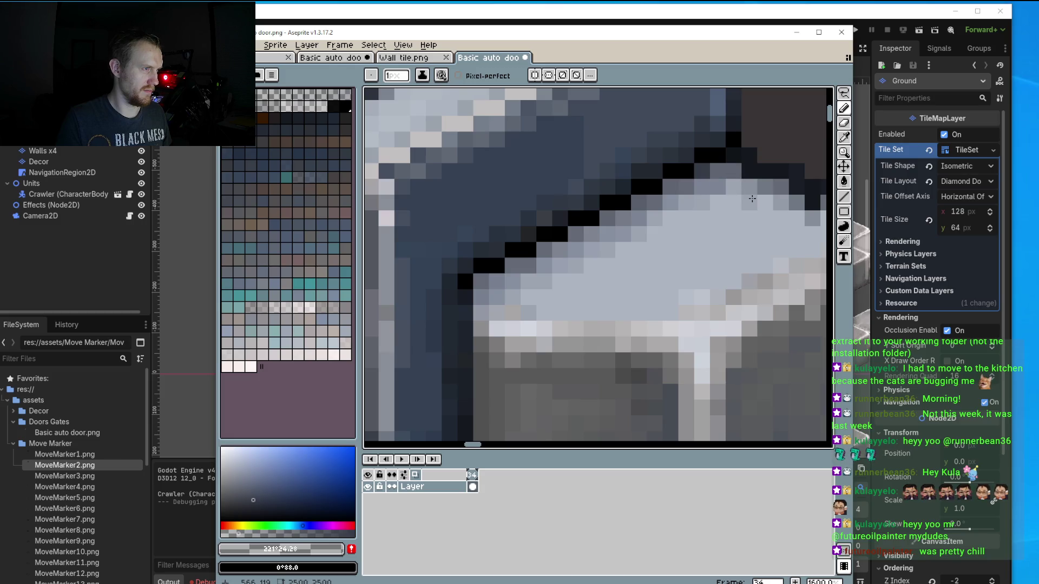
left_click_drag(735, 168, 780, 218)
scroll(694, 213, "right", 3)
left_click_drag(694, 212, 642, 197)
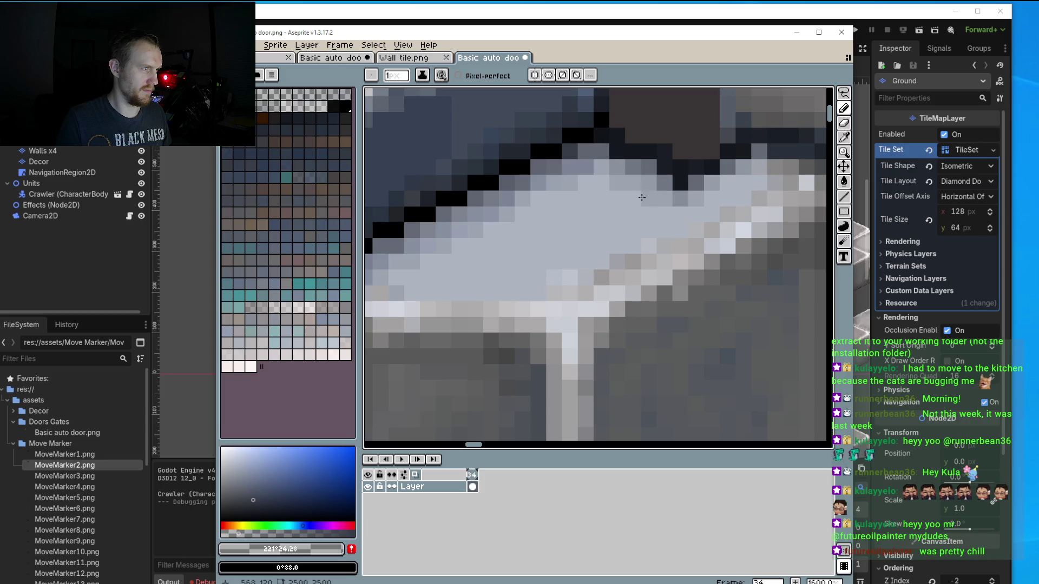
Sample the light grey #adb4c1 from the block's top face.
scroll(655, 186, "down", 2)
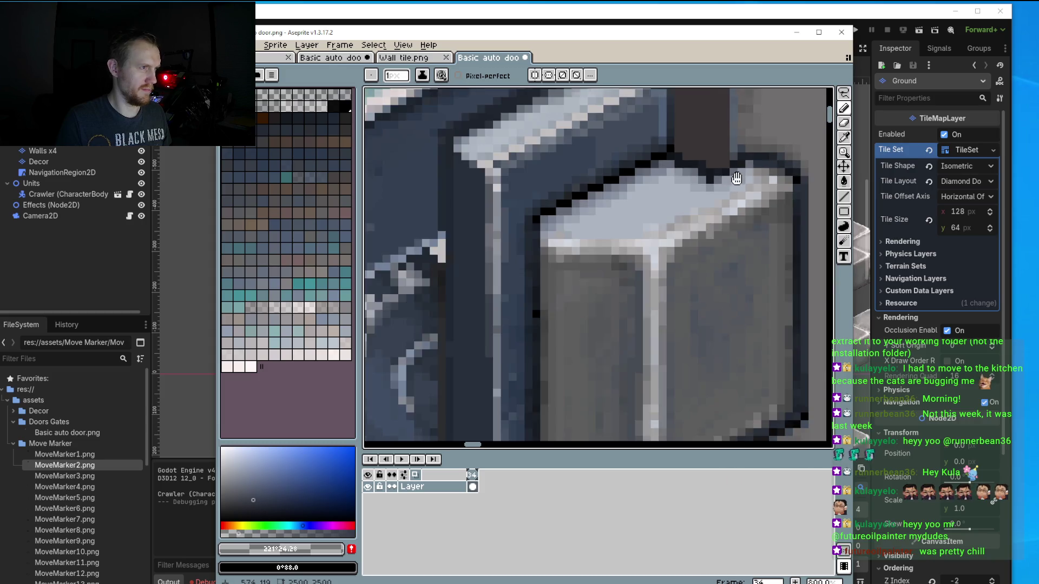
scroll(655, 186, "up", 1)
scroll(532, 313, "down", 2)
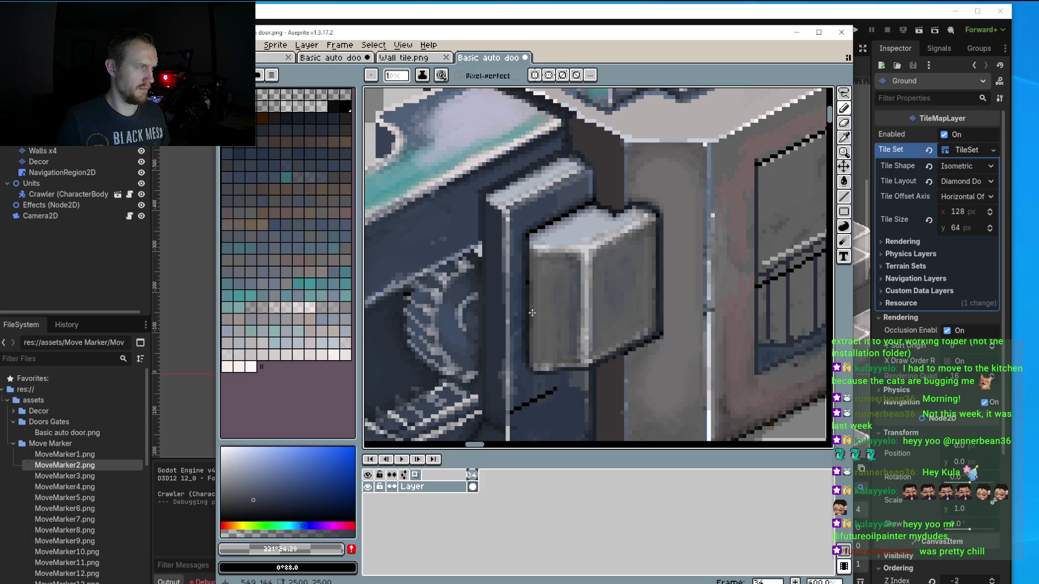
scroll(532, 313, "down", 1)
scroll(545, 289, "up", 3)
scroll(545, 289, "up", 3)
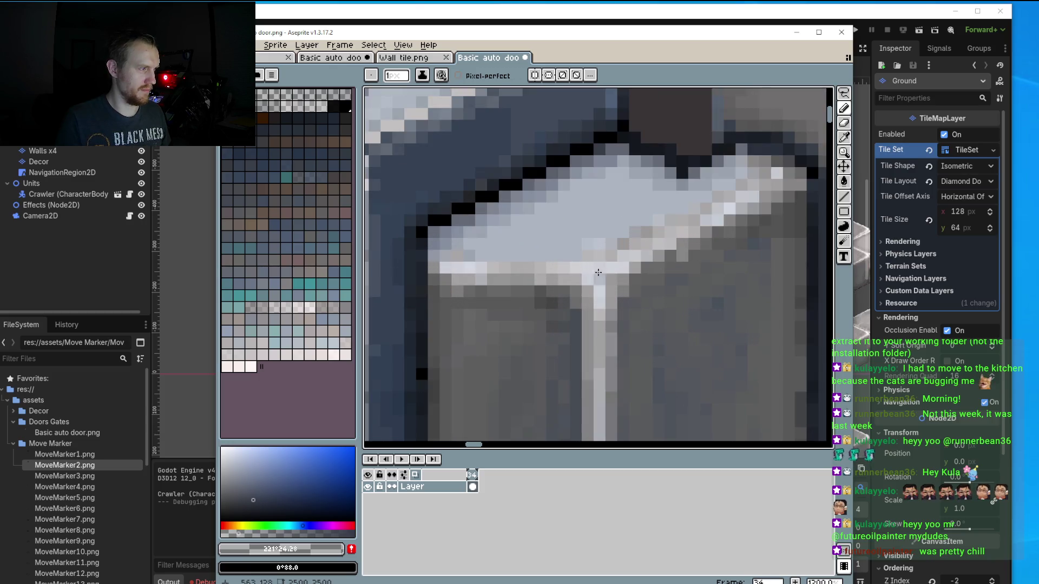
key("i")
left_click(568, 243, "alt")
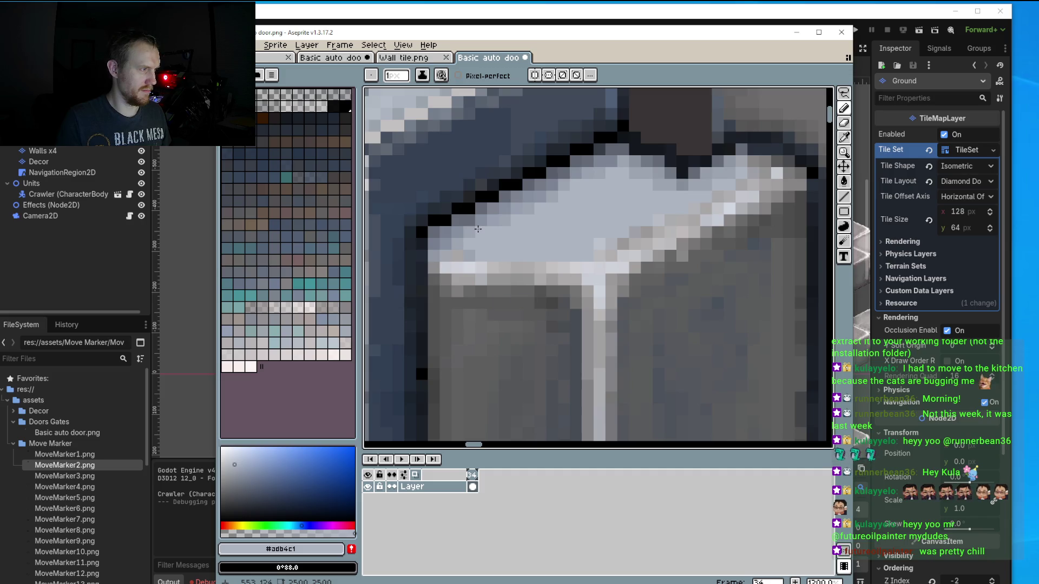
Sample the mid blue-grey and paint over the block's front face with a 3px brush.
left_click(455, 244, "alt")
mouse_move(503, 321)
left_mouse_down()
mouse_move(457, 309)
mouse_move(513, 381)
left_mouse_up()
key("plus")
key("plus")
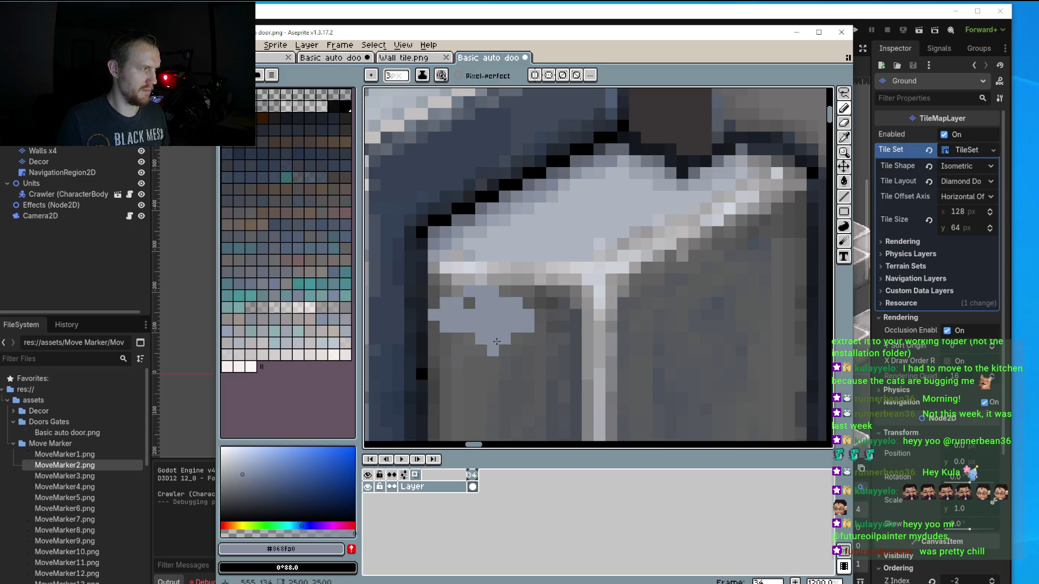
scroll(513, 381, "up", 1)
left_click_drag(476, 243, 427, 390)
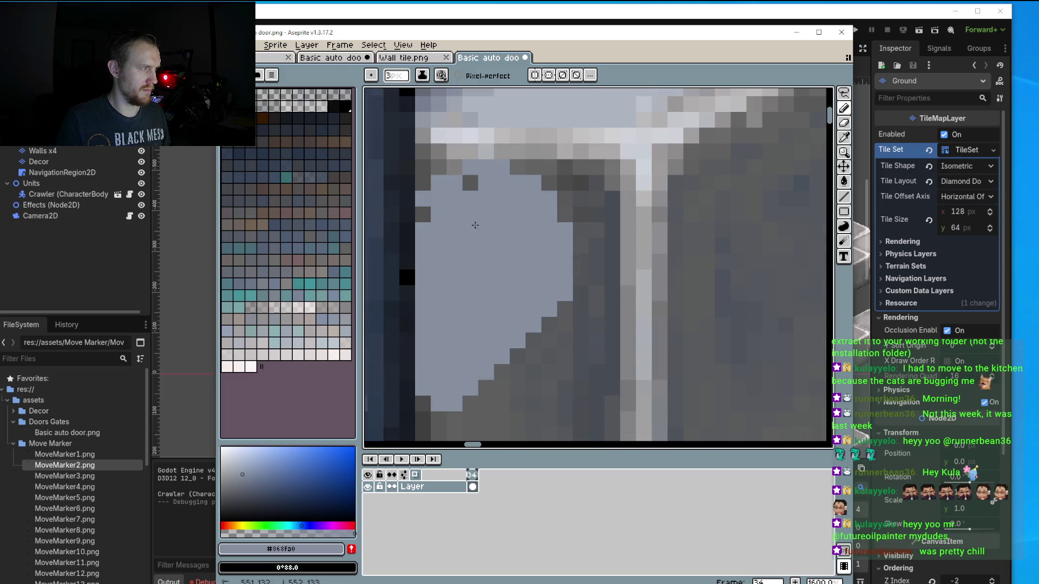
mouse_move(547, 216)
left_mouse_down()
mouse_move(564, 196)
mouse_move(534, 325)
left_mouse_up()
scroll(533, 324, "down", 4)
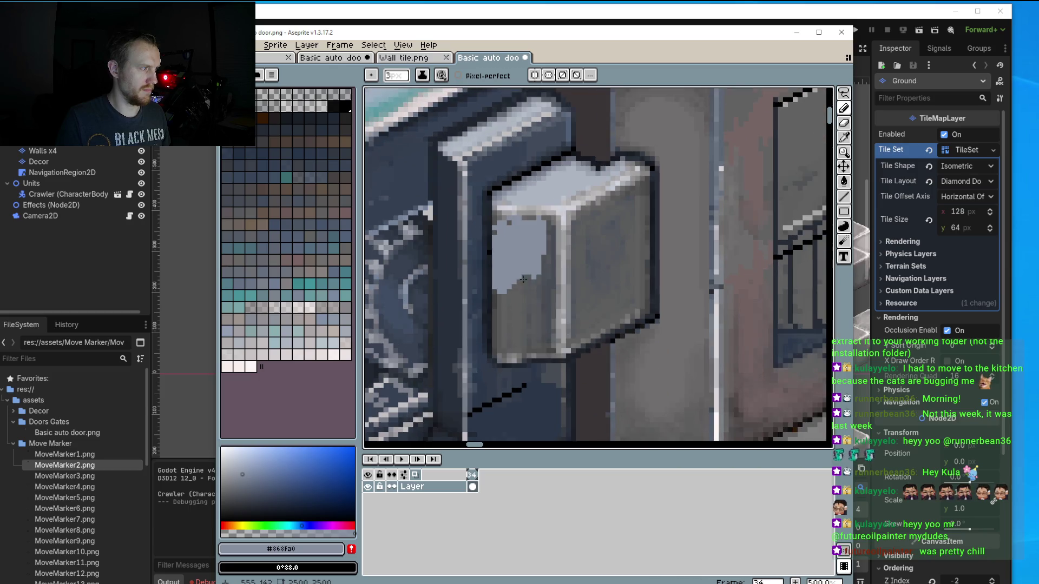
mouse_move(509, 282)
left_mouse_down()
mouse_move(509, 339)
mouse_move(527, 279)
mouse_move(535, 349)
mouse_move(501, 323)
mouse_move(547, 250)
left_mouse_up()
Add light highlight strokes across the right face and along the front and right edges.
left_click_drag(610, 209, 577, 227)
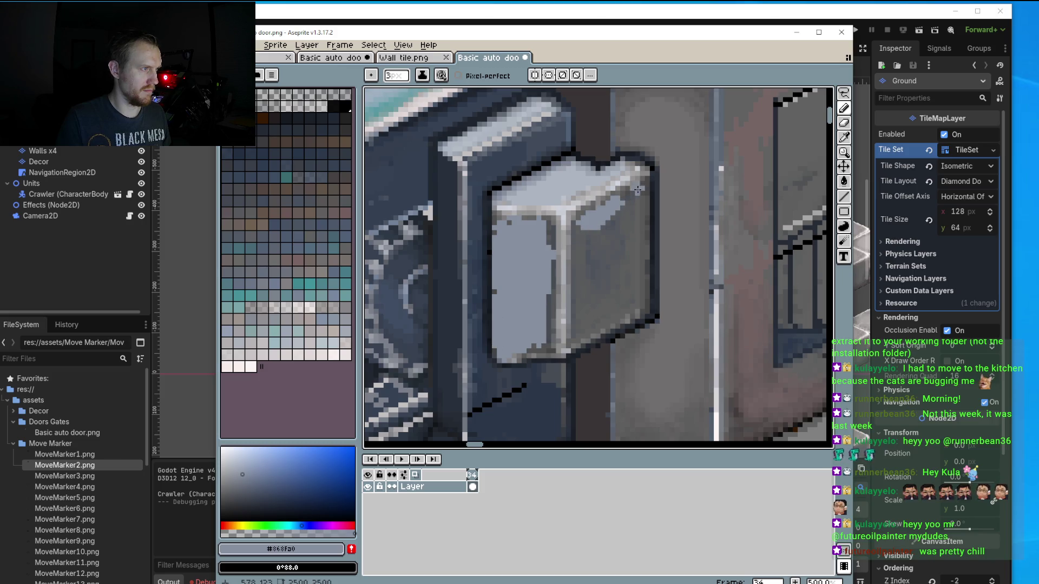
mouse_move(640, 191)
left_mouse_down()
mouse_move(598, 209)
mouse_move(580, 330)
mouse_move(625, 241)
mouse_move(622, 306)
mouse_move(590, 332)
left_mouse_up()
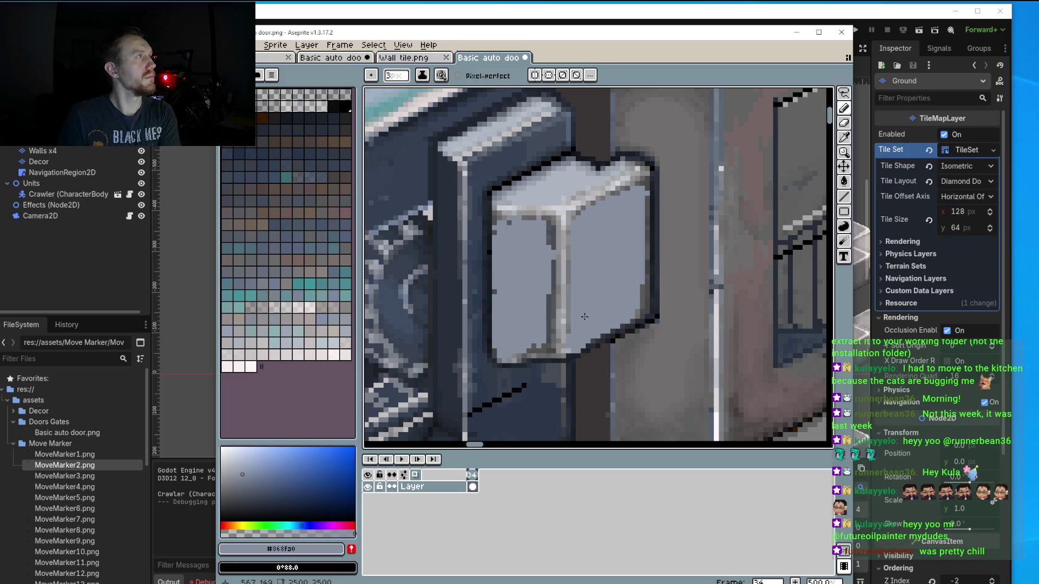
left_click_drag(544, 217, 547, 347)
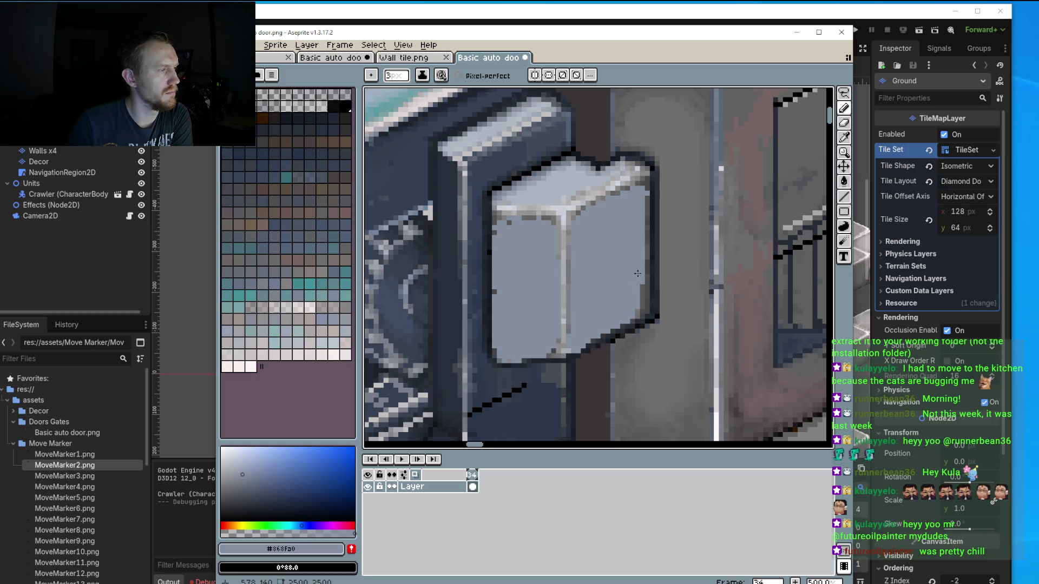
left_click_drag(641, 286, 637, 312)
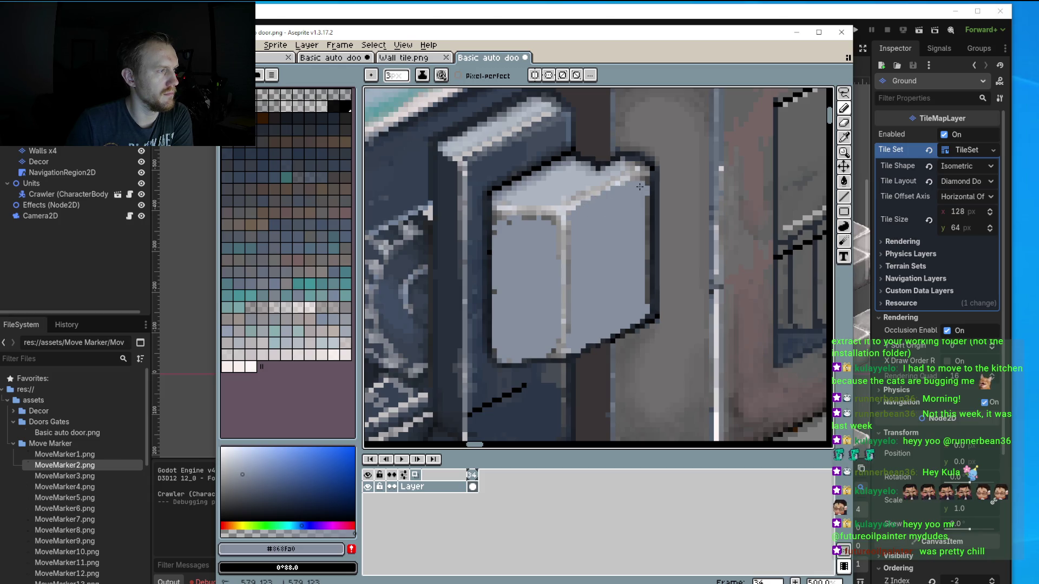
Cover the dark shading under the top edge and the vertical stripe with body grey.
left_click(843, 196)
scroll(657, 201, "up", 2)
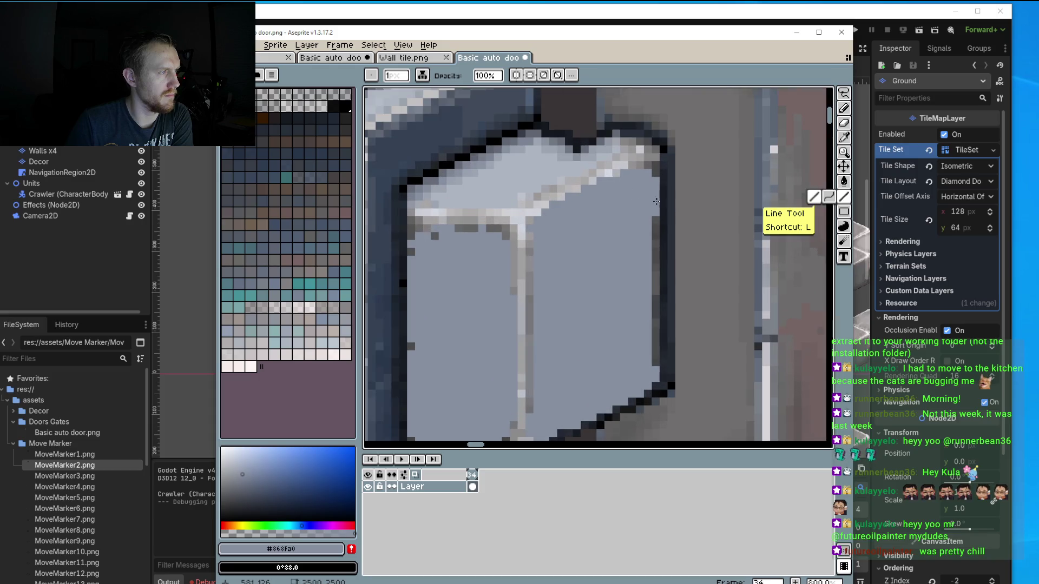
left_click_drag(654, 171, 644, 328)
key("ctrl+z")
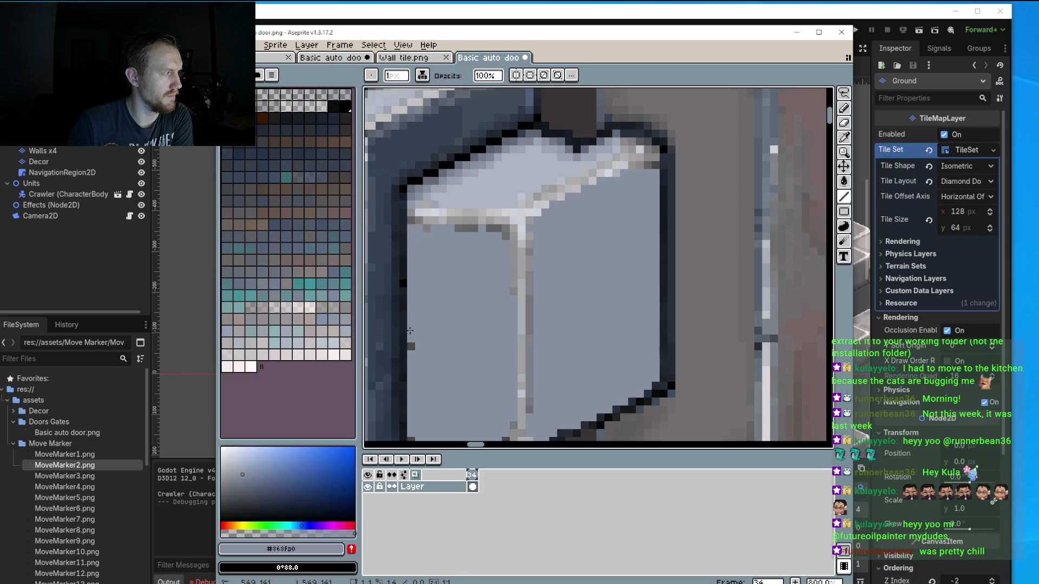
left_click_drag(454, 228, 489, 229)
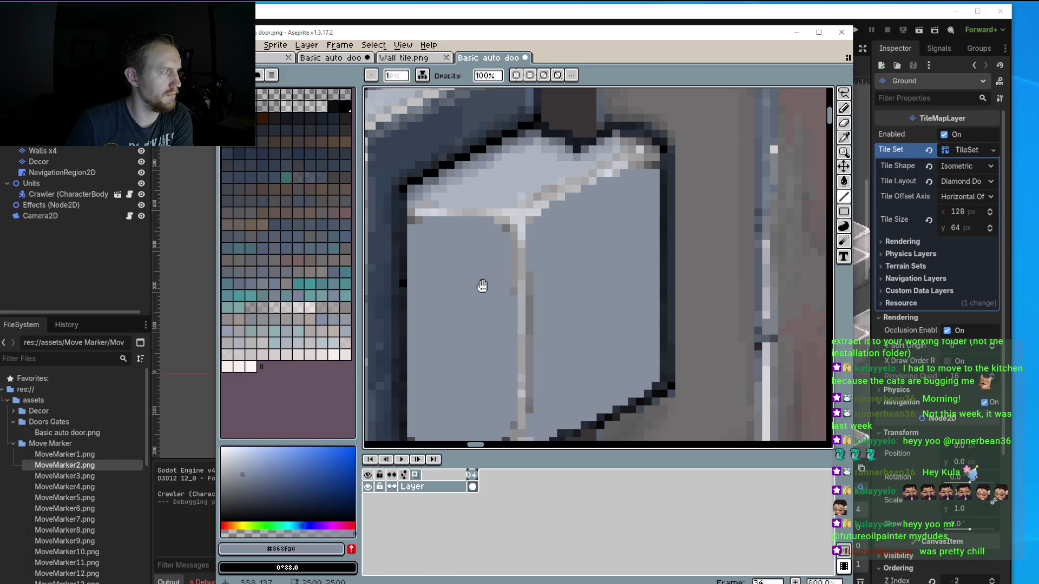
left_click_drag(482, 286, 532, 289)
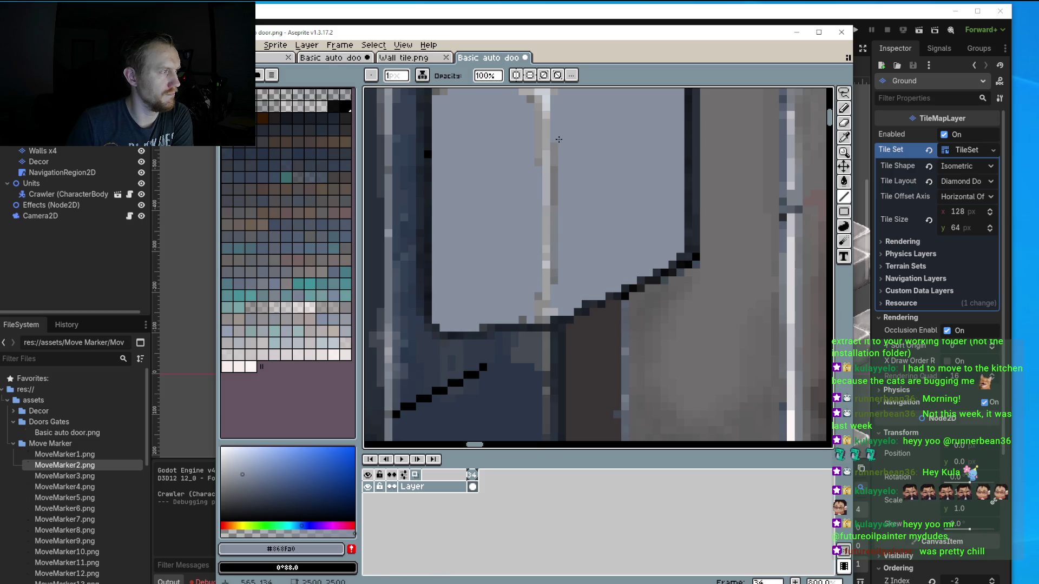
left_click_drag(557, 208, 556, 293)
left_click_drag(554, 211, 555, 188)
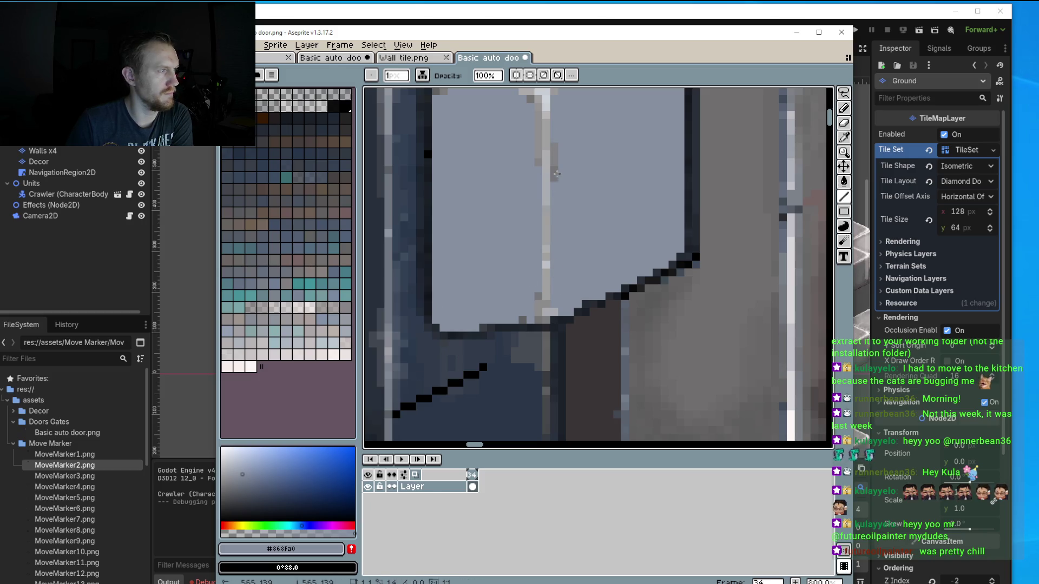
scroll(555, 188, "down", 2)
scroll(581, 111, "up", 3)
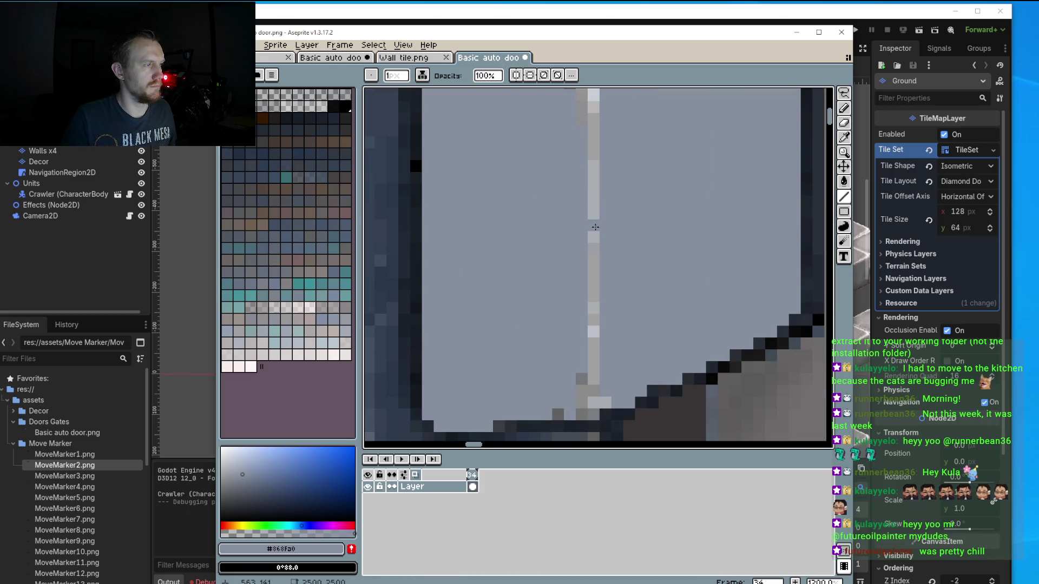
Redraw the cap's vertical and top horizontal highlight lines in a lighter colour at 1px.
key("i")
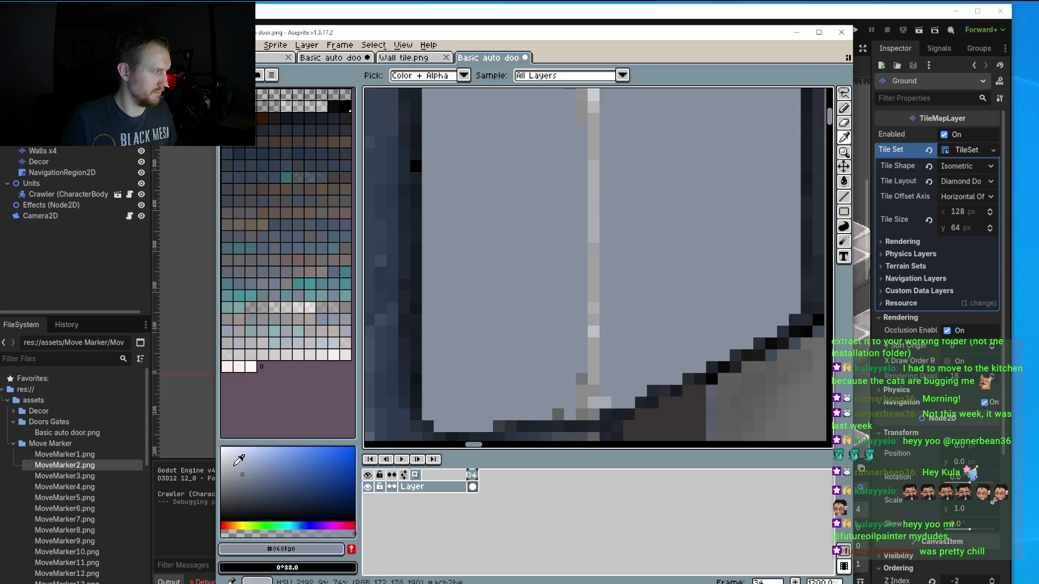
left_click(231, 458)
scroll(519, 348, "down", 1)
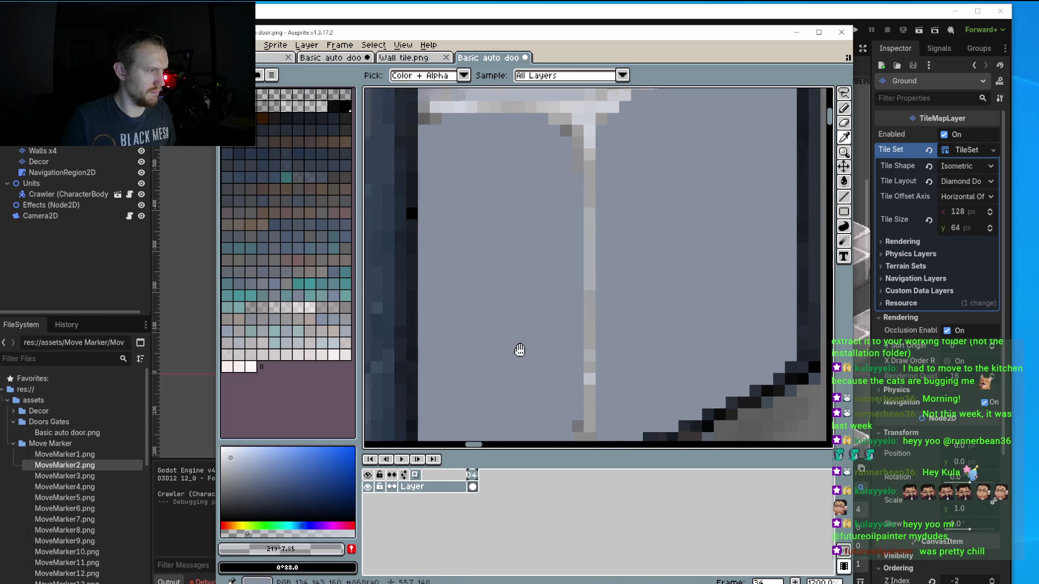
scroll(564, 202, "down", 1)
key("b")
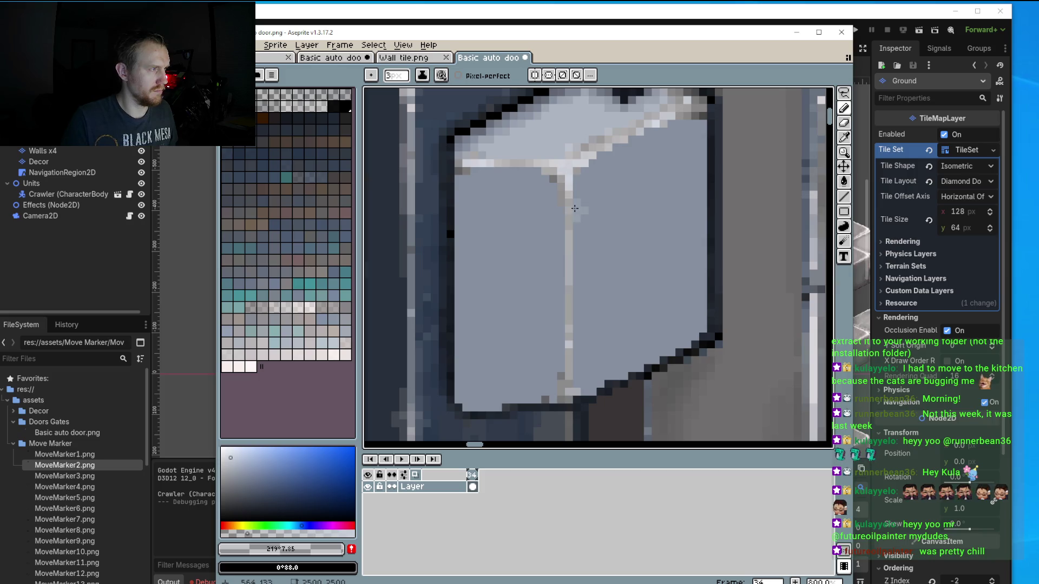
key("minus")
key("minus")
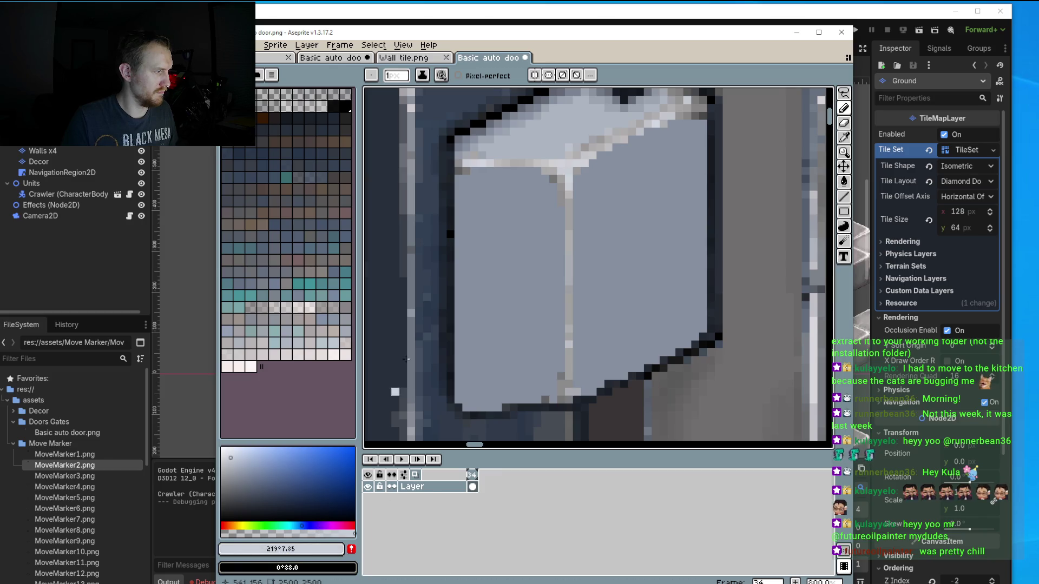
left_click_drag(569, 172, 565, 356)
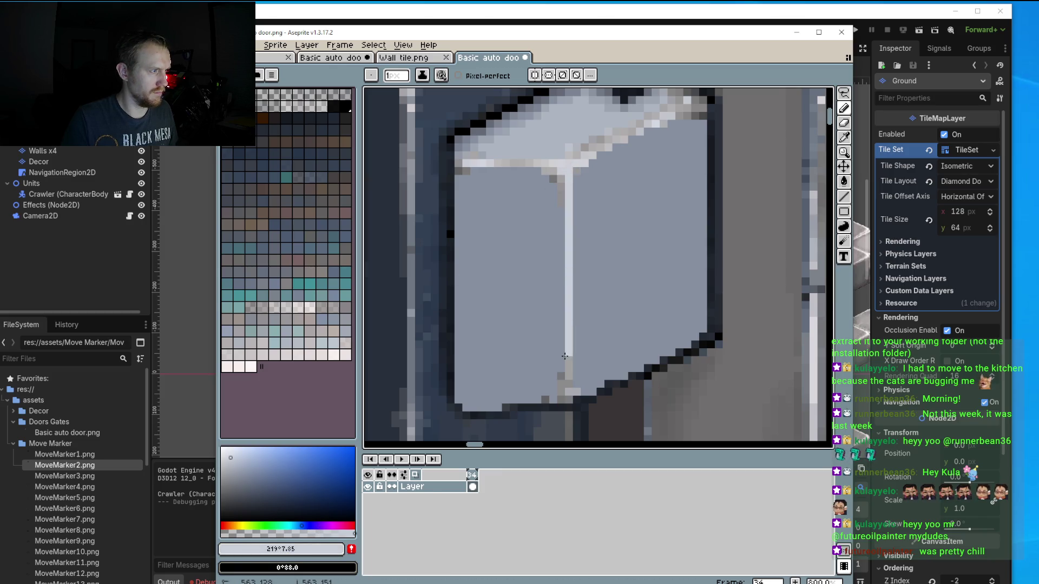
left_click_drag(467, 161, 543, 162)
scroll(543, 163, "up", 1)
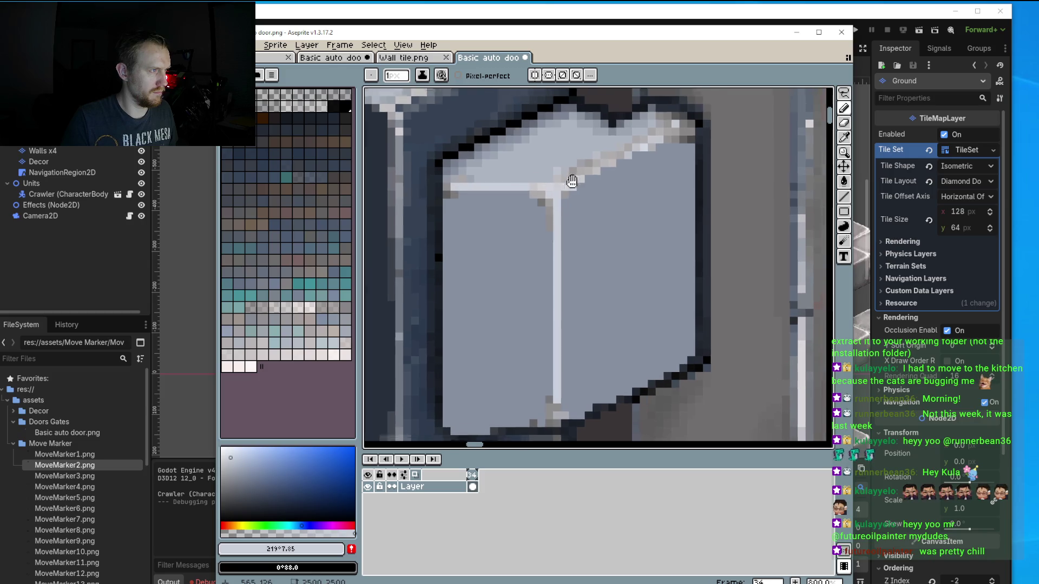
scroll(595, 163, "down", 1)
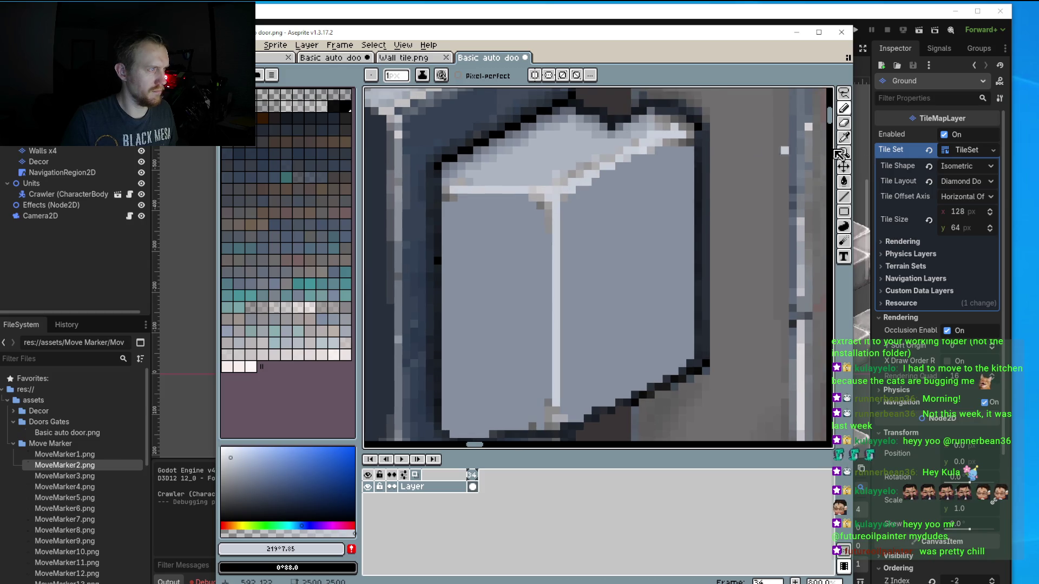
Draw a light diagonal along the cap's upper-right edge with the curve tool, then sample mid-grey.
key("shift+l")
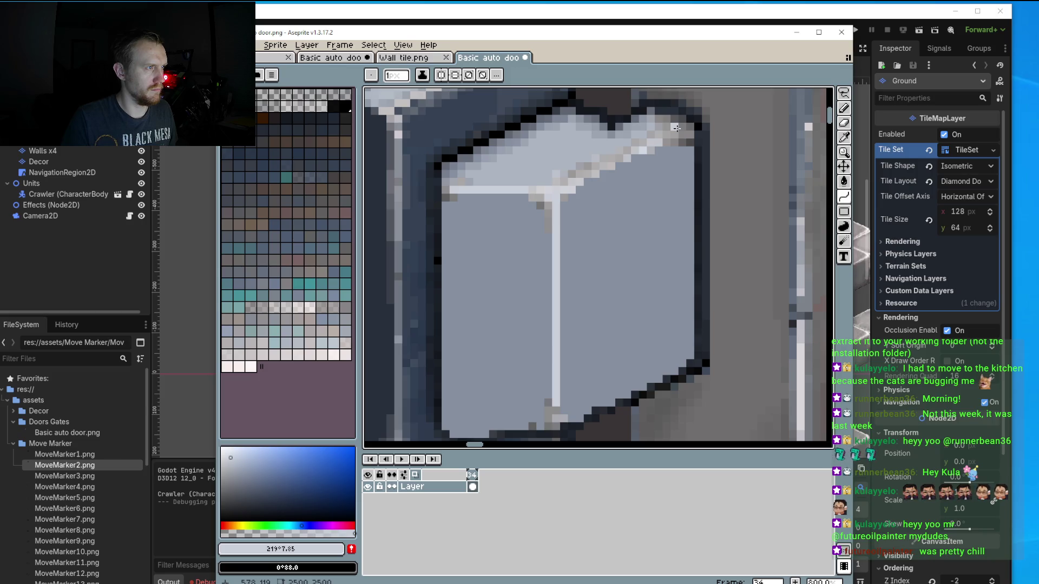
left_click_drag(676, 128, 546, 200)
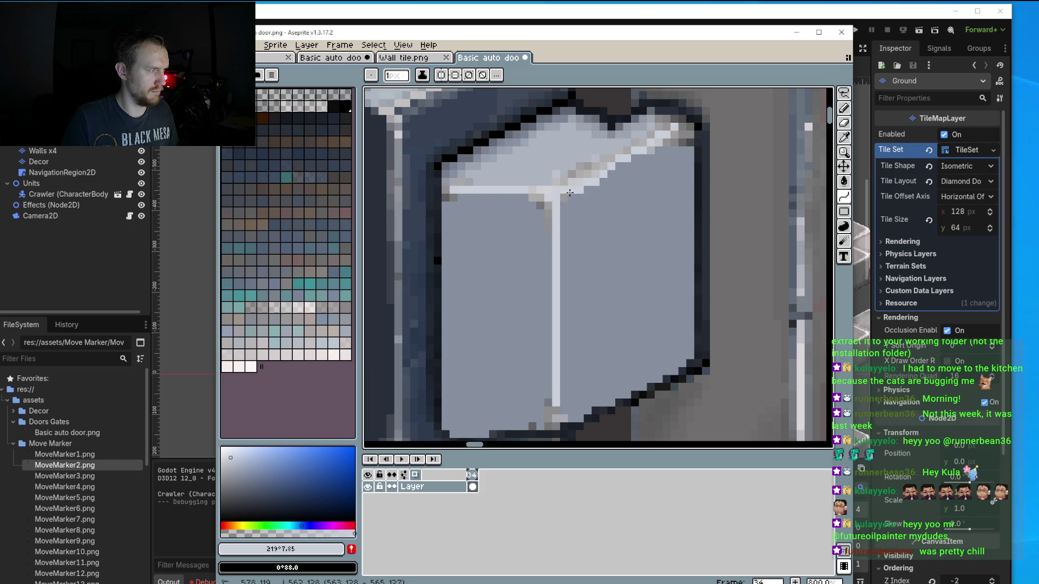
left_click(844, 198)
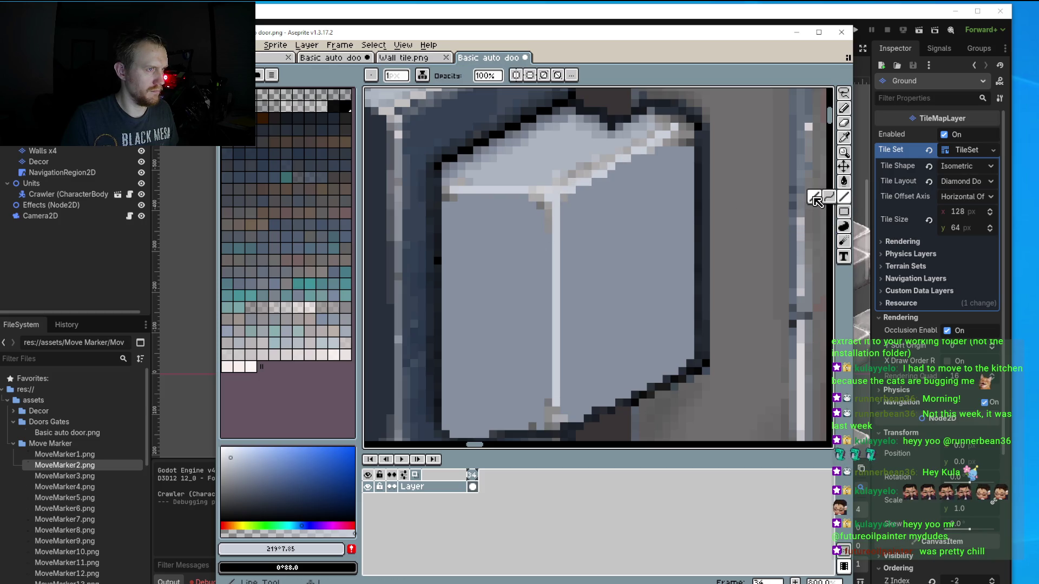
left_click(551, 293, "alt")
key("b")
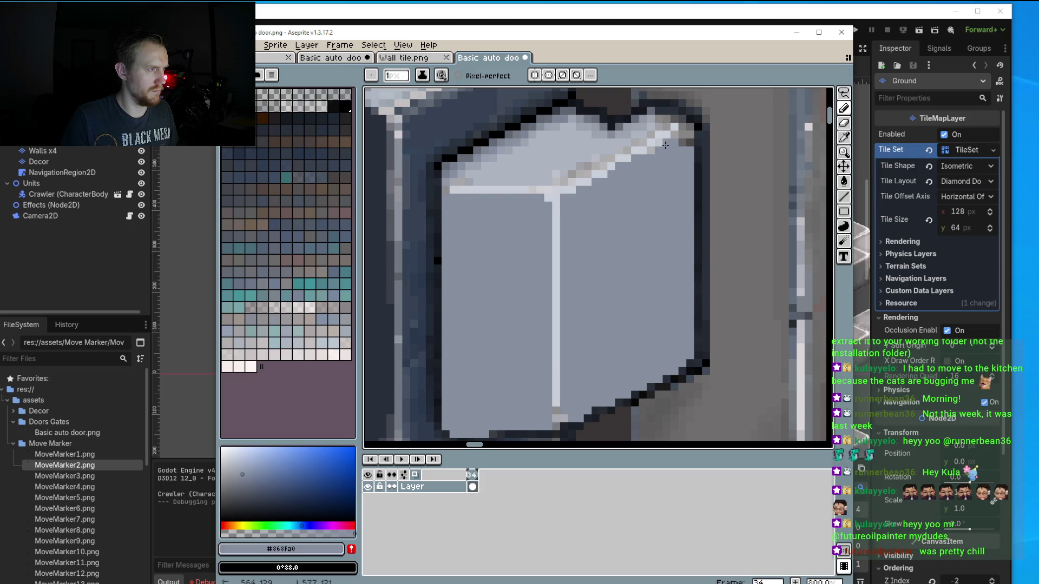
Sample the light top-face colour and add pixels along the cap's top-right diagonal edge.
left_click(579, 165, "alt")
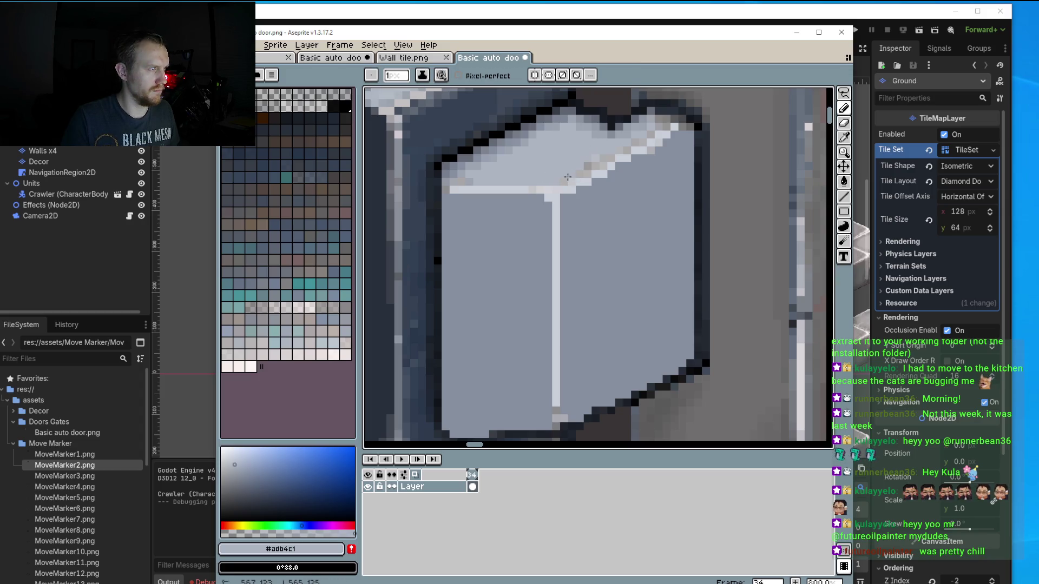
left_click_drag(625, 144, 665, 119)
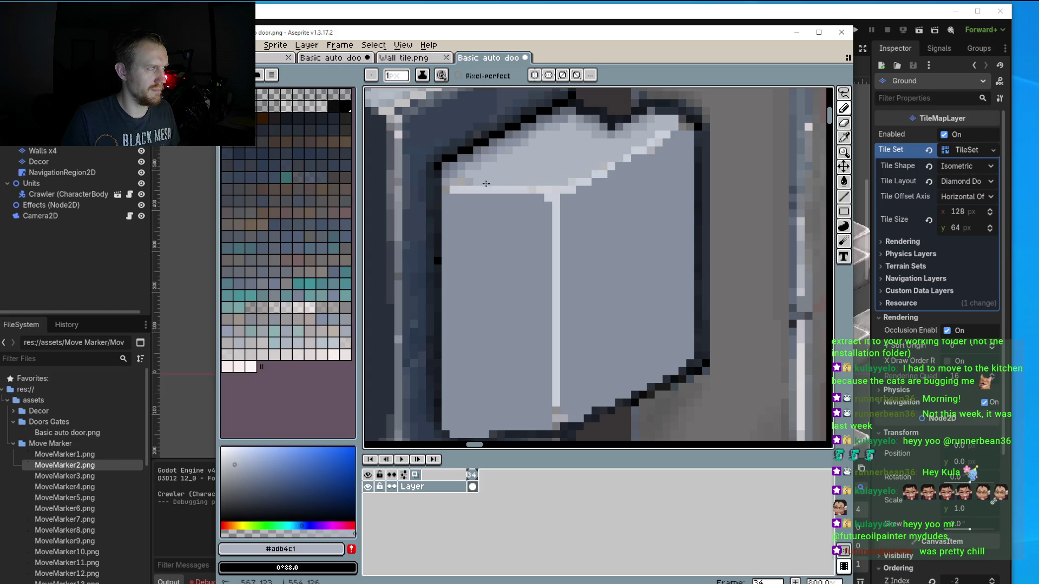
scroll(457, 189, "down", 3)
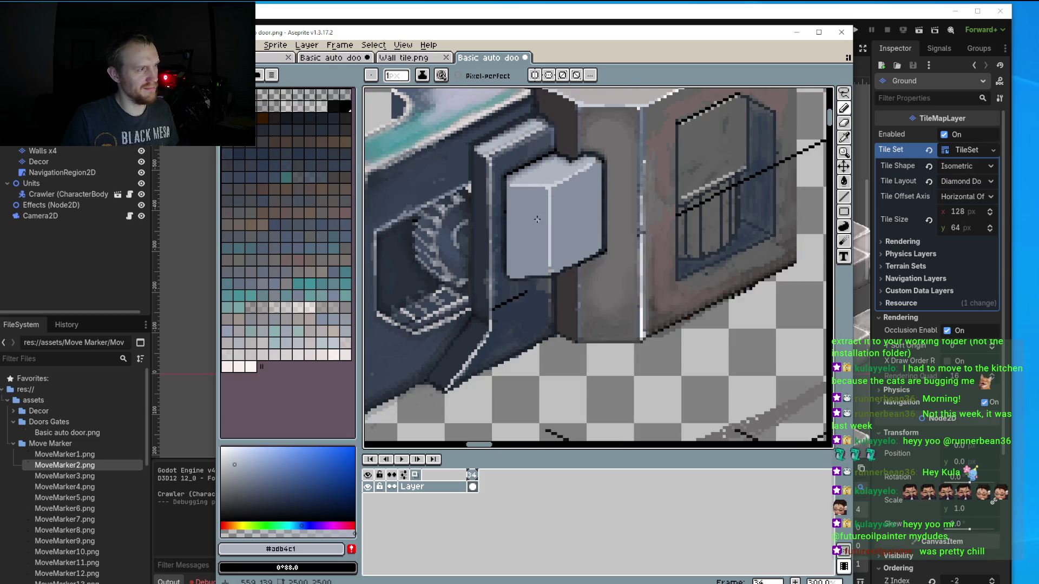
scroll(536, 232, "down", 3)
scroll(536, 232, "up", 1)
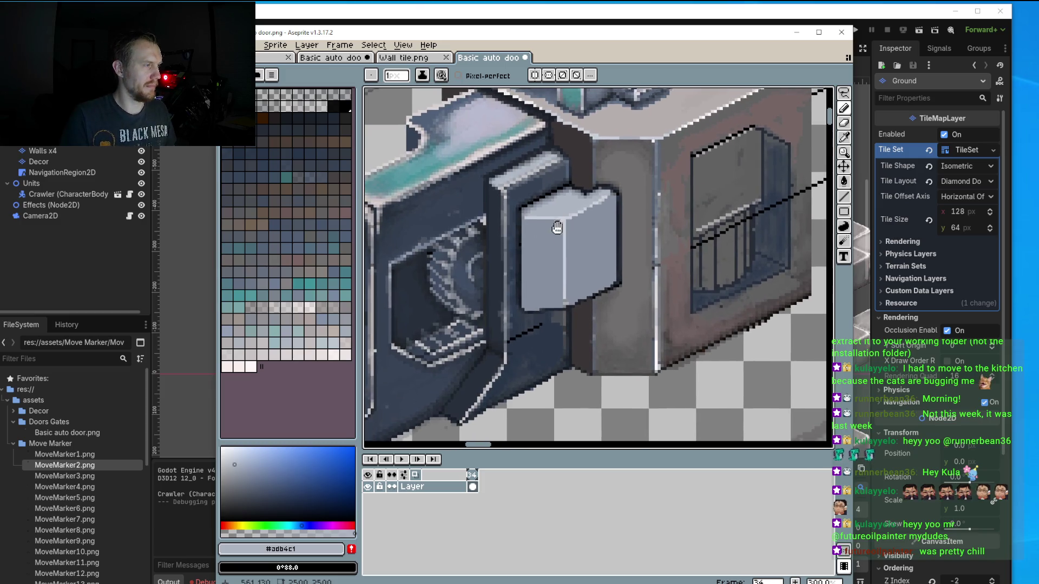
scroll(563, 222, "up", 1)
scroll(590, 229, "up", 2)
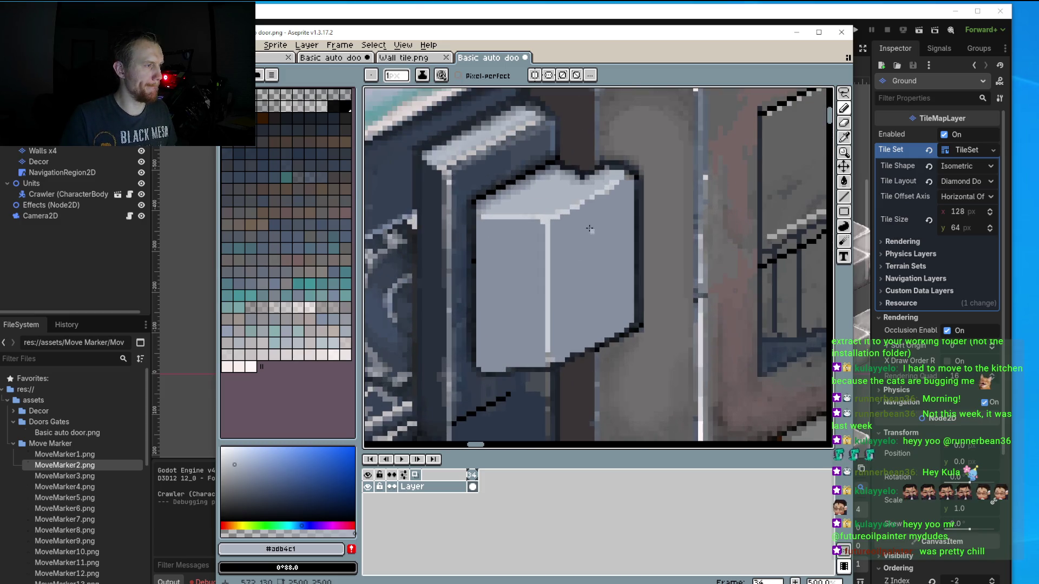
Pick a dark blue-grey as the shading colour.
key("i")
left_click(617, 199)
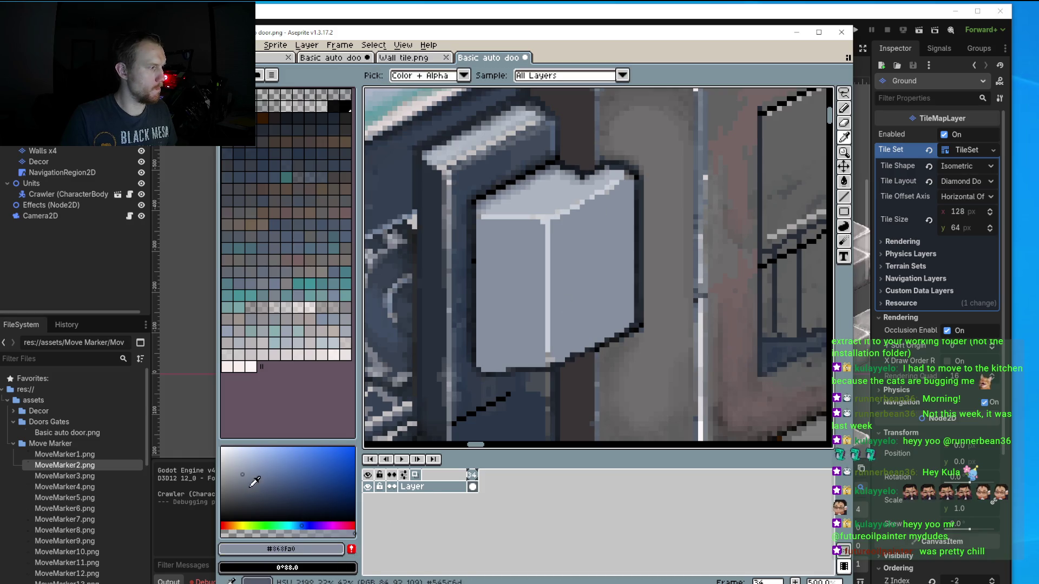
left_click_drag(248, 475, 244, 498)
Draw a dark blue-grey line and column down the cap's right edge.
key("b")
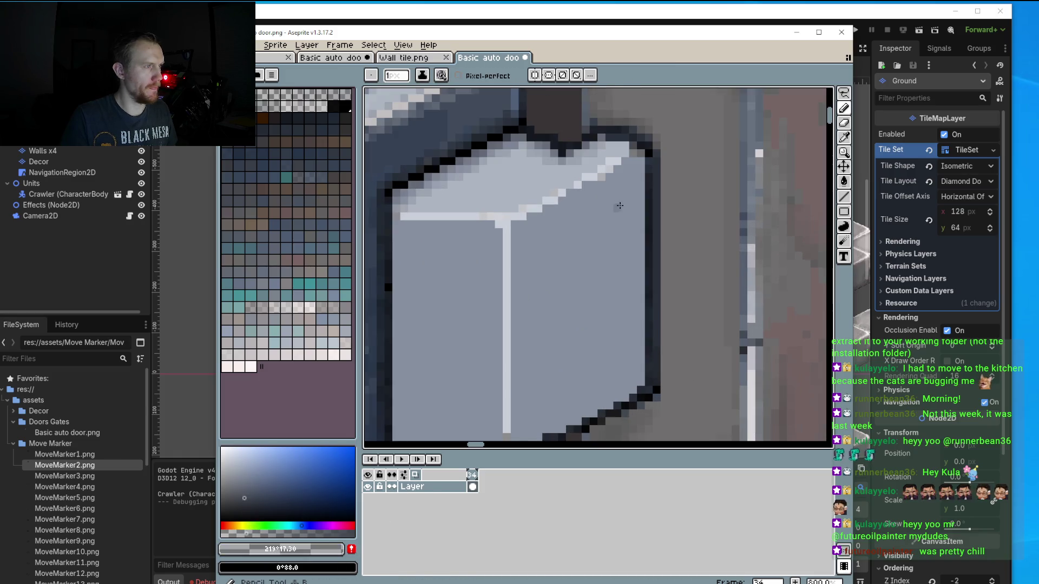
scroll(638, 156, "up", 2)
left_click_drag(638, 155, 641, 374)
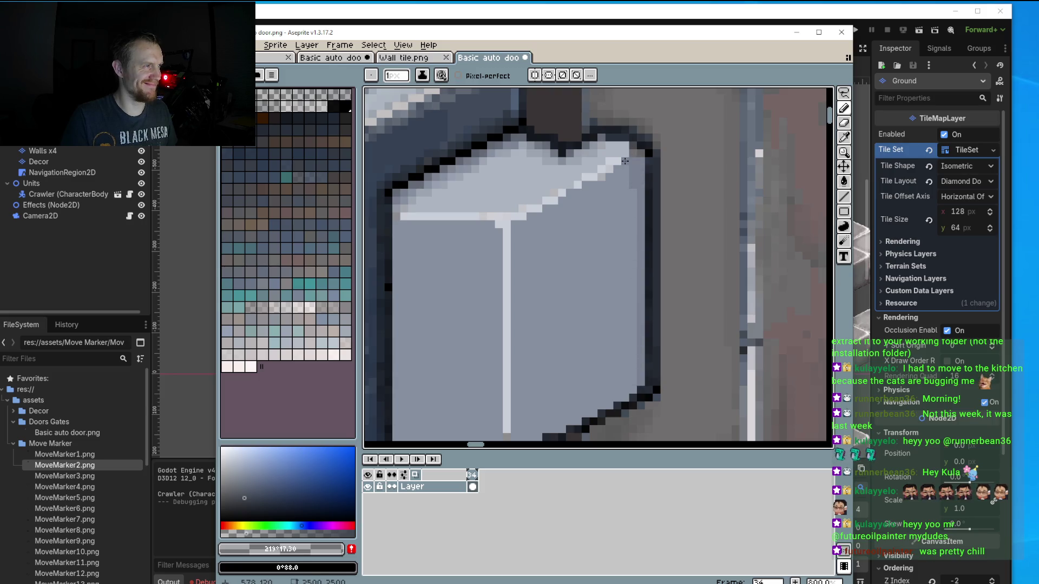
scroll(630, 172, "up", 2)
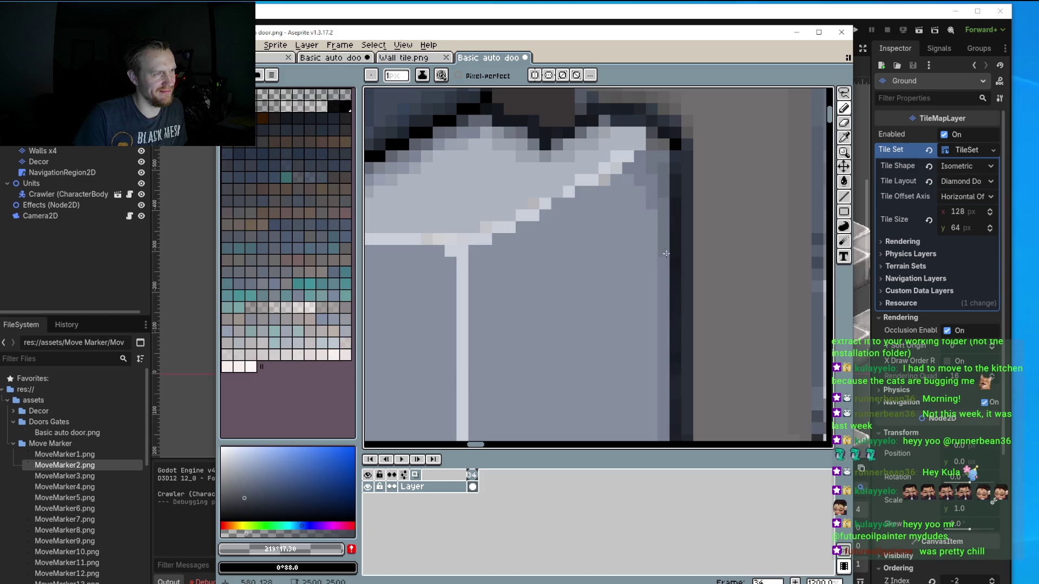
mouse_move(668, 268)
left_mouse_down()
mouse_move(669, 188)
mouse_move(655, 403)
mouse_move(647, 238)
left_mouse_up()
left_click(641, 416)
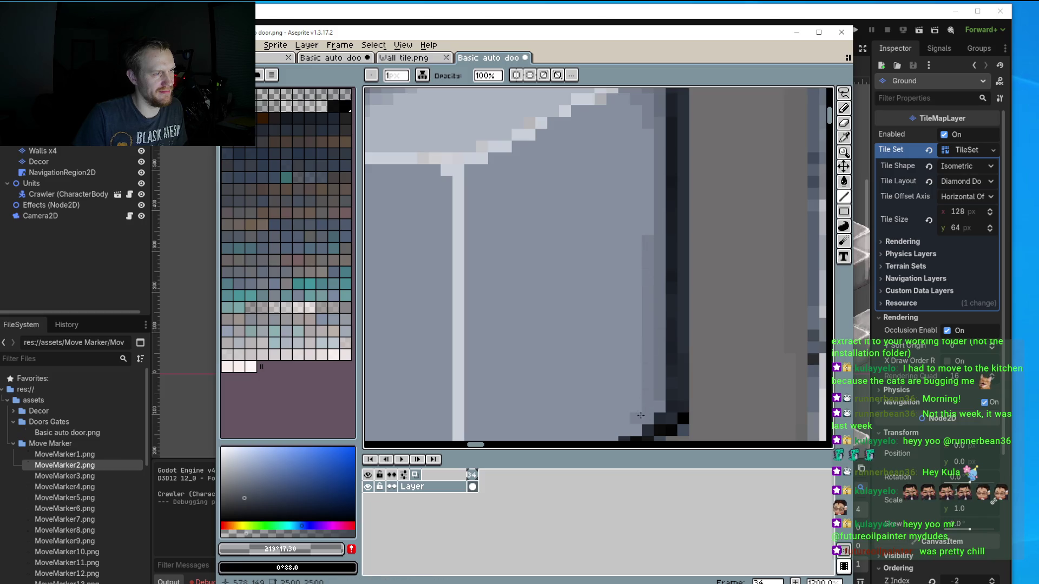
Touch up the lower right corner and add lighter pixels along the lower diagonal outline.
scroll(662, 405, "up", 1)
left_click(631, 351)
left_click(631, 336)
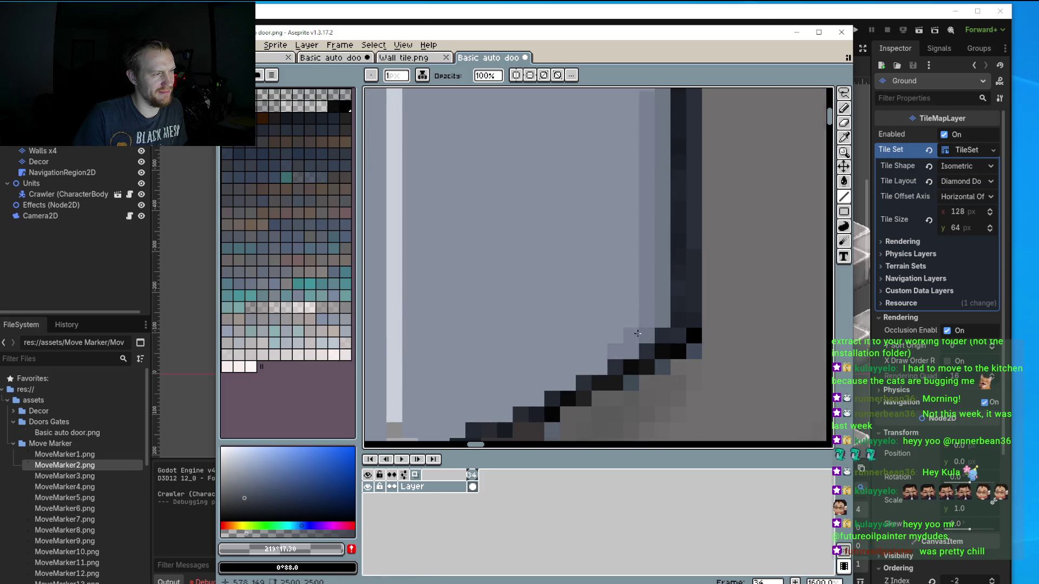
left_click(615, 351)
left_click(599, 350)
left_click(600, 366)
left_click(567, 383)
left_click(583, 366)
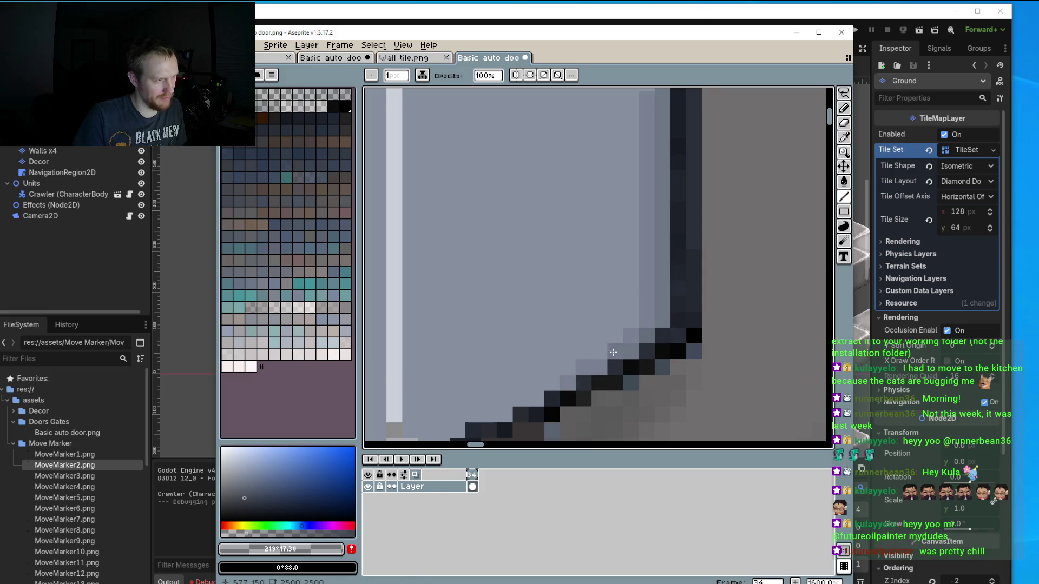
left_click(615, 335)
left_click(632, 320)
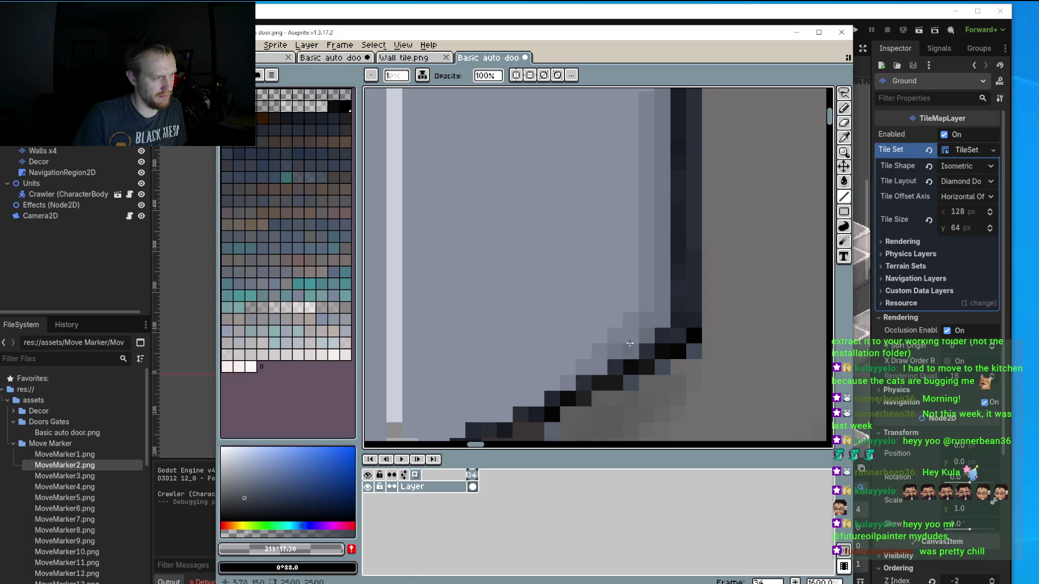
left_click(631, 336)
Darken a row of pixels under the light sloping top edge.
scroll(657, 260, "up", 1)
scroll(649, 216, "up", 4)
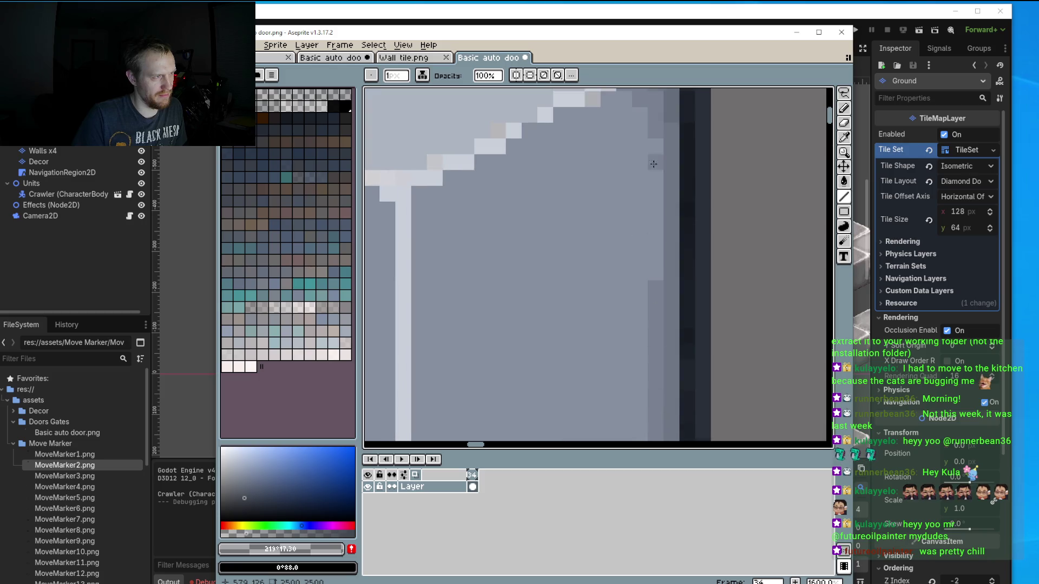
scroll(621, 122, "up", 2)
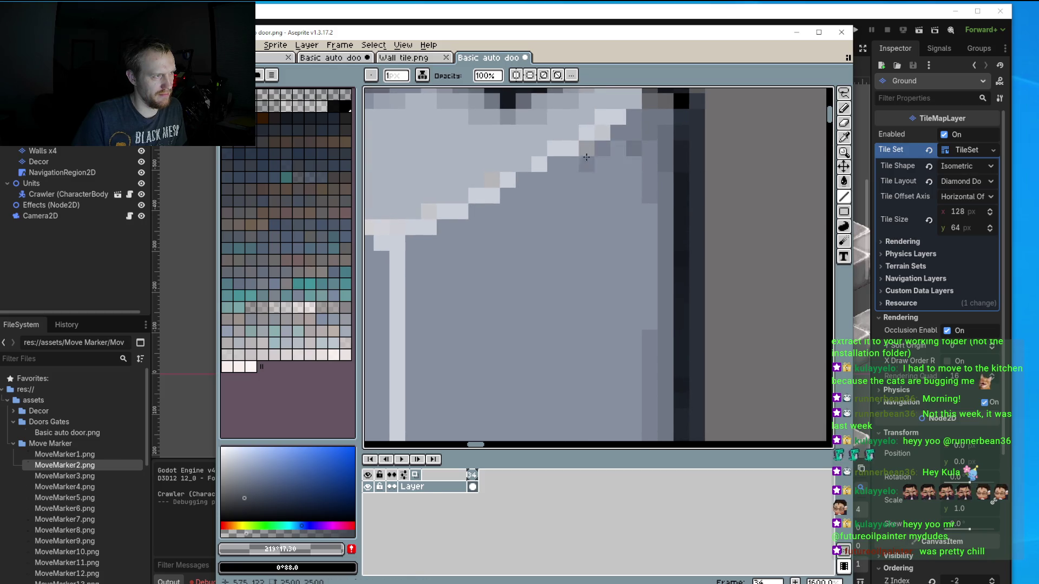
left_click_drag(586, 165, 555, 165)
left_click_drag(619, 163, 597, 164)
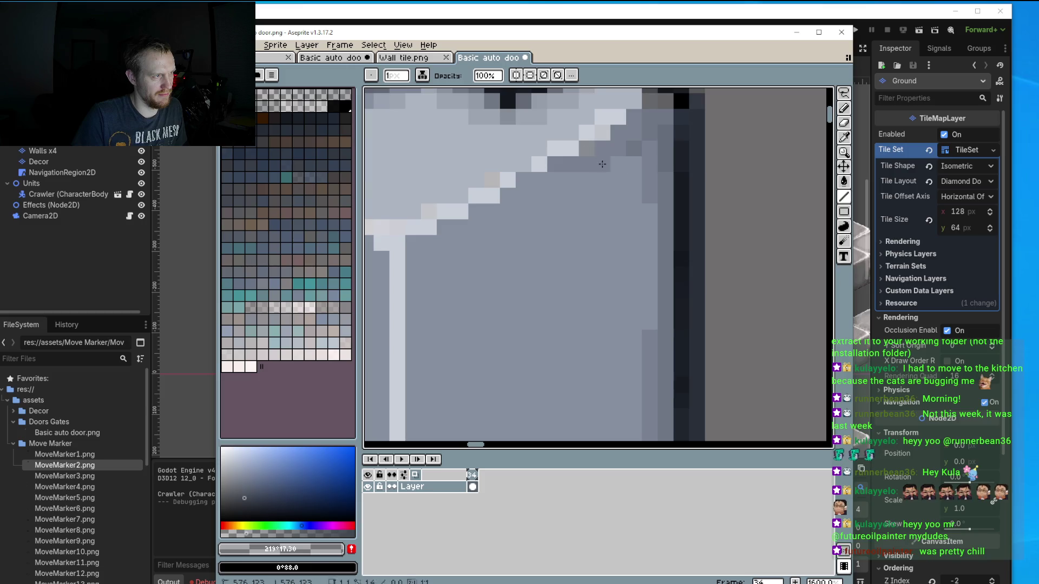
left_click_drag(524, 181, 553, 176)
left_click(571, 180)
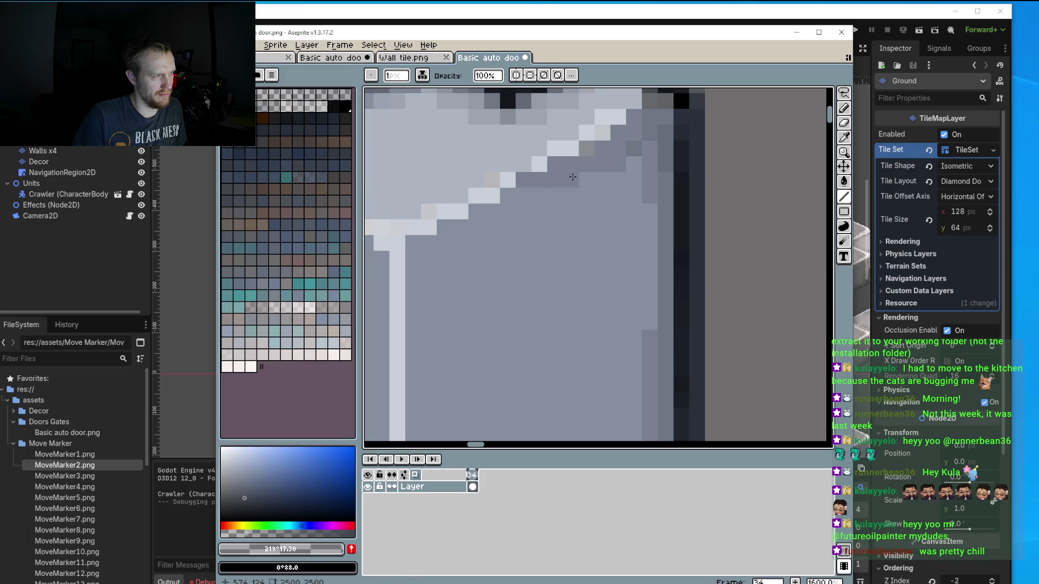
left_click(508, 195)
Continue the stepped dark shading down the diagonal toward the top corner.
left_click(491, 195)
left_click(477, 211)
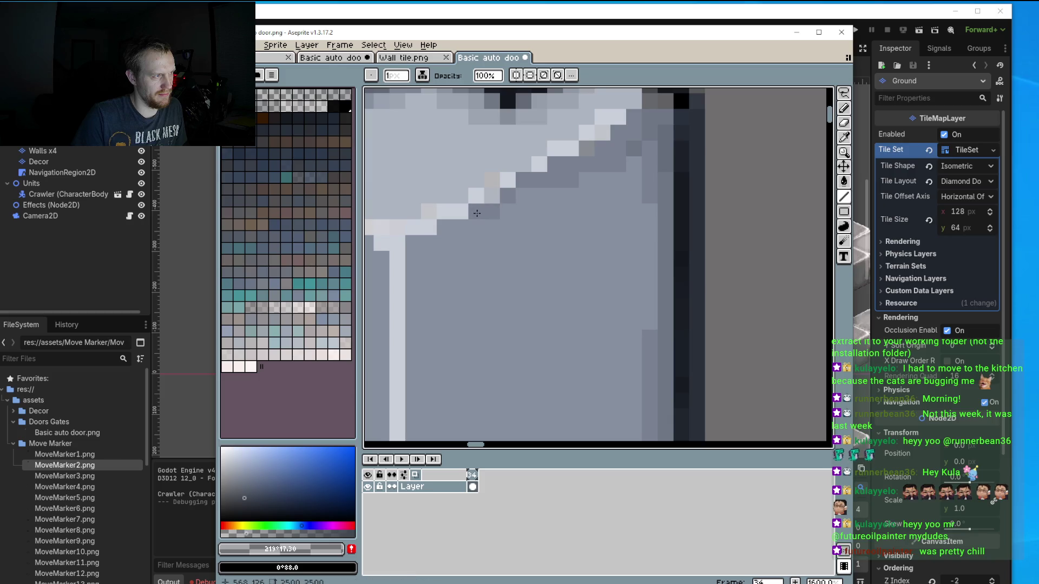
left_click(522, 195)
left_click(444, 228)
left_click(428, 243)
left_click(413, 242)
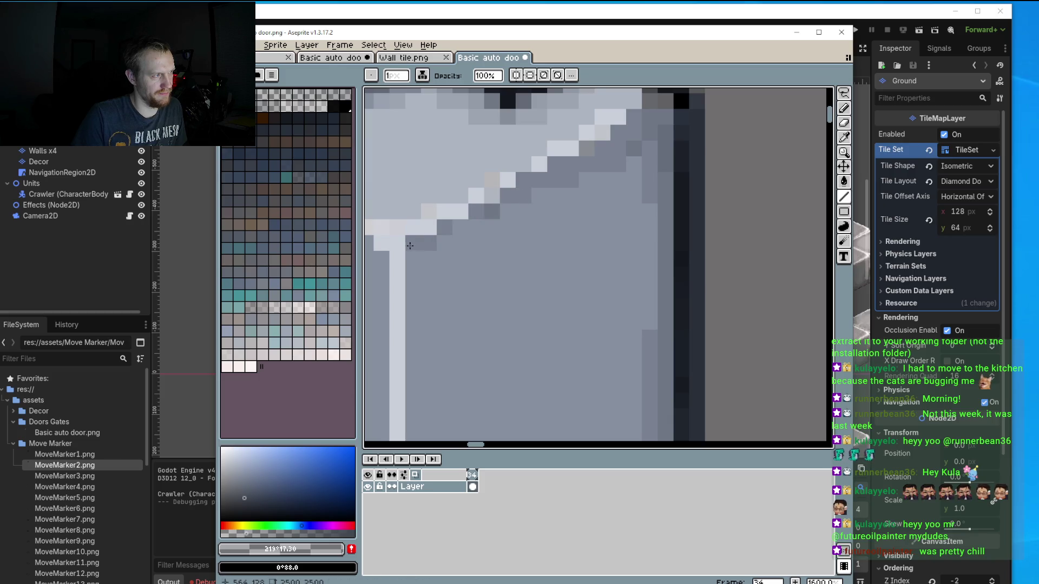
left_click(428, 228)
left_click(413, 258)
Darken a column beside the cap's light vertical edge line.
scroll(418, 263, "down", 3)
scroll(589, 171, "up", 2)
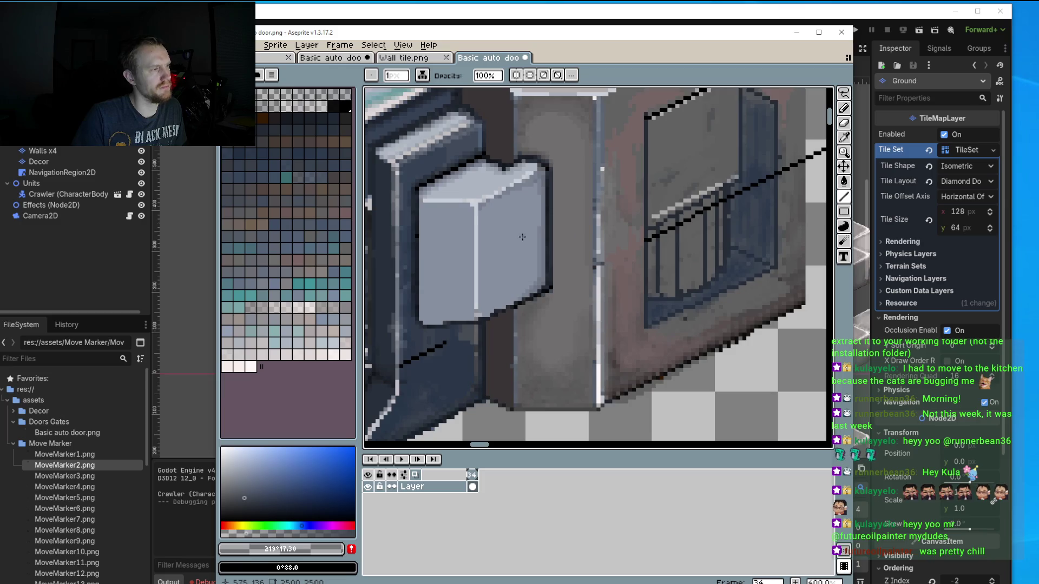
scroll(589, 171, "up", 1)
left_click_drag(589, 171, 599, 375)
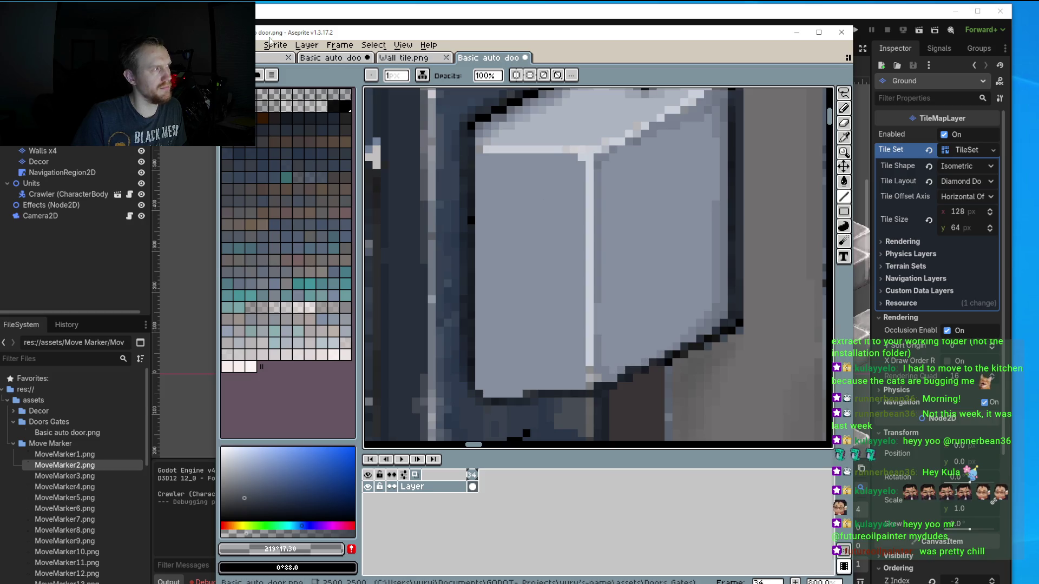
Save the door sprite in Aseprite and run the game in Godot.
left_click(227, 44)
left_click(238, 87)
left_click(796, 32)
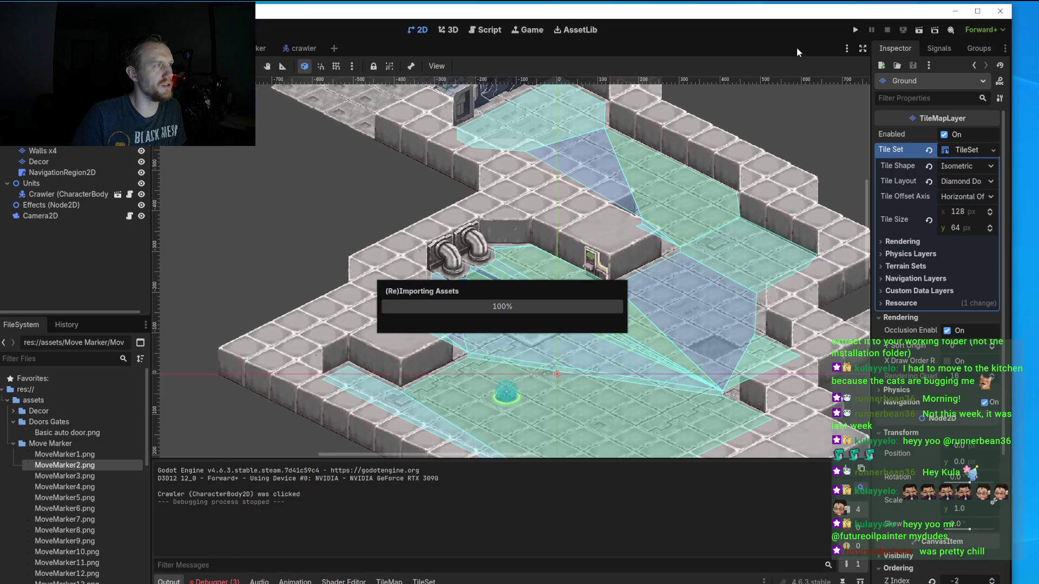
left_click(856, 31)
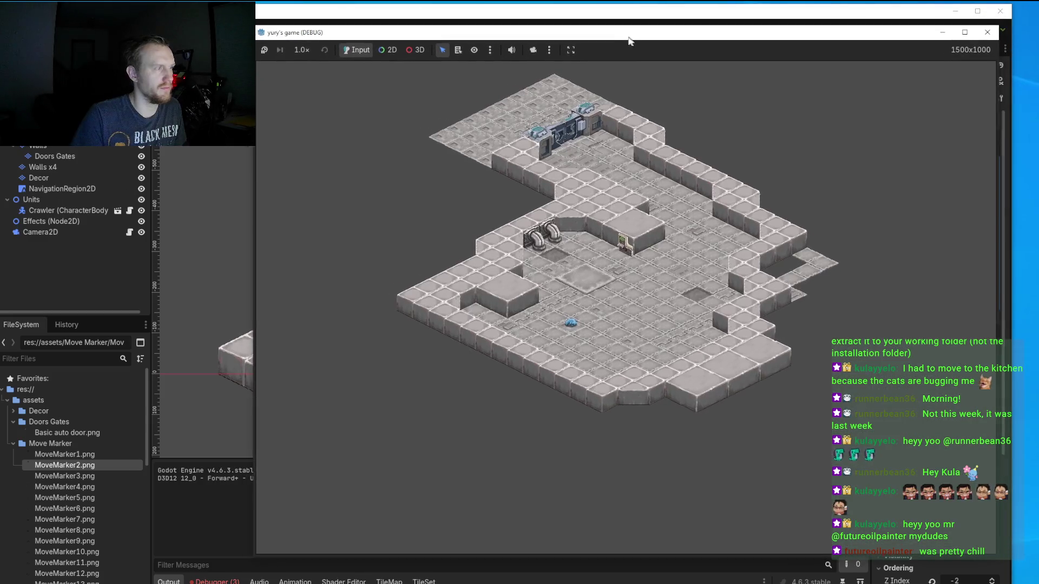
Select the crawler and walk it to several spots across the floor.
left_click_drag(629, 41, 568, 41)
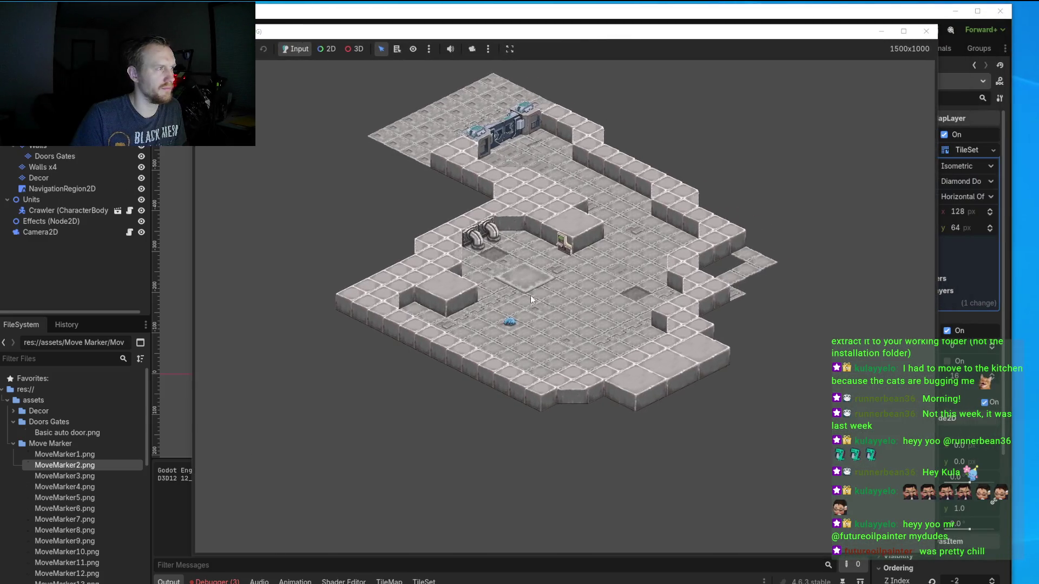
scroll(488, 339, "up", 2)
left_click(492, 325)
left_click(574, 282)
scroll(598, 287, "up", 5)
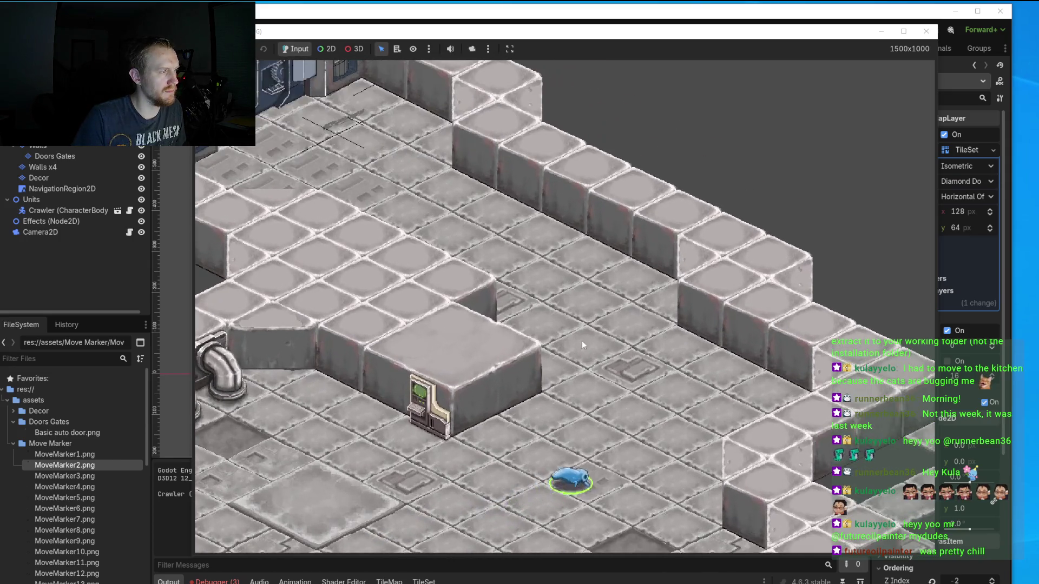
left_click(586, 265)
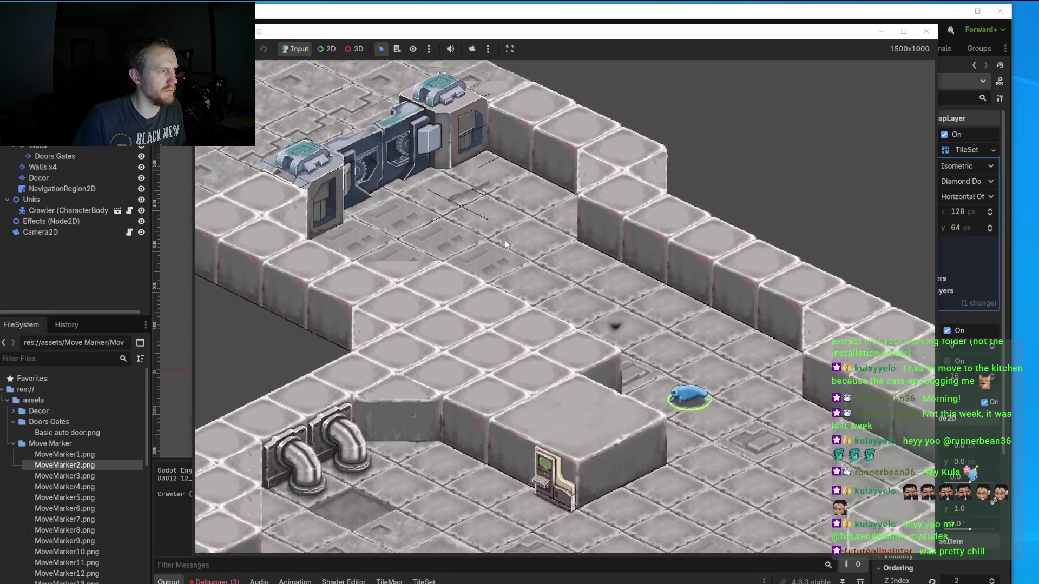
left_click(505, 243)
scroll(592, 307, "up", 2)
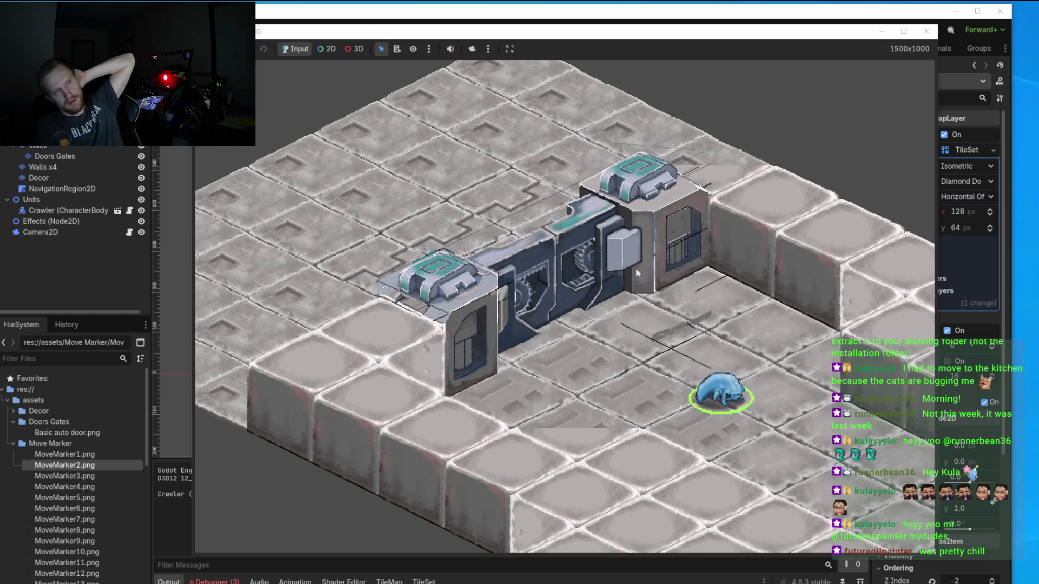
Walk the crawler around the door and pan to its left connector.
left_click(638, 350)
left_click(693, 301)
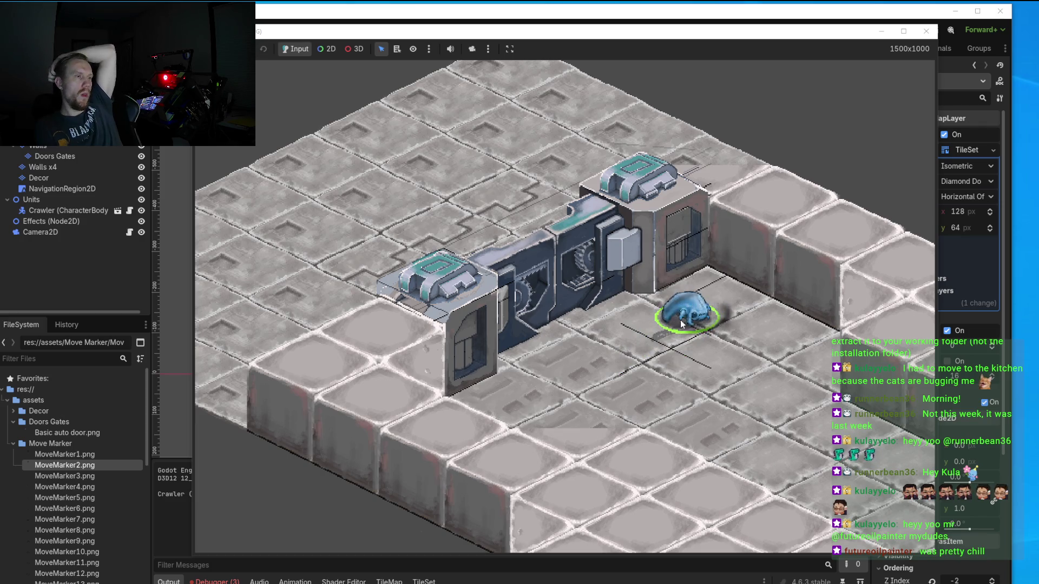
left_click(551, 387)
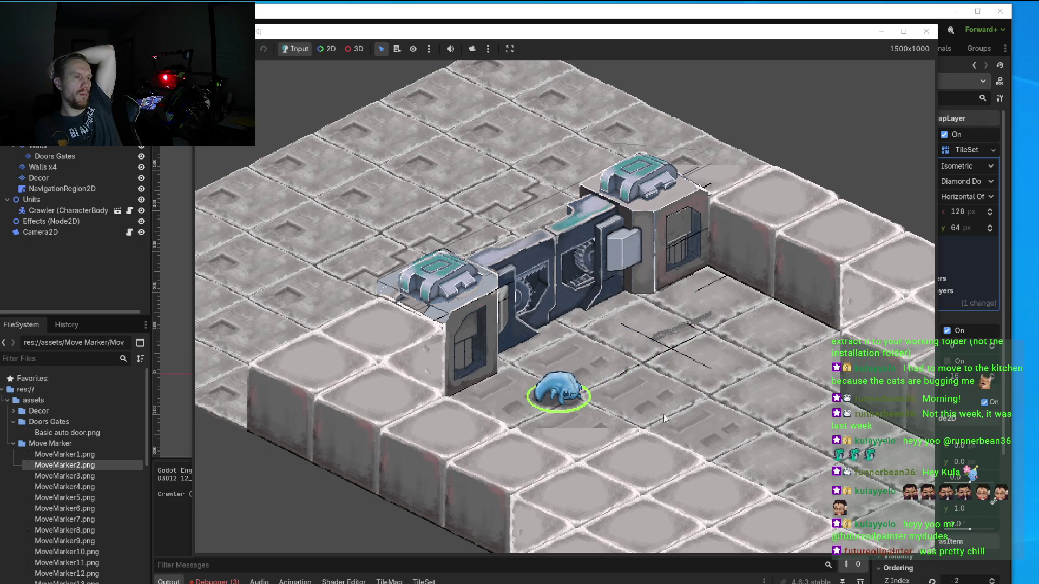
left_click(696, 433)
left_click(805, 368)
left_click(698, 300)
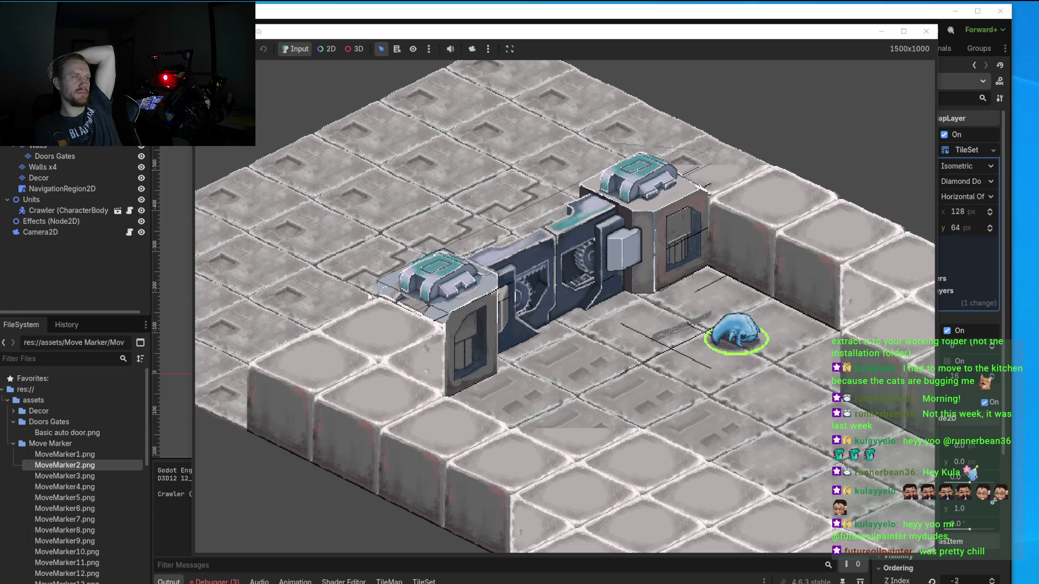
scroll(370, 296, "up", 2)
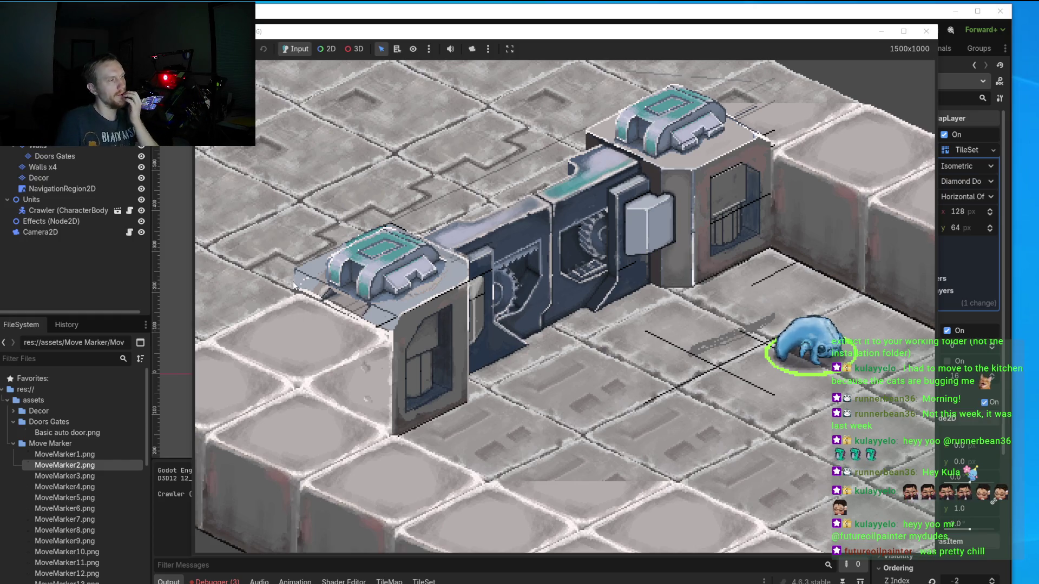
left_click_drag(326, 297, 559, 326)
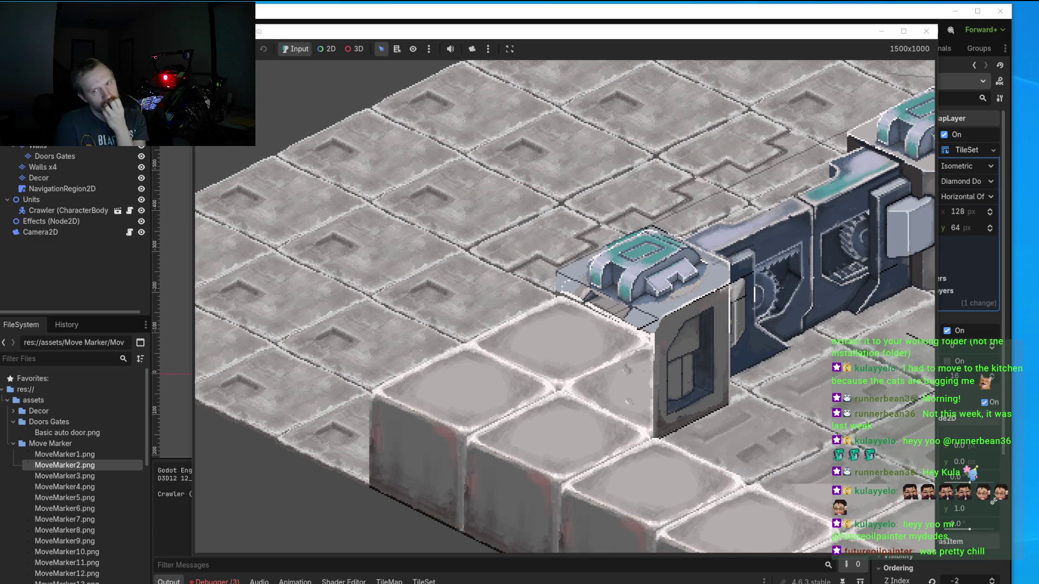
Repaint the connector block's upper-left edge pixels with the pencil and save Basic auto door.png.
key("alt+Tab")
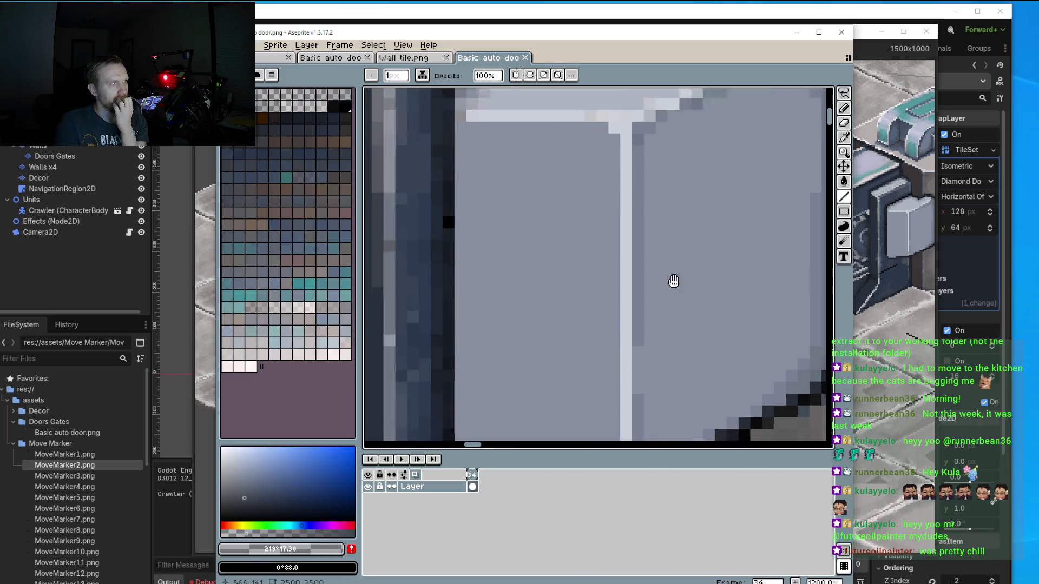
scroll(564, 238, "up", 2)
scroll(564, 239, "down", 5)
scroll(561, 256, "up", 4)
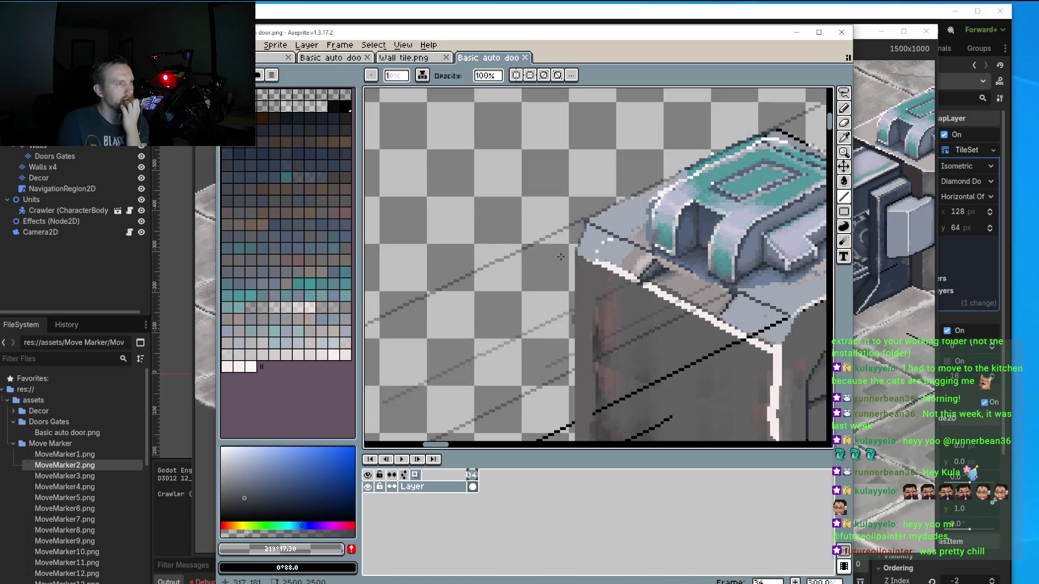
scroll(611, 223, "up", 1)
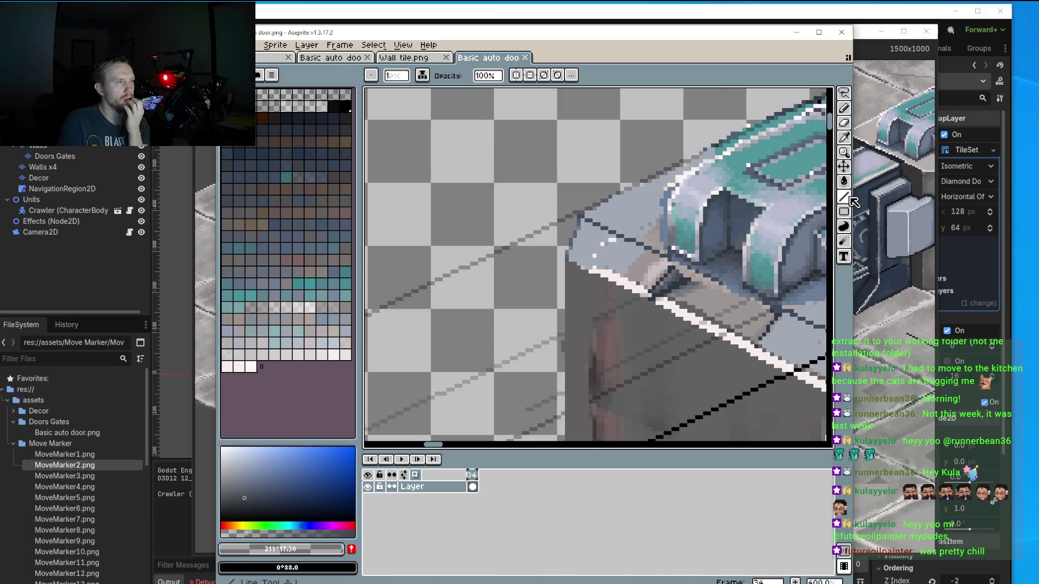
mouse_move(851, 198)
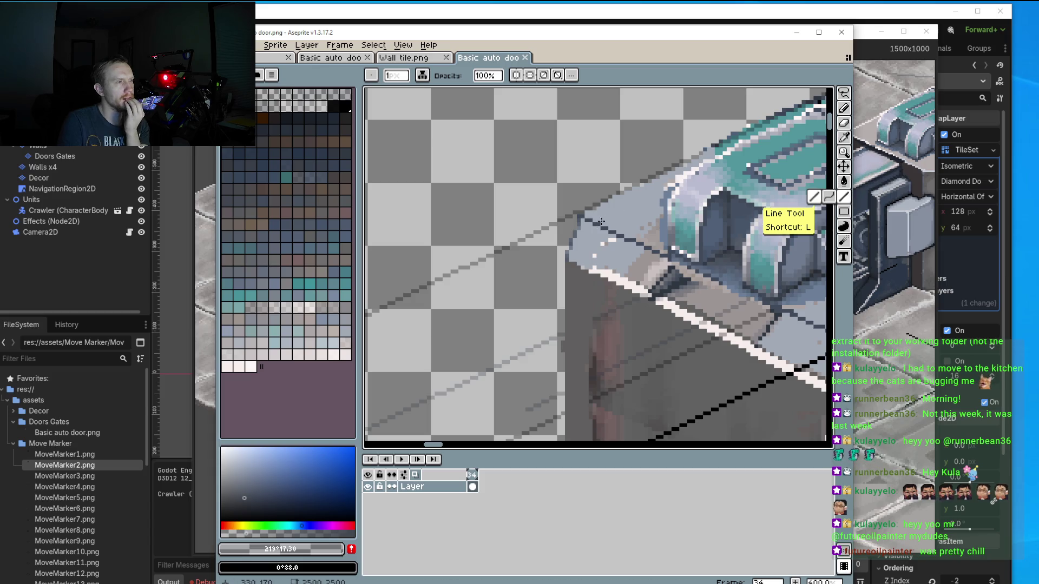
left_click(844, 107)
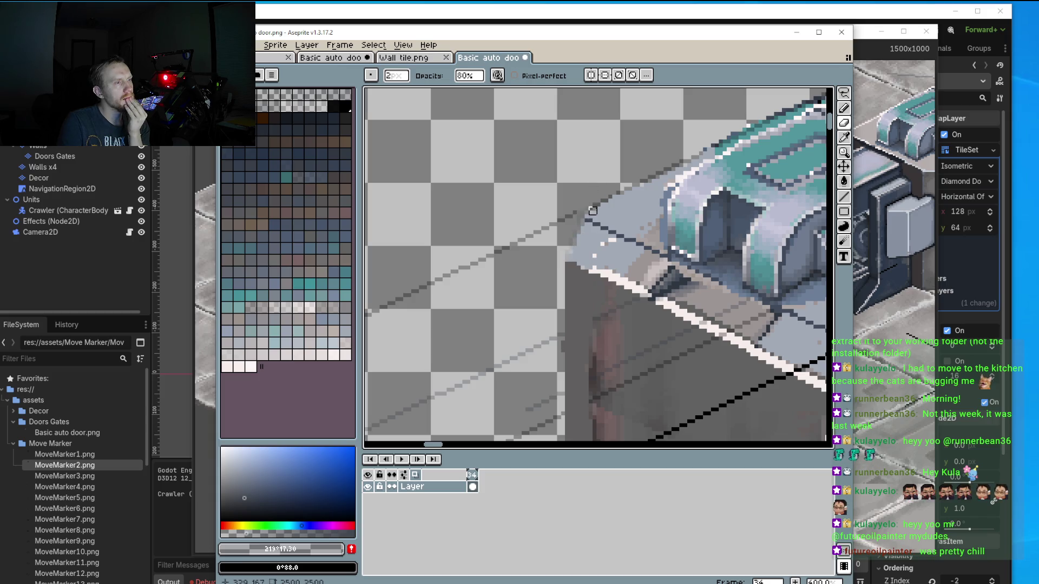
left_click_drag(571, 260, 593, 203)
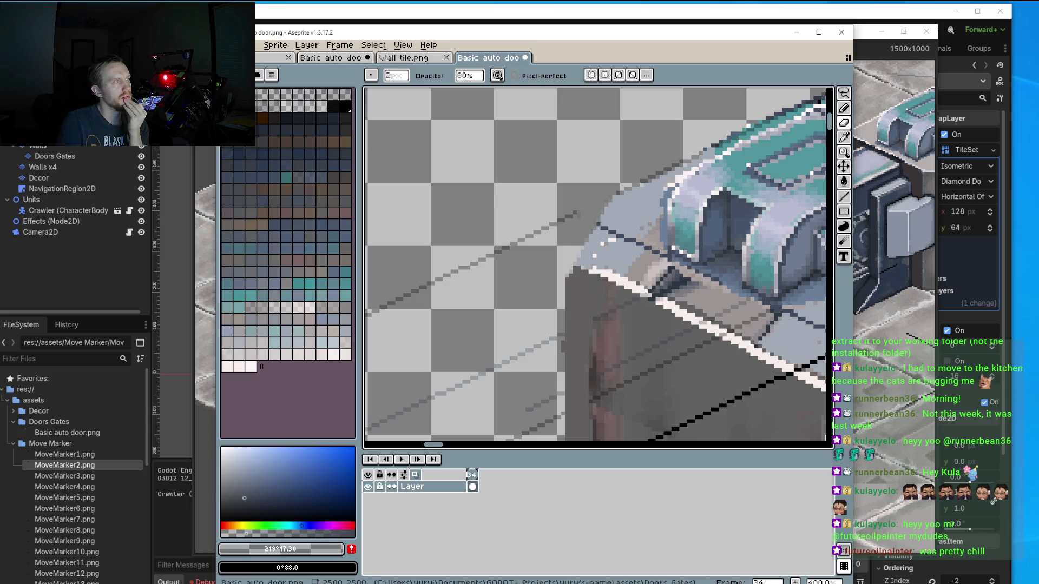
left_click(227, 45)
left_click(293, 100)
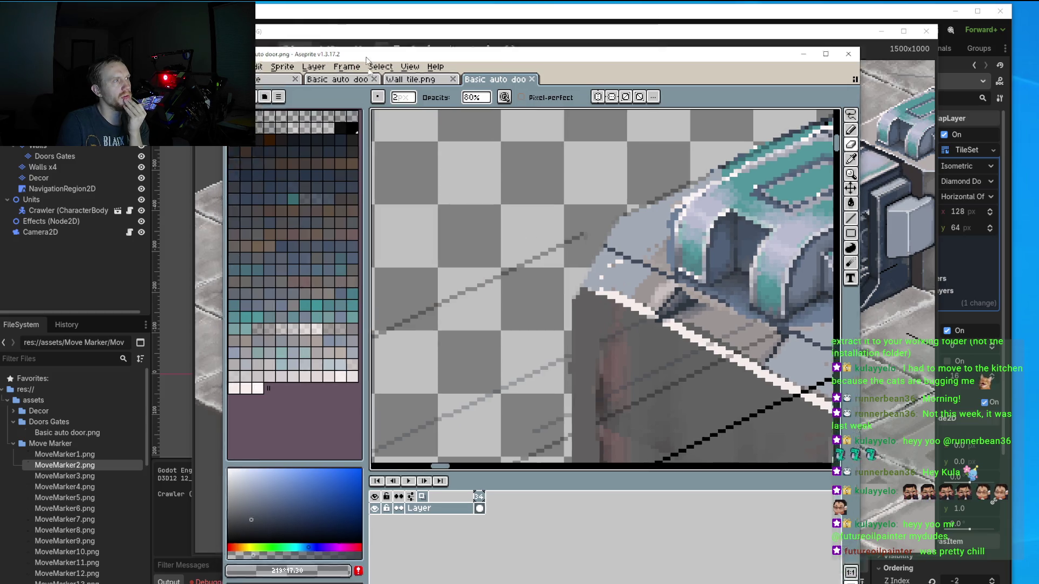
Check the door in the running Godot game, then maximize Aseprite showing the door sprite.
left_click_drag(311, 38, 571, 380)
left_click(633, 43)
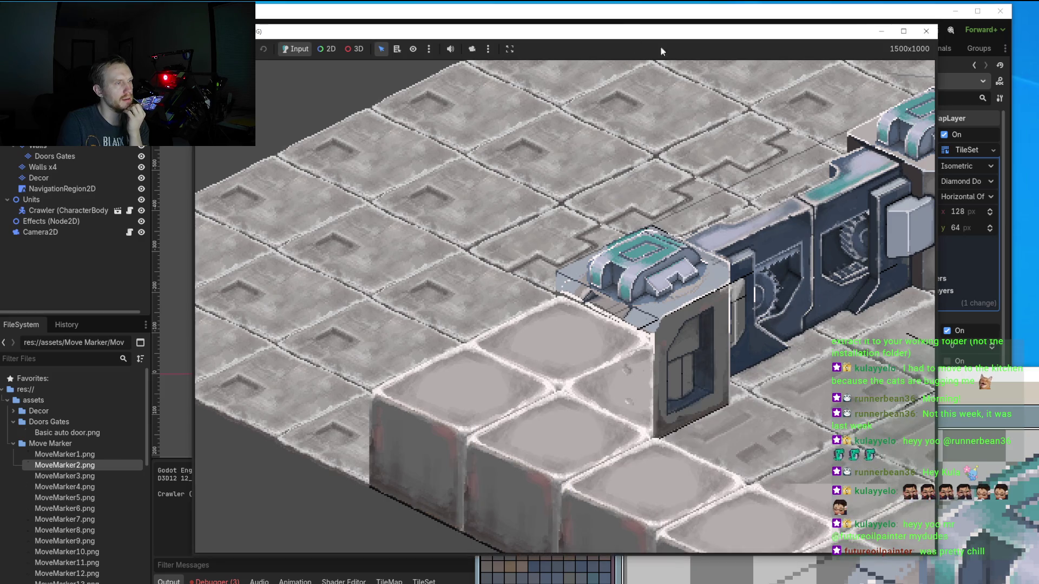
left_click_drag(802, 33, 758, 32)
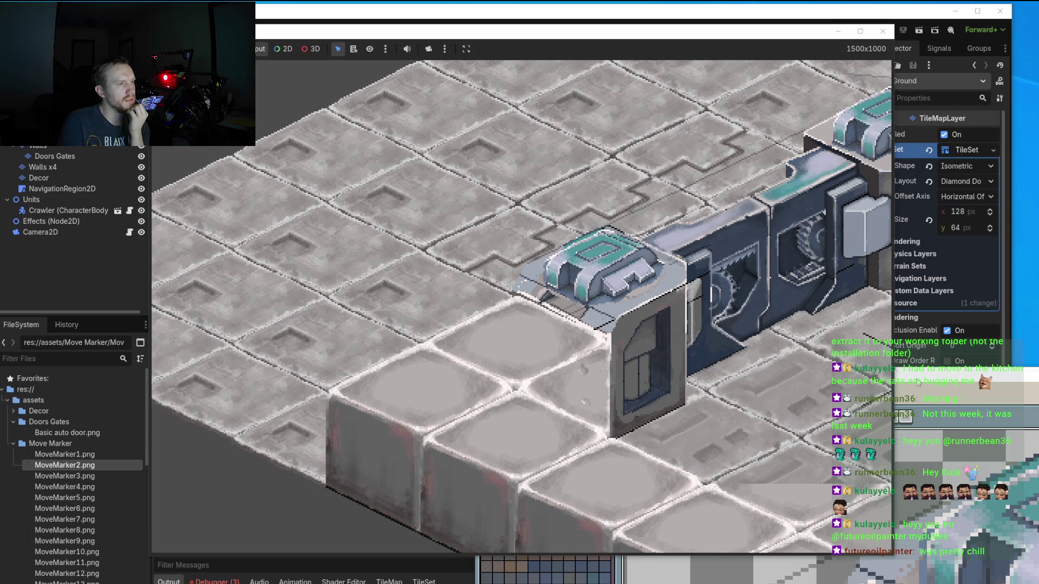
left_click(784, 368)
double_click(784, 368)
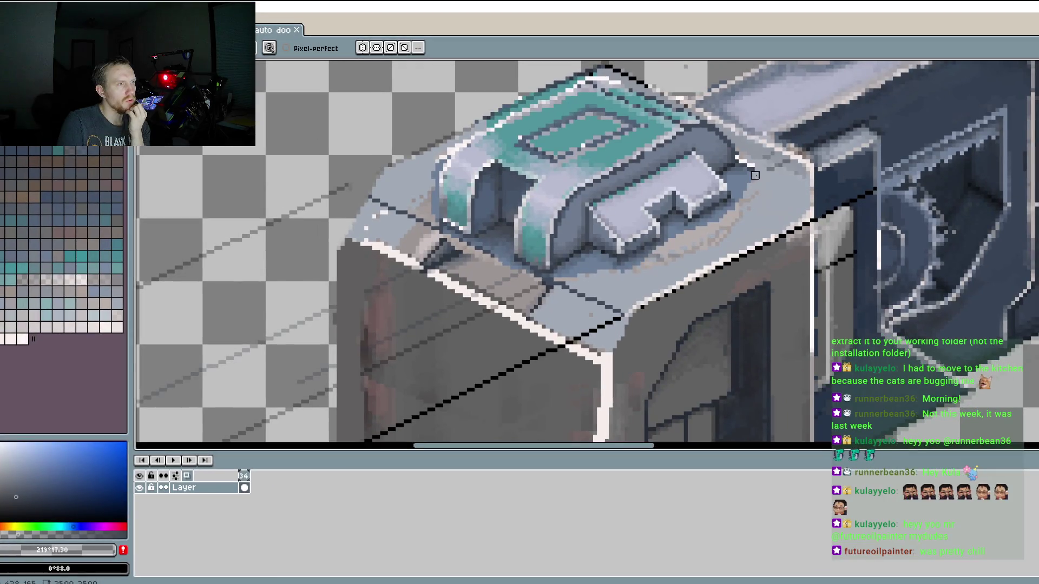
Zoom in, sample the black outline colour and pan to the connector's left edge.
scroll(754, 175, "down", 5)
scroll(600, 217, "up", 4)
scroll(600, 216, "up", 1)
scroll(605, 251, "up", 1)
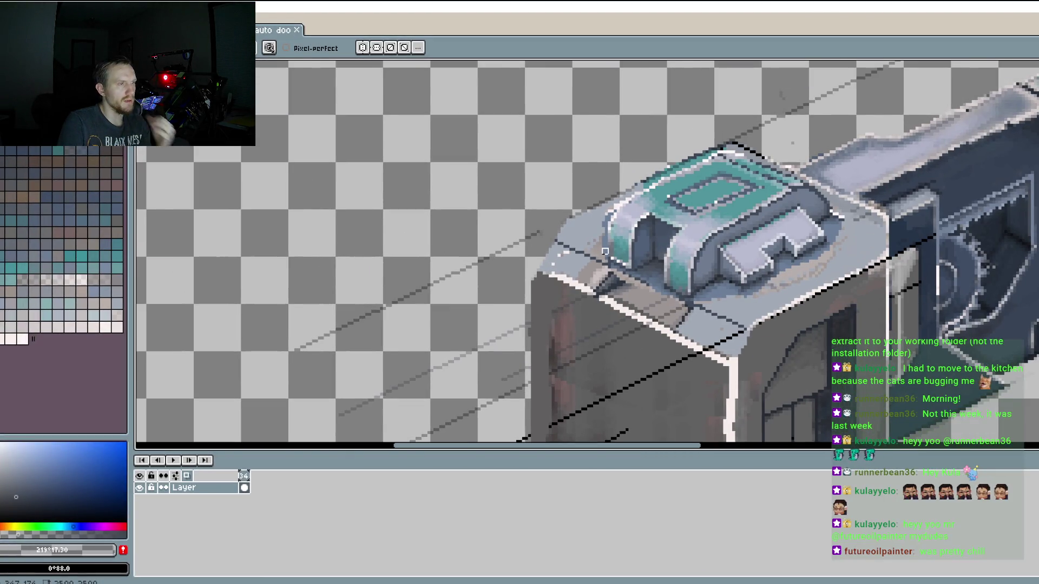
scroll(618, 230, "up", 1)
scroll(618, 230, "up", 1)
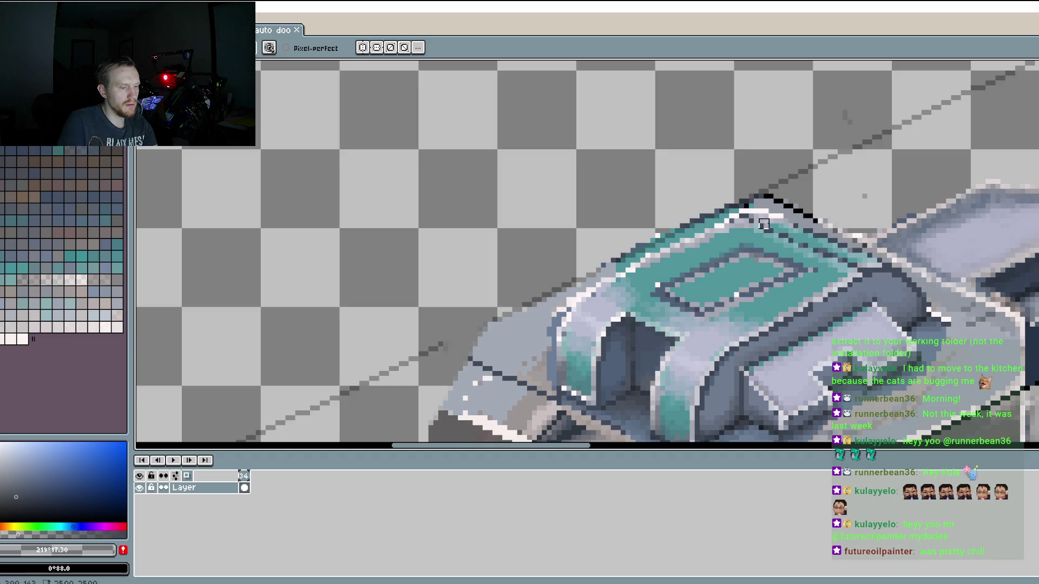
key("alt")
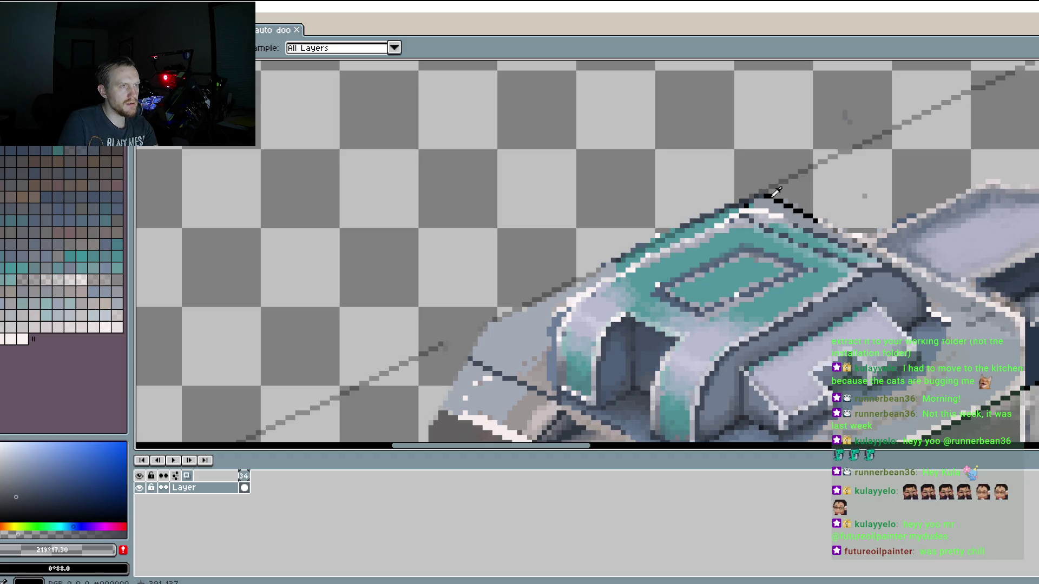
left_click(773, 197, "alt")
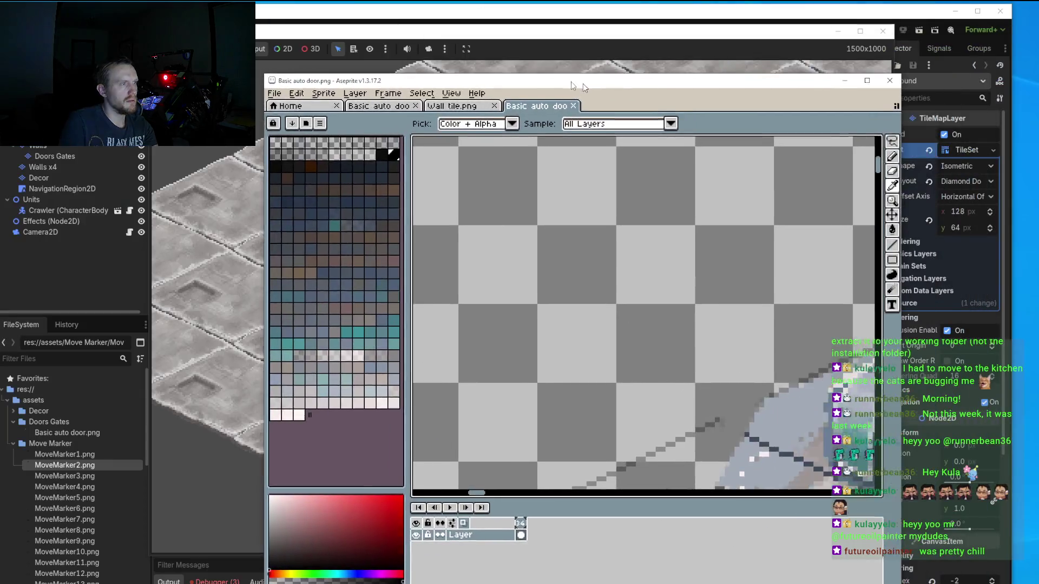
left_click_drag(824, 12, 526, 64)
left_click_drag(547, 225, 455, 278)
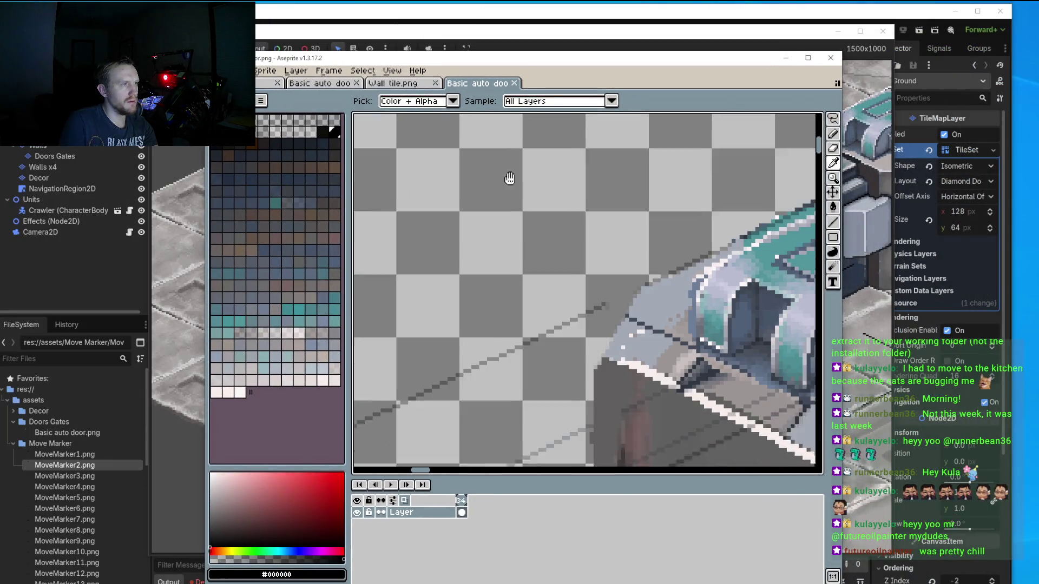
Draw a straight black outline down the connector's left side and save the sprite.
key("b")
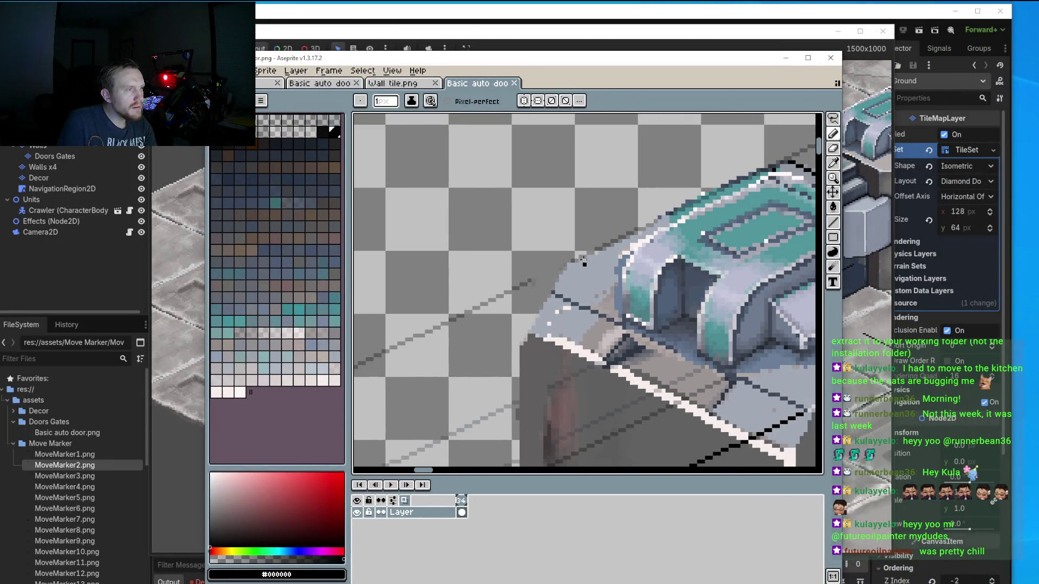
left_click(833, 222)
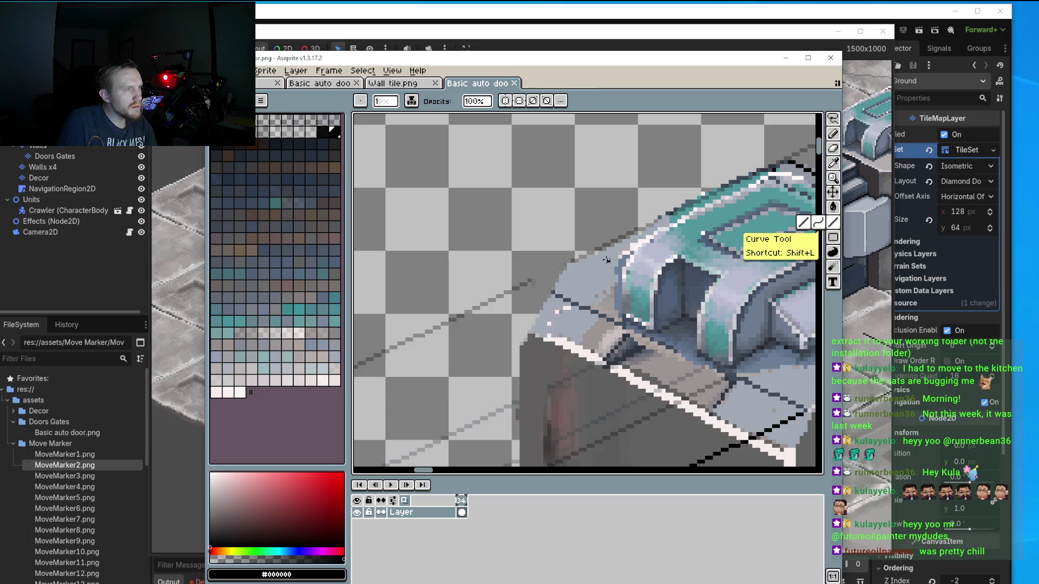
left_click_drag(599, 249, 521, 393)
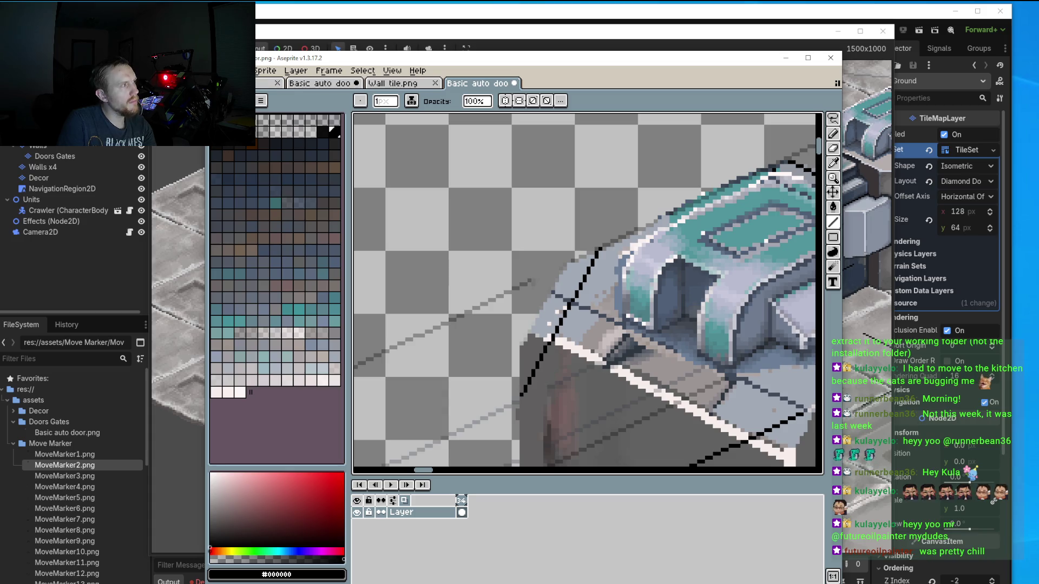
left_click(215, 71)
left_click(292, 121)
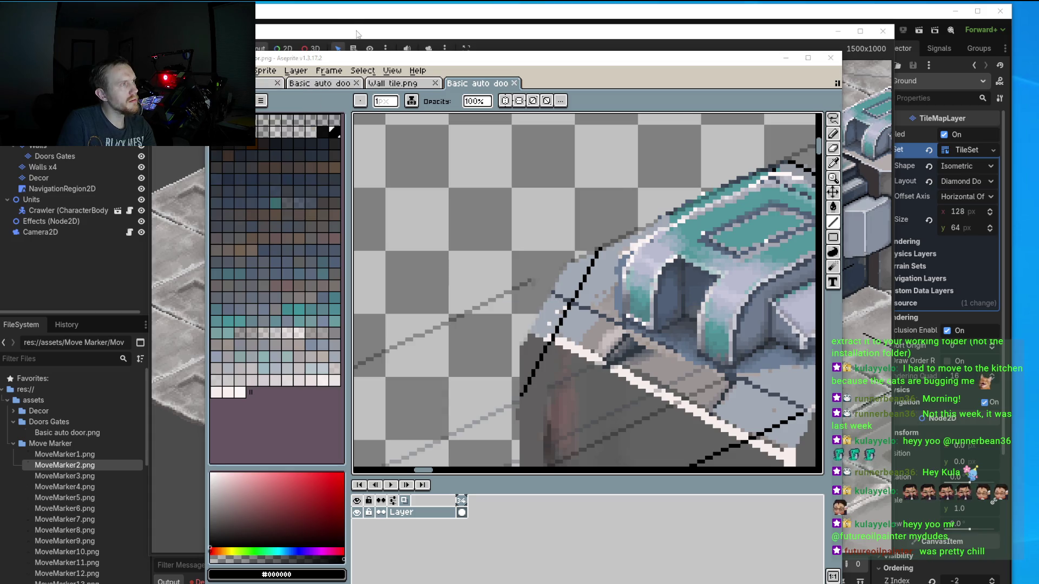
Close the running Godot game test window.
key("alt+Tab")
left_click(552, 229)
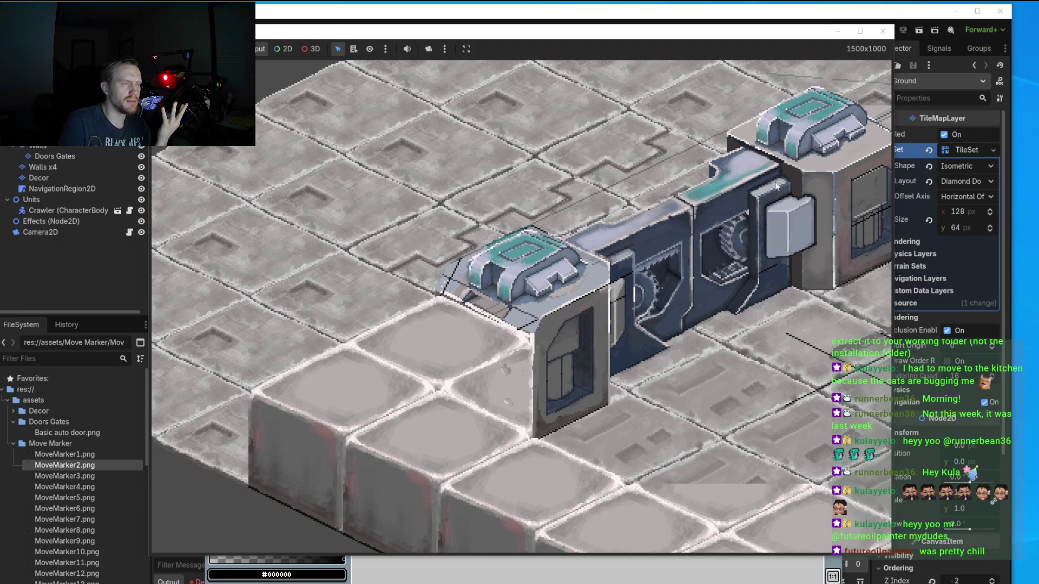
left_click(883, 30)
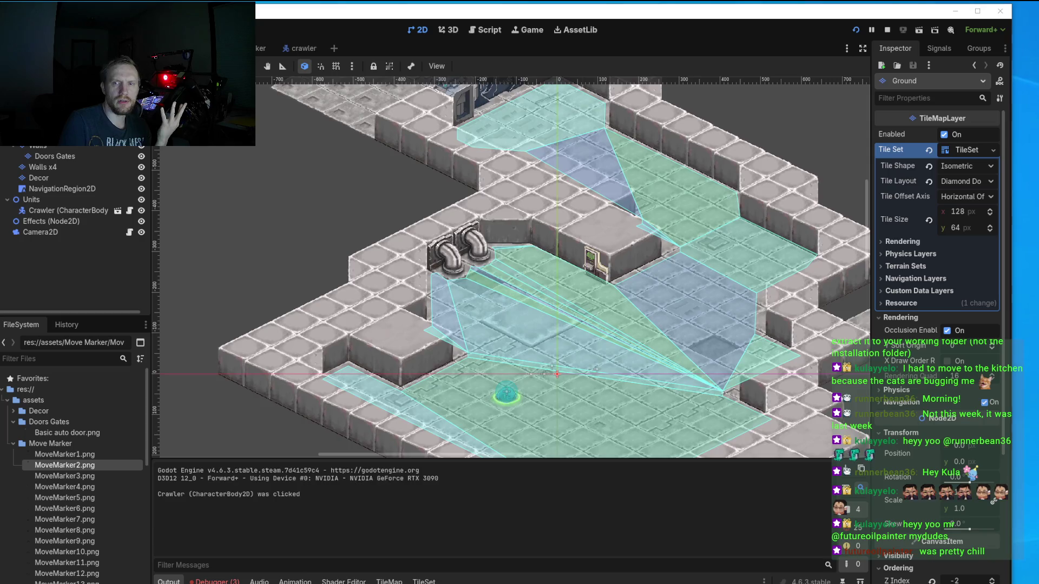
Return to Aseprite and zoom into the door sprite.
key("alt+Tab")
scroll(454, 279, "up", 2)
scroll(454, 279, "up", 2)
scroll(453, 279, "up", 1)
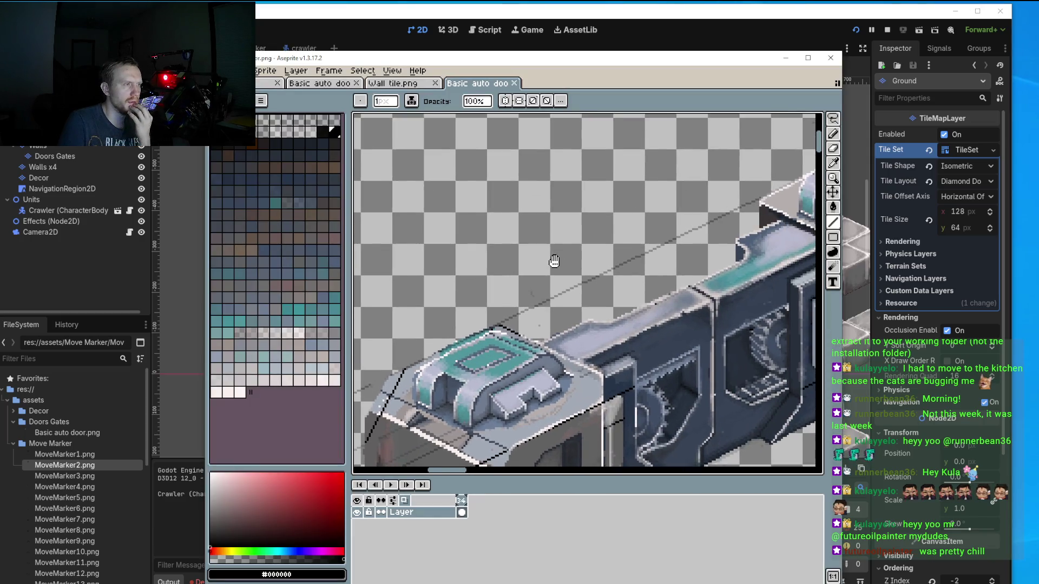
Inspect the door's middle connector, right-hand cap and left end box up close.
scroll(619, 243, "down", 1)
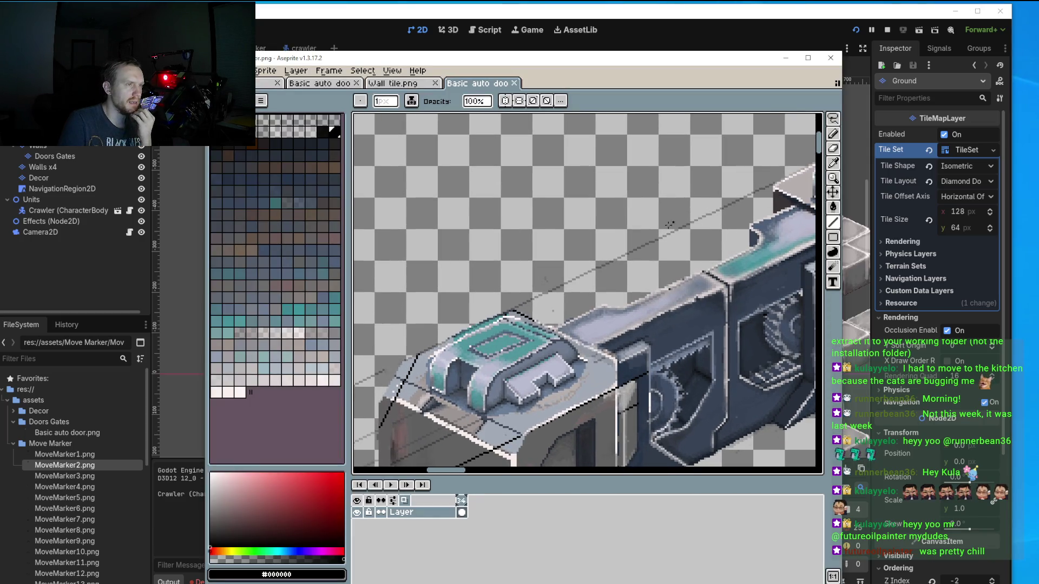
left_click_drag(602, 266, 576, 288)
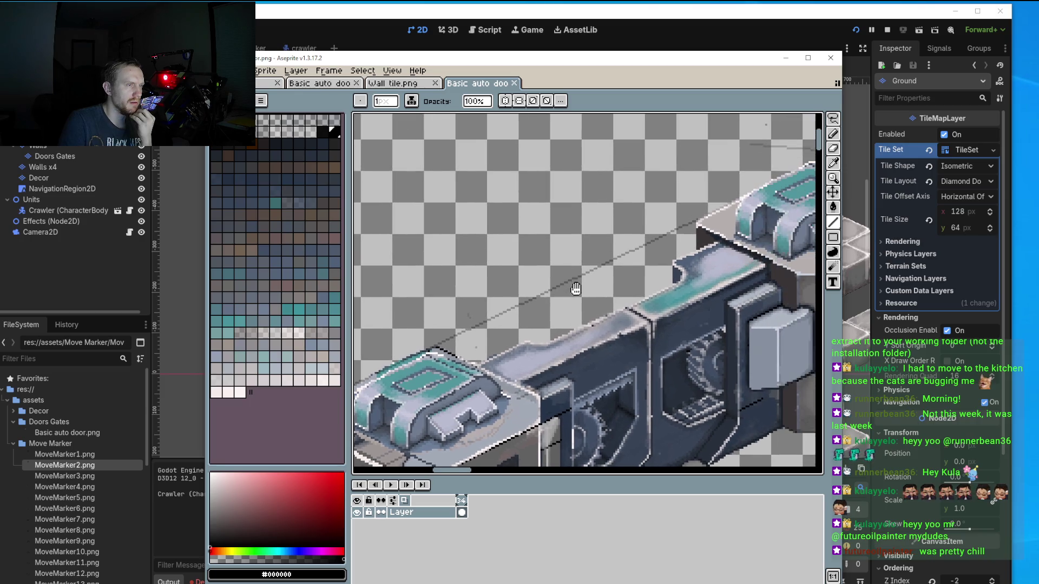
scroll(581, 290, "down", 2)
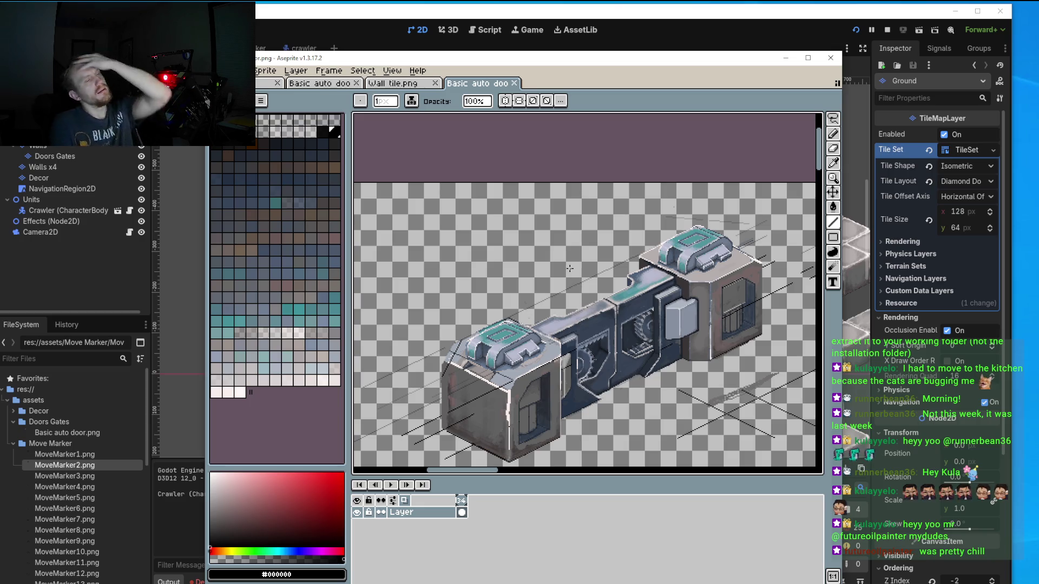
scroll(685, 233, "up", 2)
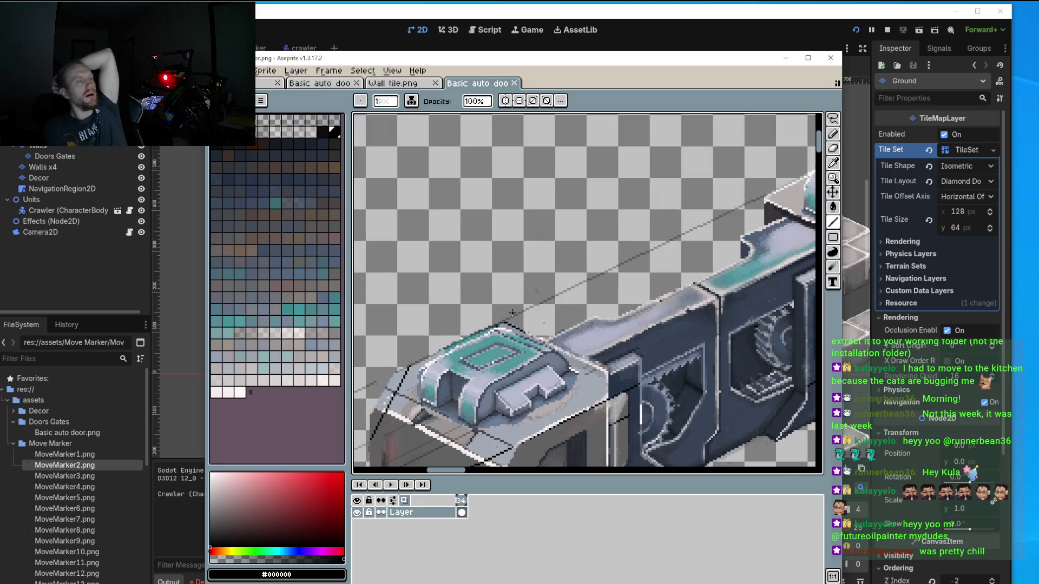
scroll(684, 233, "up", 1)
left_click_drag(685, 234, 554, 266)
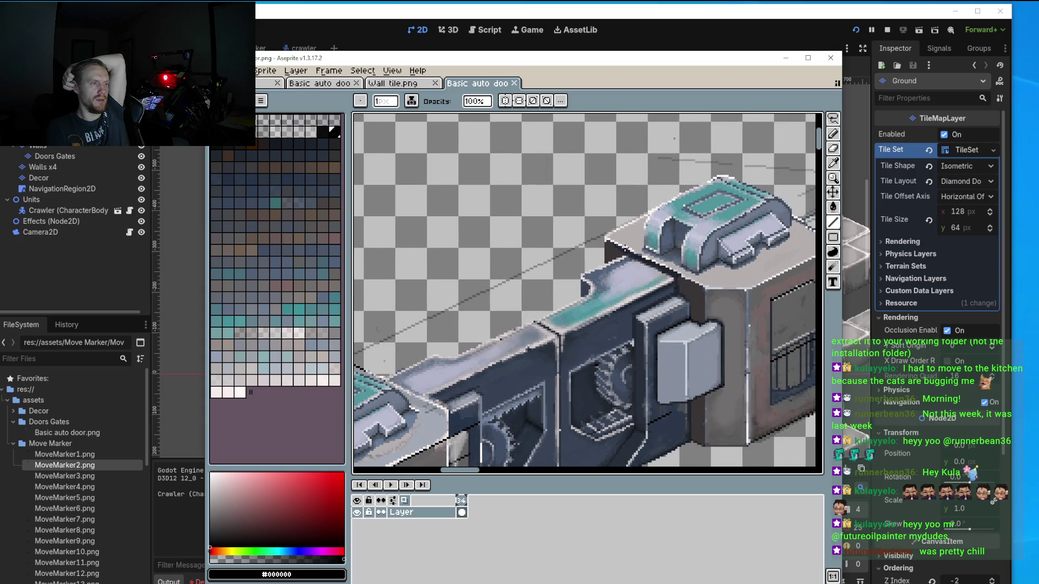
left_click_drag(630, 236, 357, 320)
scroll(421, 271, "up", 1)
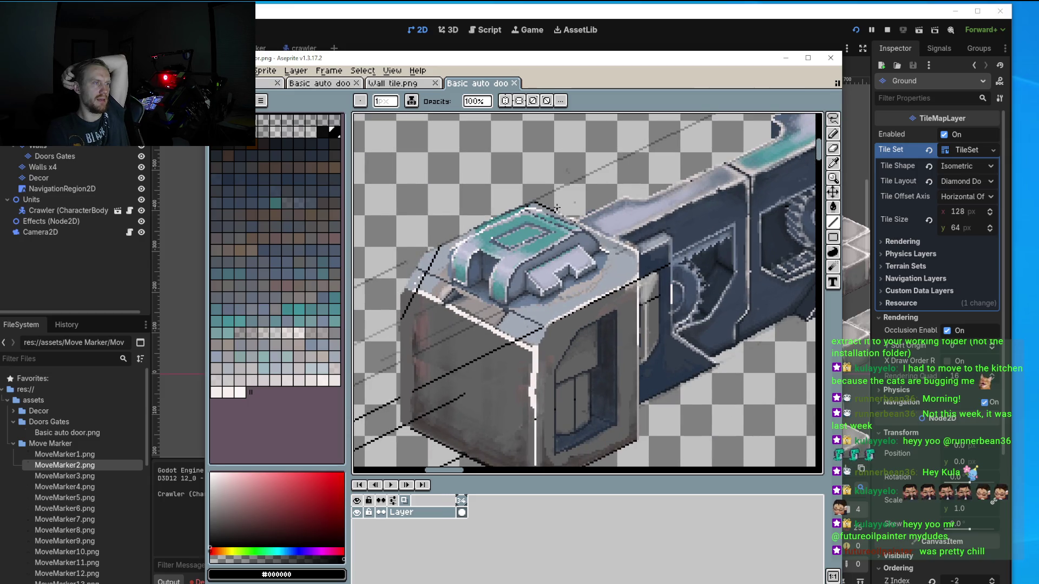
Inspect the central mechanism and middle section, then bring Godot's isometric level view forward.
left_click_drag(557, 207, 477, 264)
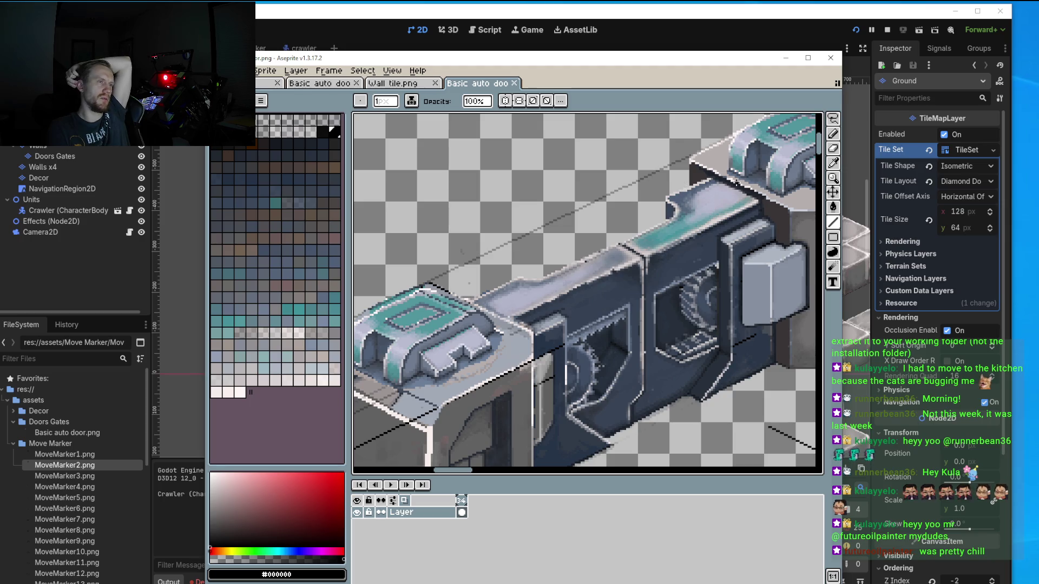
scroll(617, 275, "down", 2)
scroll(648, 233, "up", 3)
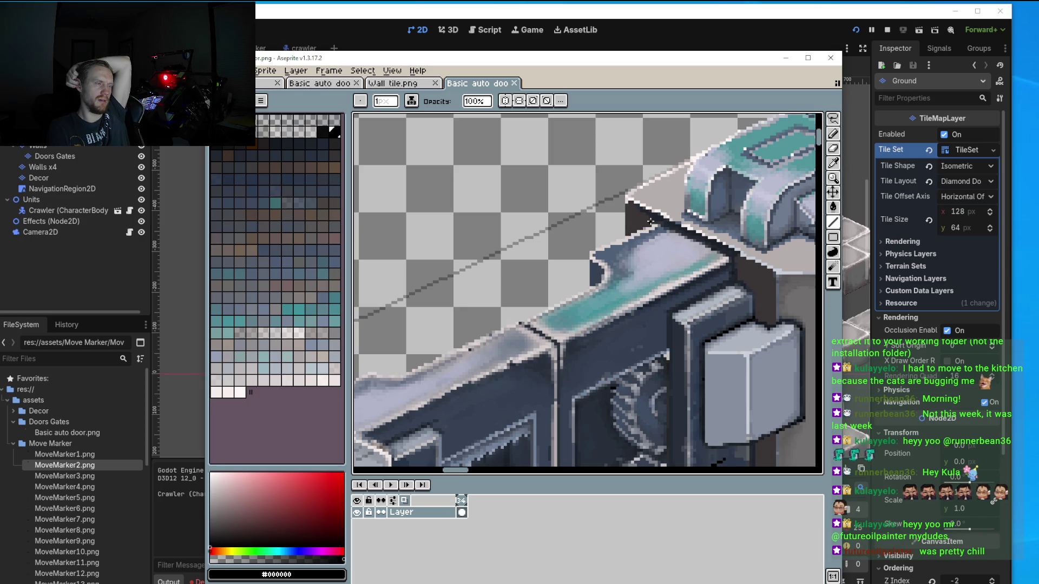
scroll(651, 242, "down", 1)
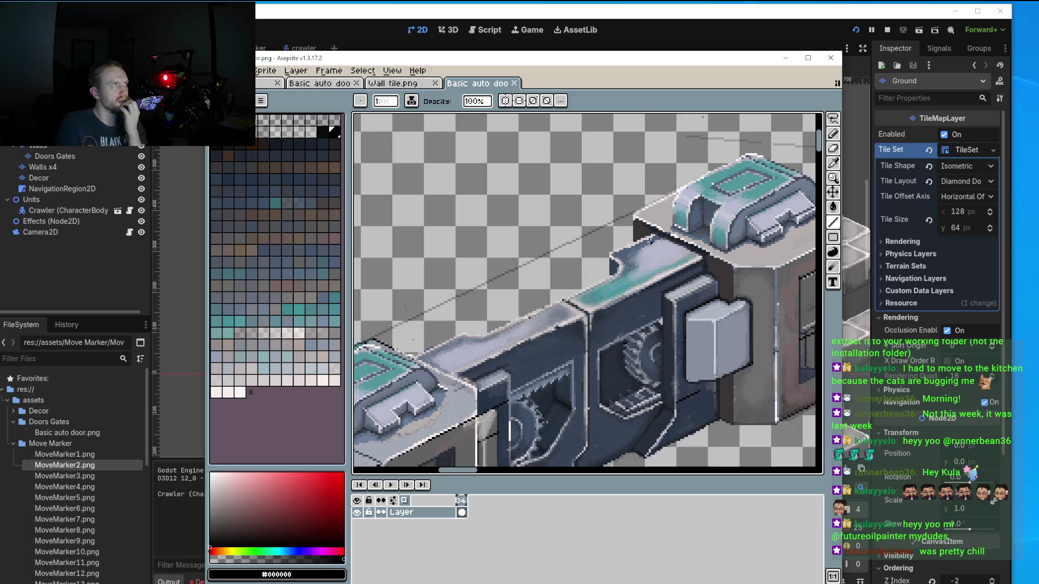
mouse_move(650, 242)
left_mouse_down()
mouse_move(629, 260)
mouse_move(684, 203)
mouse_move(591, 277)
left_mouse_up()
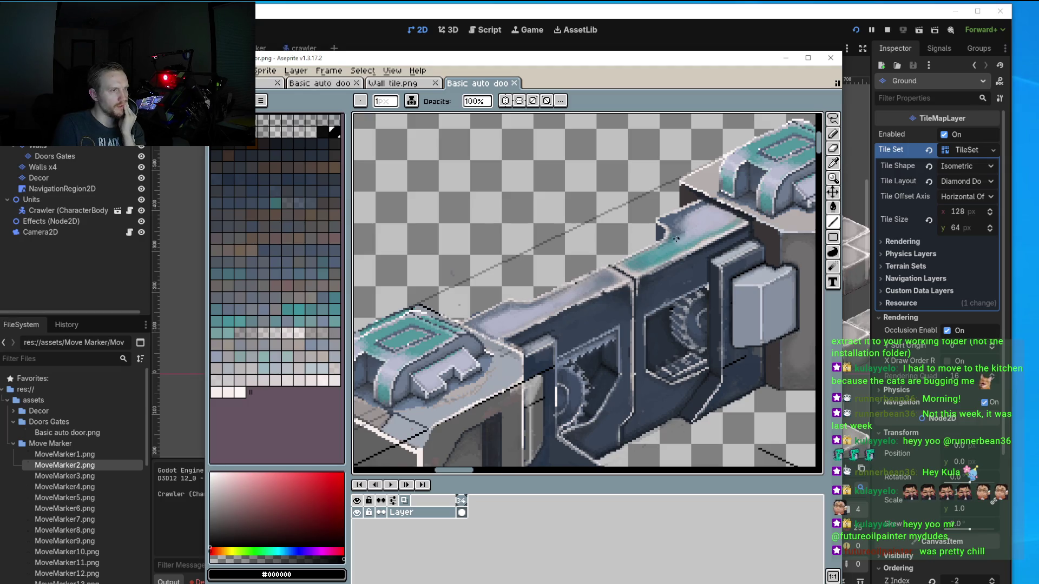
scroll(584, 269, "down", 2)
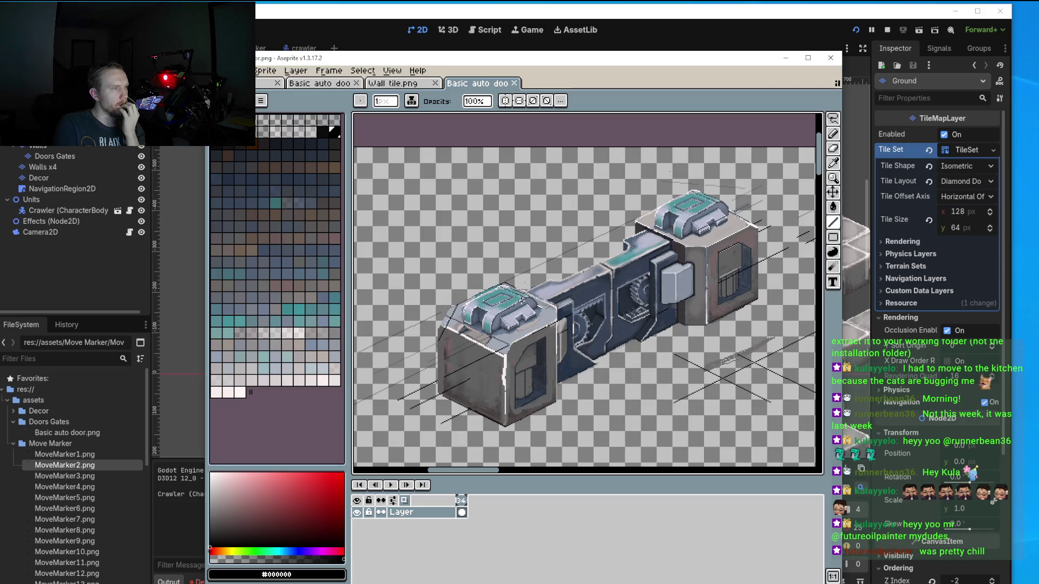
left_click(606, 22)
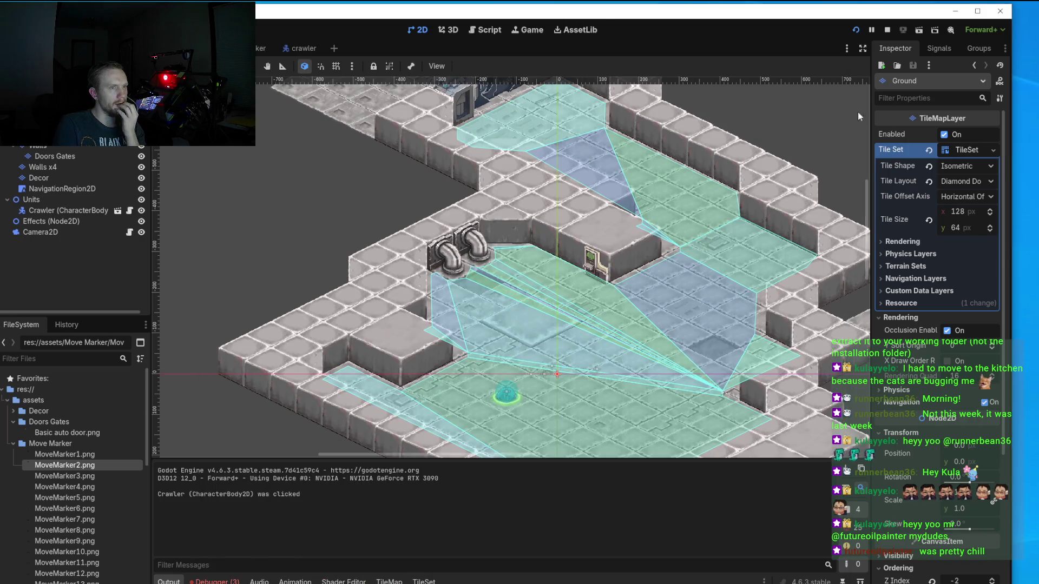
Run the game, zoom in on the door in the level, then return to Aseprite.
left_click(856, 30)
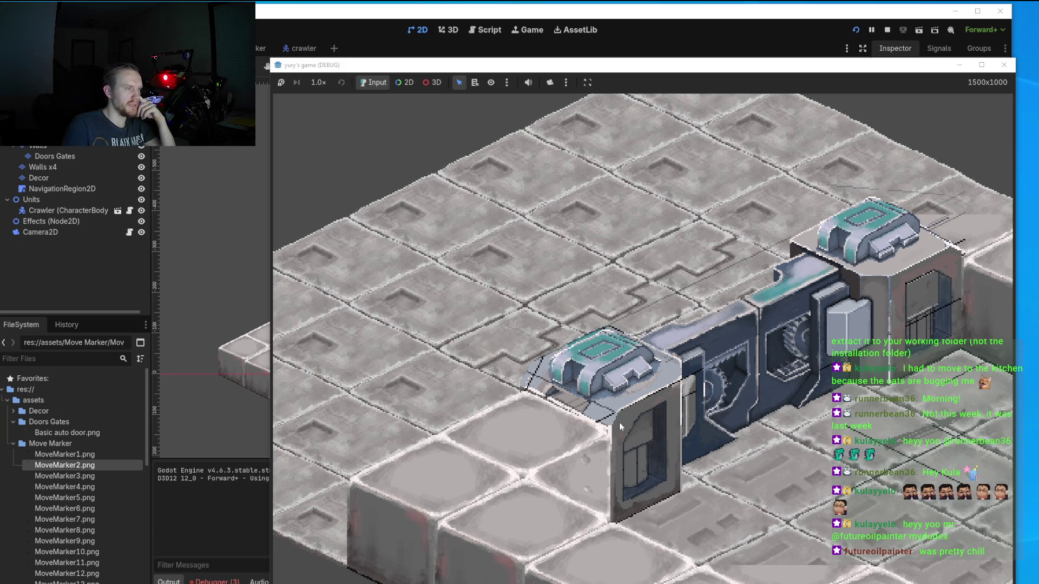
scroll(529, 399, "up", 1)
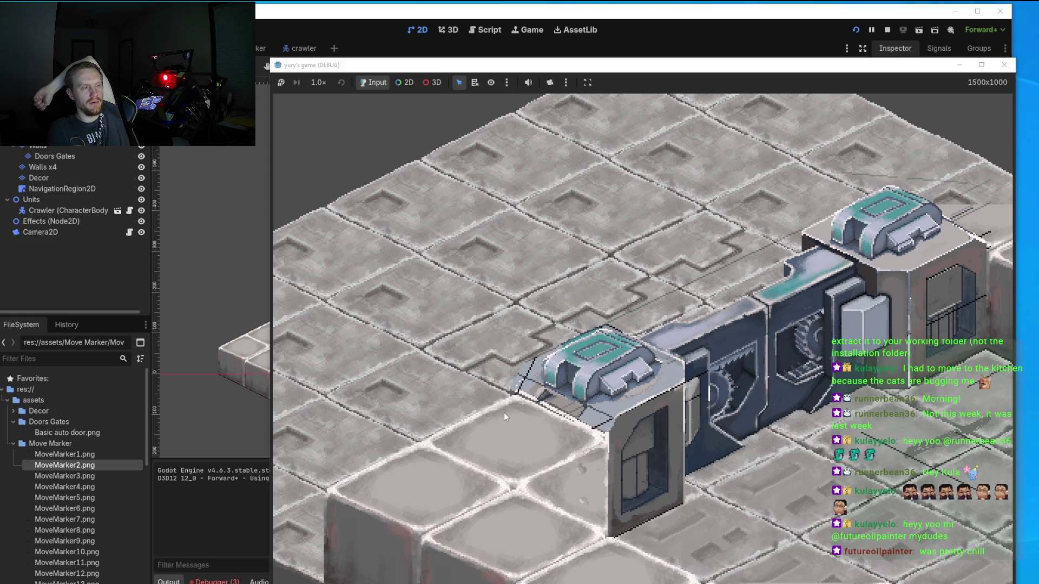
key("alt+Tab")
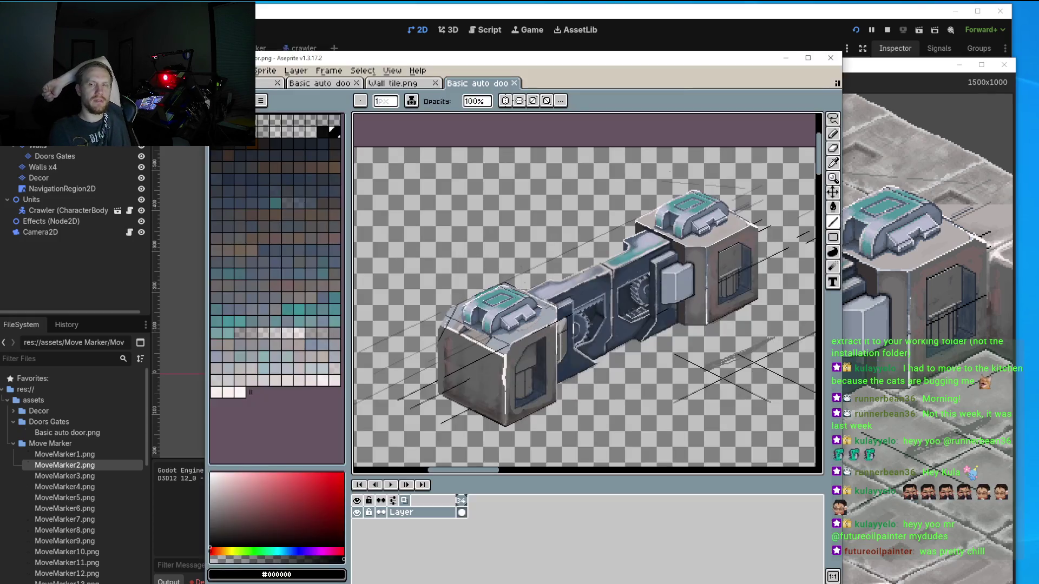
Erase stray light pixels around the left cap's outline and thin the left box's edge.
scroll(483, 293, "up", 2)
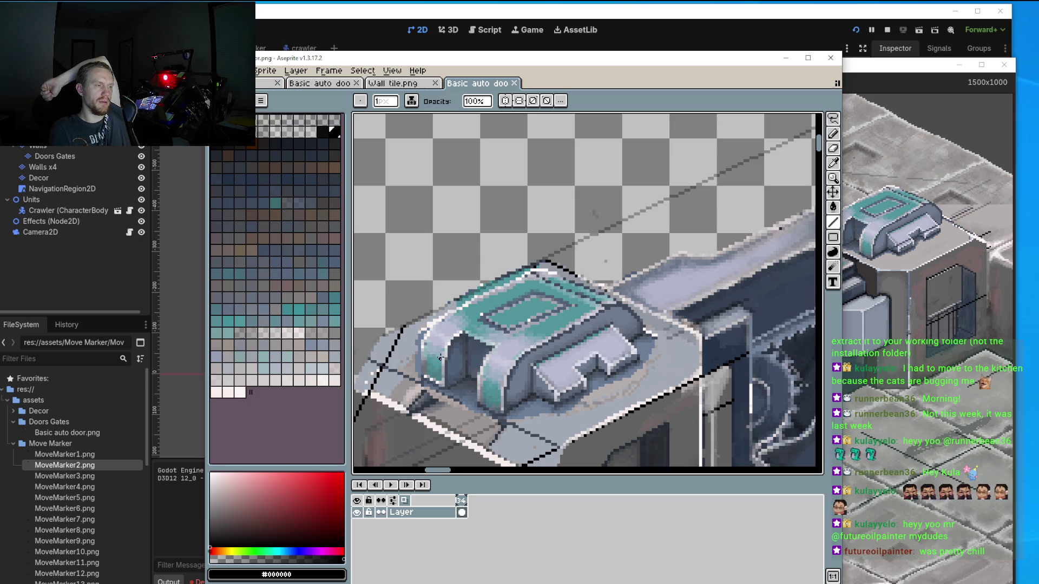
left_click_drag(440, 357, 443, 292)
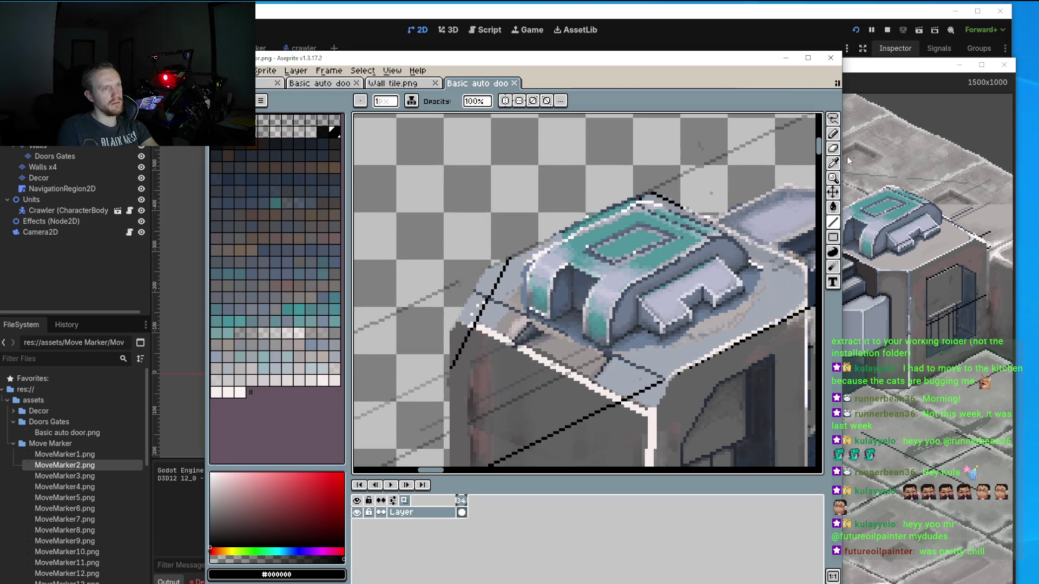
left_click(833, 149)
scroll(445, 275, "up", 2)
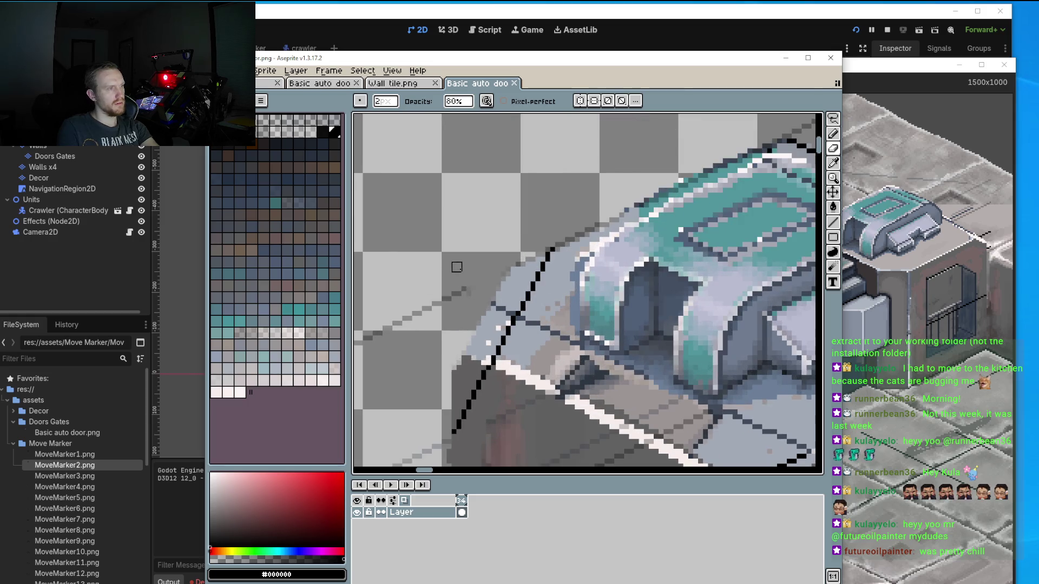
left_click(501, 297)
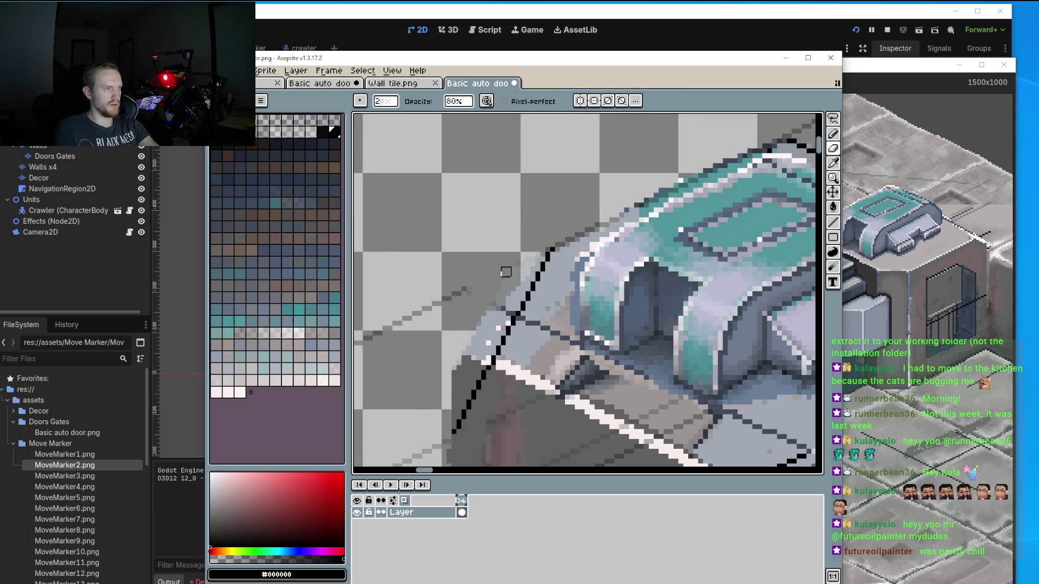
left_click_drag(505, 272, 516, 257)
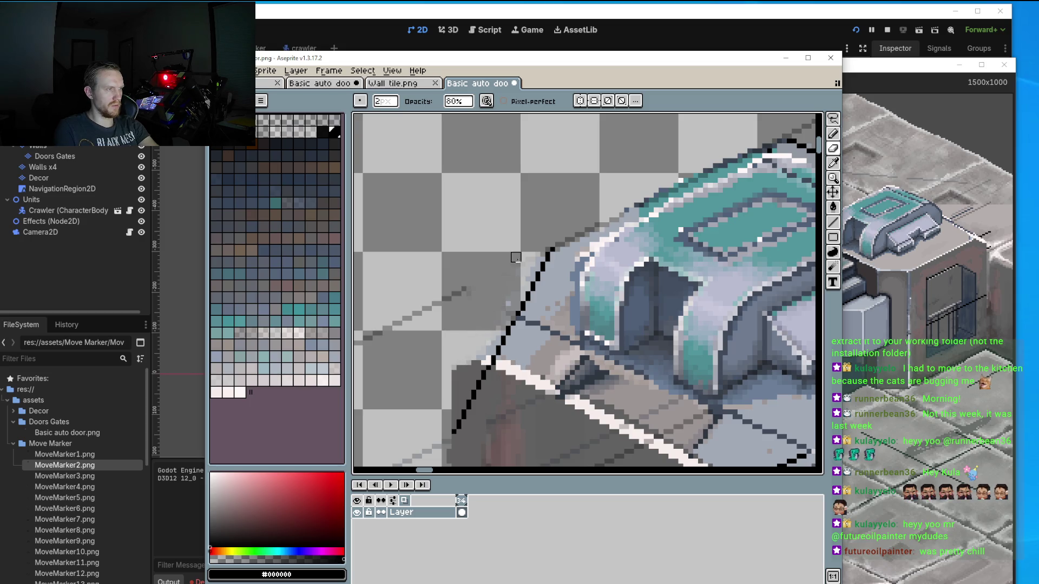
left_click_drag(487, 341, 436, 420)
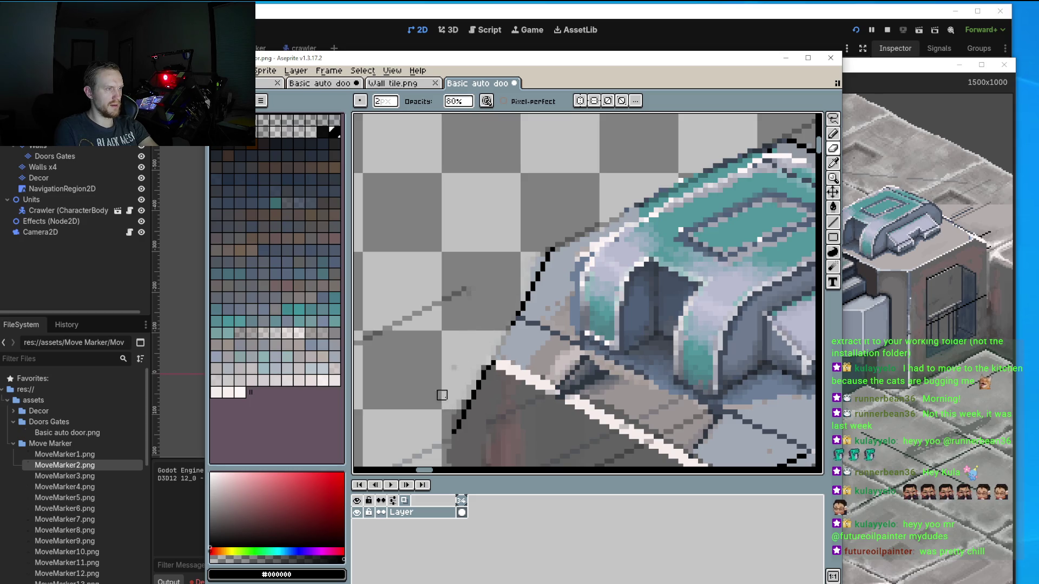
left_click_drag(452, 380, 462, 390)
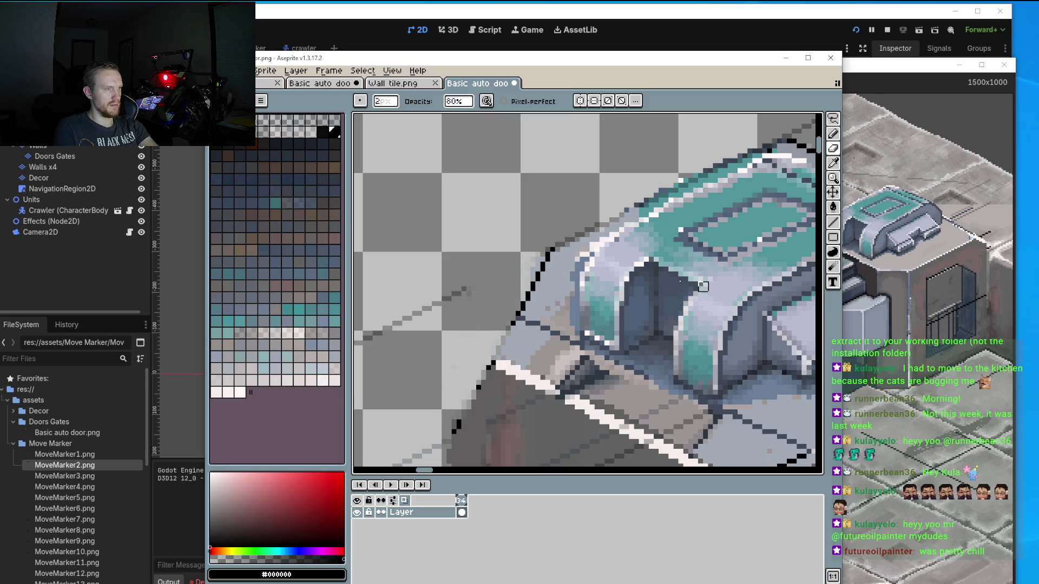
Erase stray grey pixels and the dark outline along the cap's upper-left diagonal edge.
key("l")
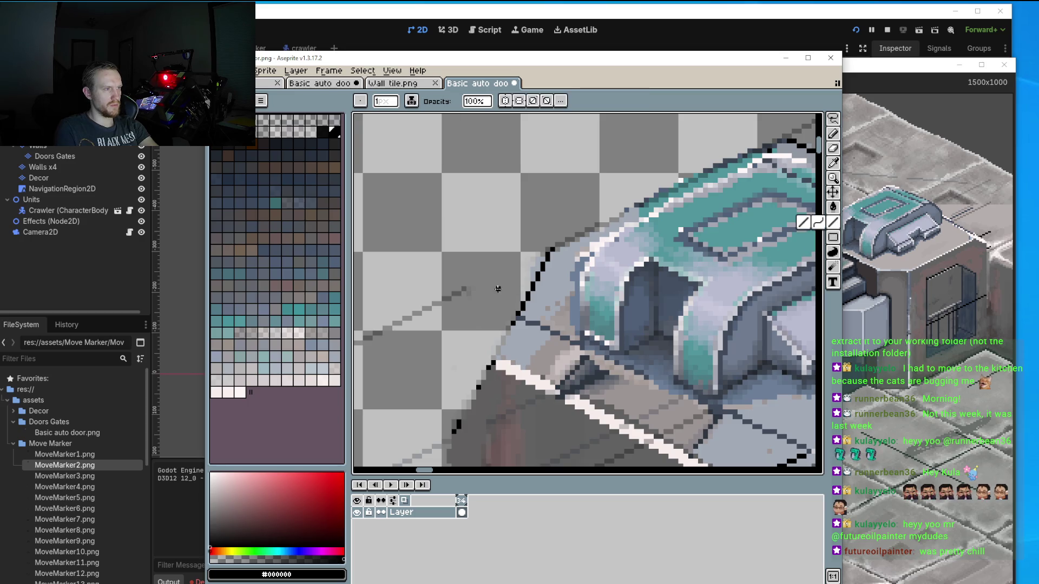
mouse_move(562, 324)
left_mouse_down()
mouse_move(538, 320)
mouse_move(551, 279)
left_mouse_up()
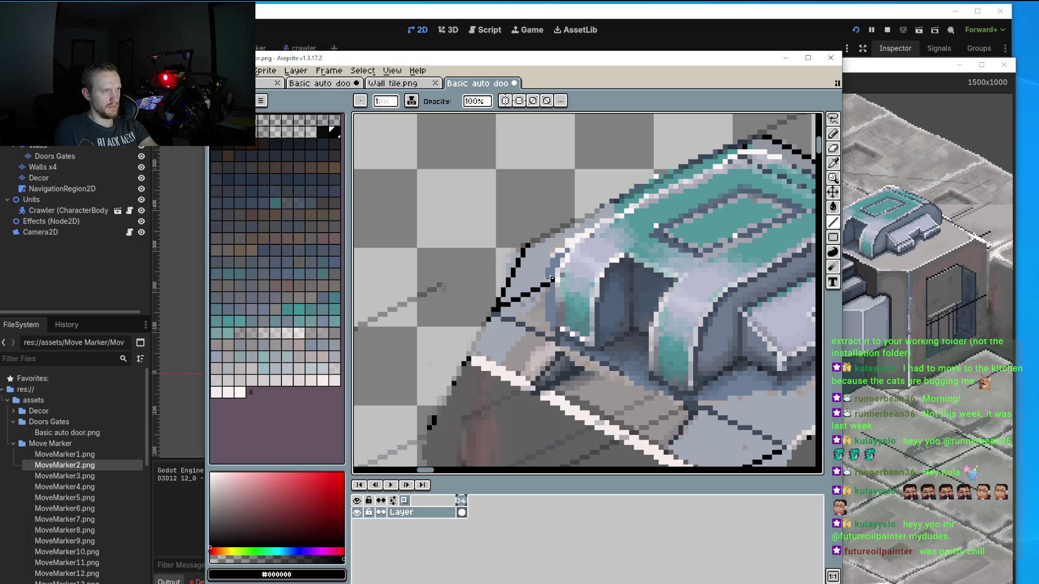
scroll(551, 279, "down", 1)
scroll(551, 278, "down", 1)
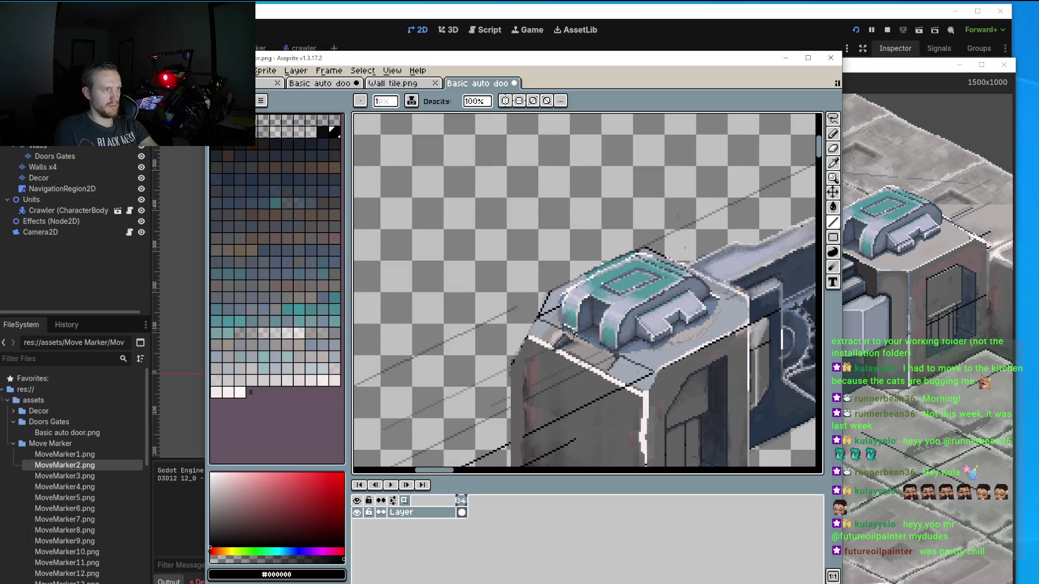
scroll(551, 279, "down", 1)
scroll(557, 322, "up", 3)
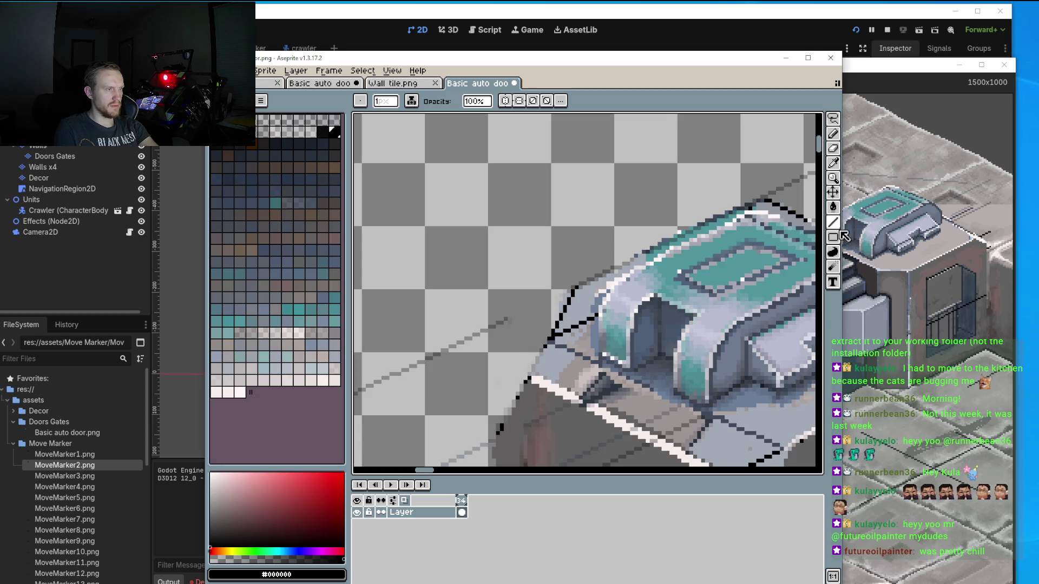
left_click(833, 150)
scroll(549, 294, "up", 1)
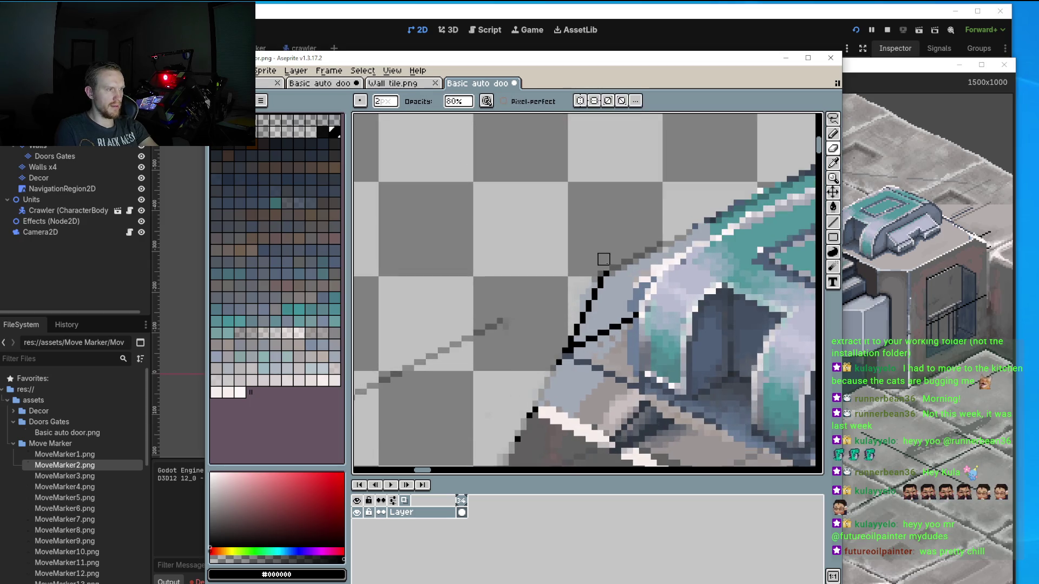
left_click_drag(597, 283, 615, 283)
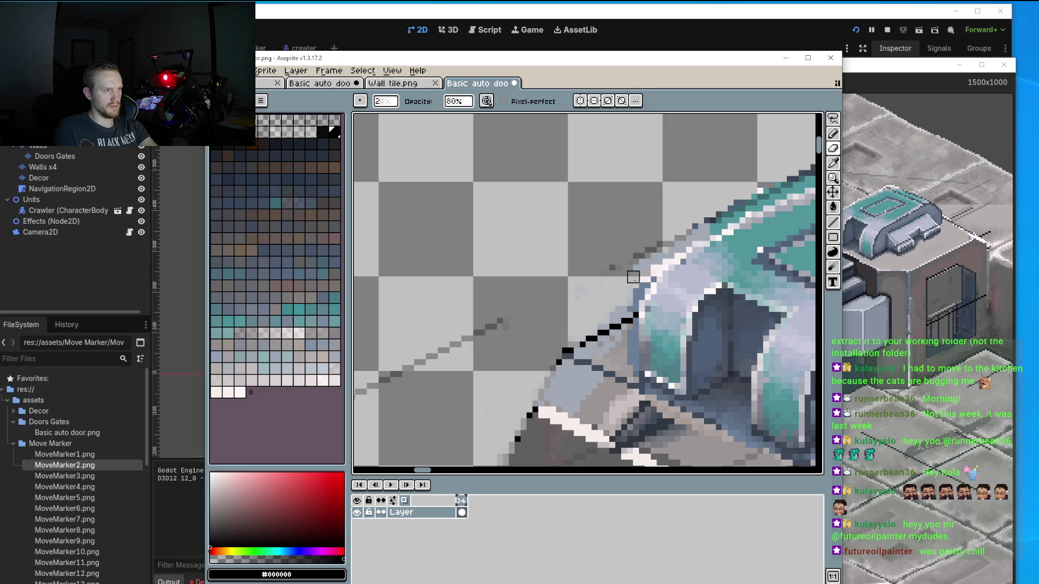
left_click_drag(633, 253, 649, 244)
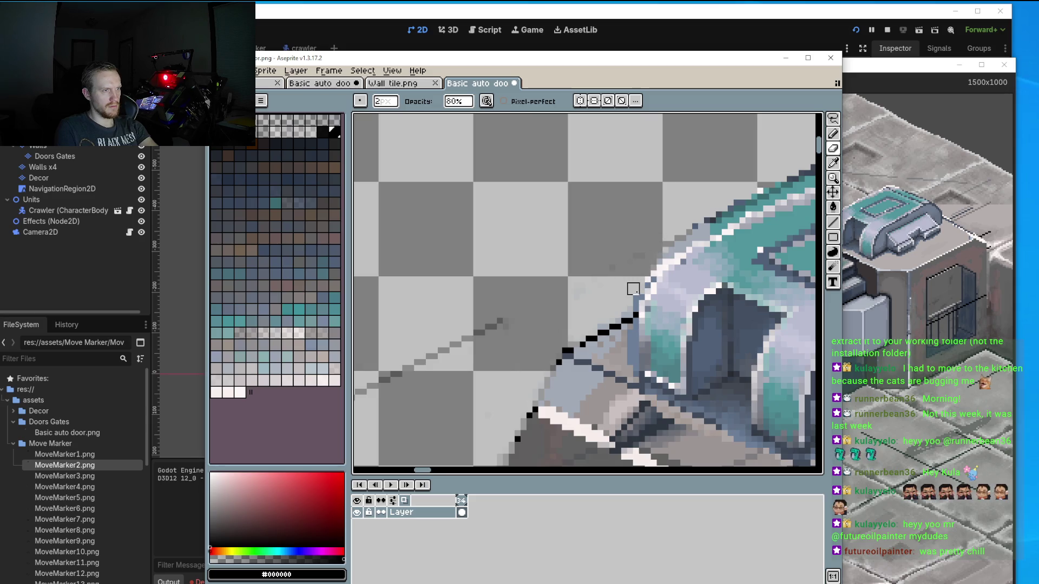
scroll(604, 295, "right", 3)
scroll(604, 295, "up", 1)
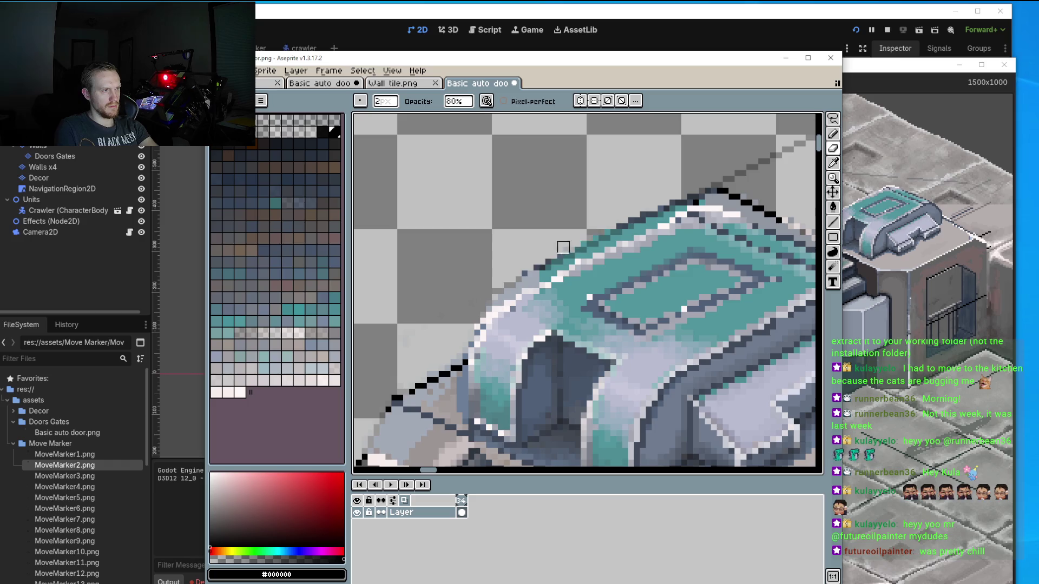
left_click_drag(640, 206, 610, 218)
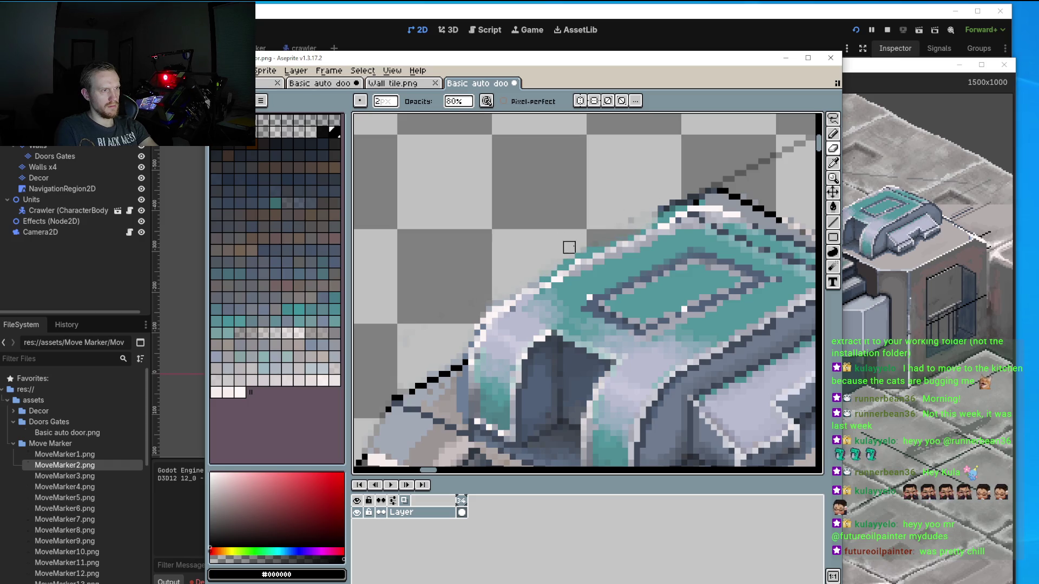
scroll(601, 227, "right", 1)
scroll(601, 227, "up", 1)
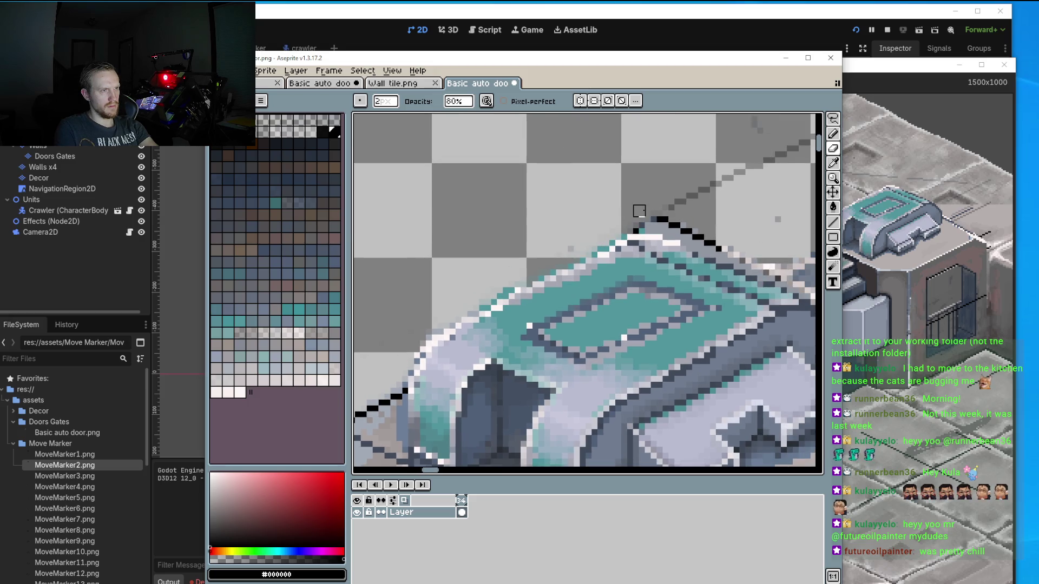
scroll(608, 216, "down", 2)
scroll(531, 243, "down", 1)
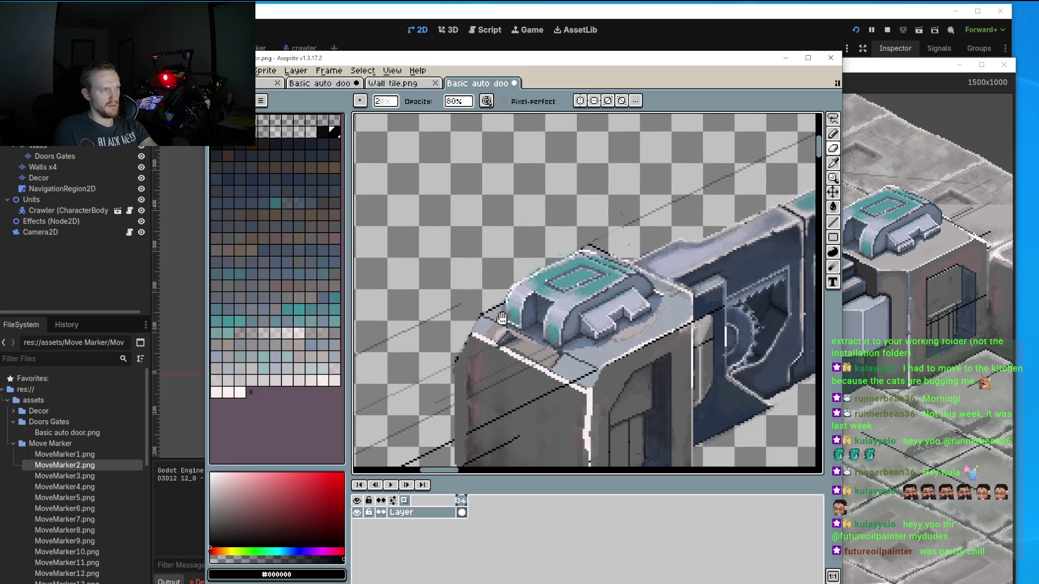
Draw a straight dark outline down the front block's left edge.
scroll(531, 243, "down", 1)
scroll(588, 307, "right", 1)
scroll(587, 307, "up", 1)
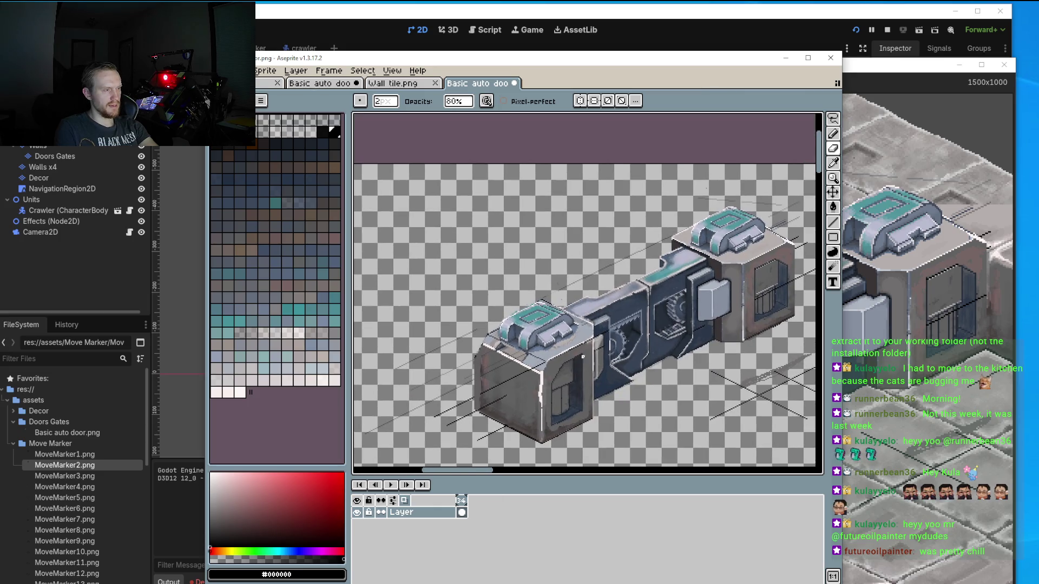
scroll(469, 354, "up", 2)
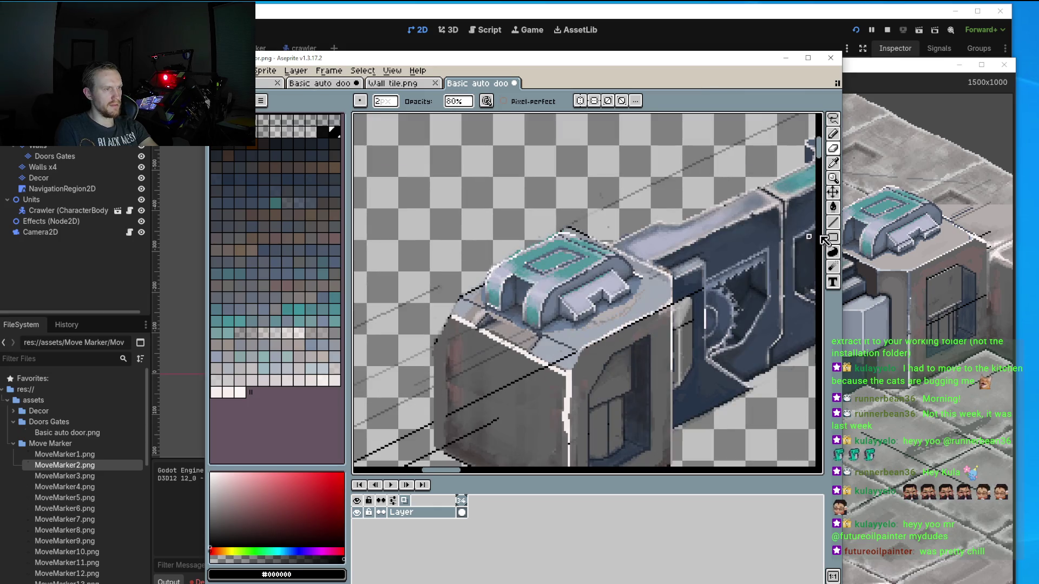
key("l")
scroll(514, 307, "up", 1)
scroll(514, 307, "up", 1)
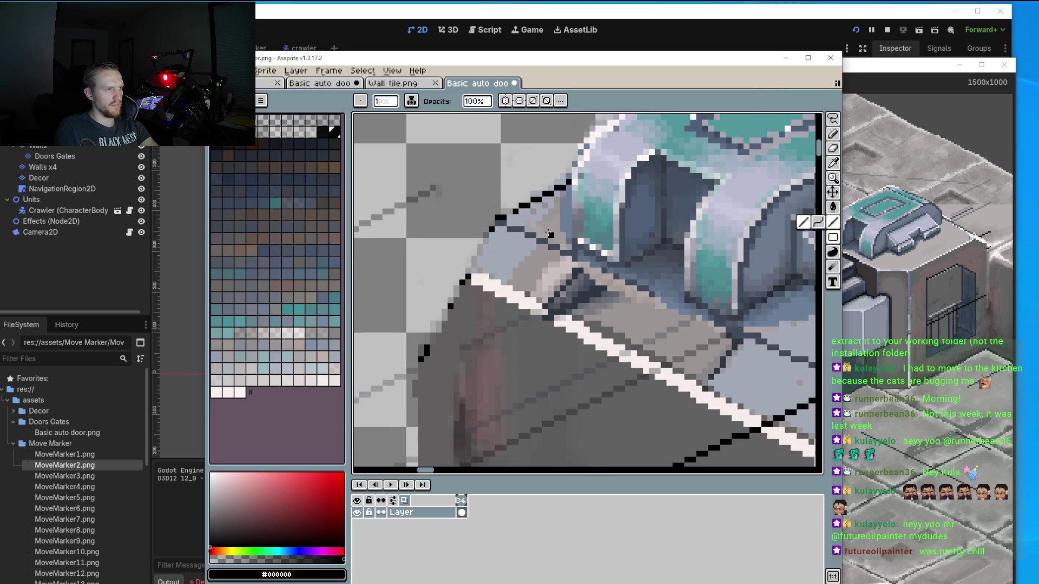
key("i")
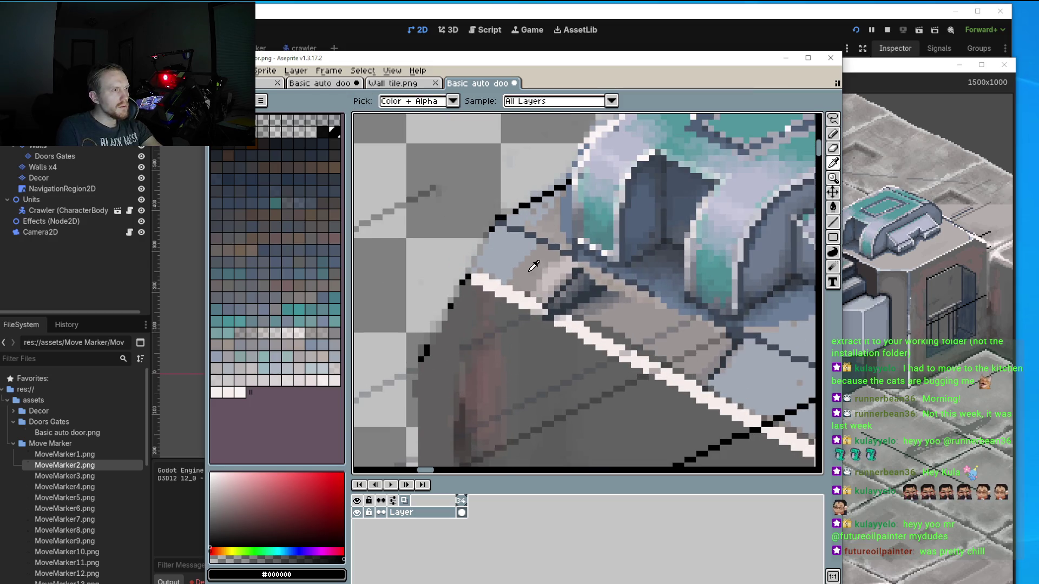
key("b")
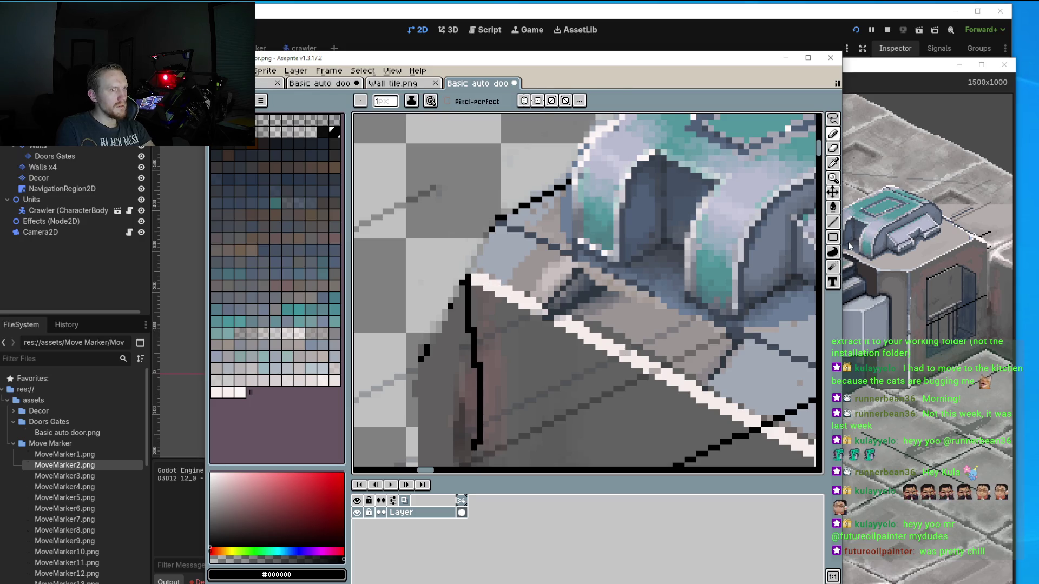
left_click(834, 223)
mouse_move(468, 279)
left_mouse_down()
mouse_move(468, 465)
mouse_move(465, 428)
left_mouse_up()
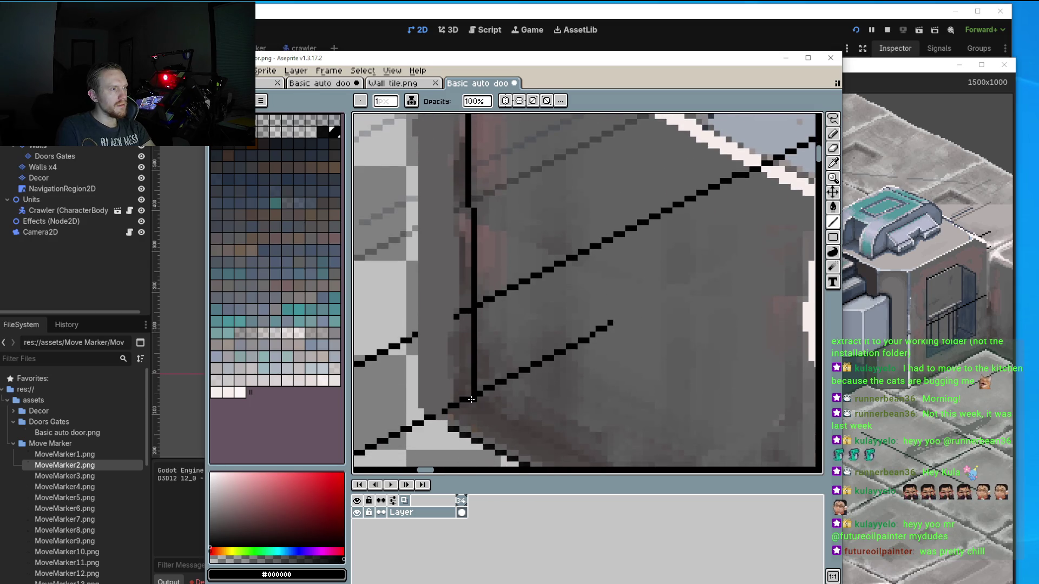
Delete the speed-line segments in the area just left of the block.
left_click_drag(456, 306, 508, 425)
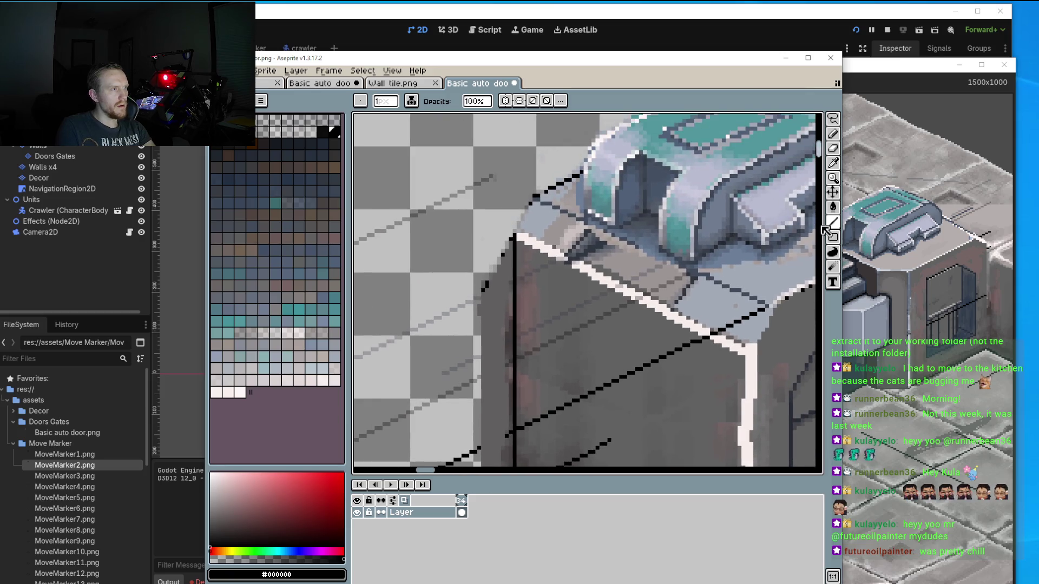
left_click(832, 237)
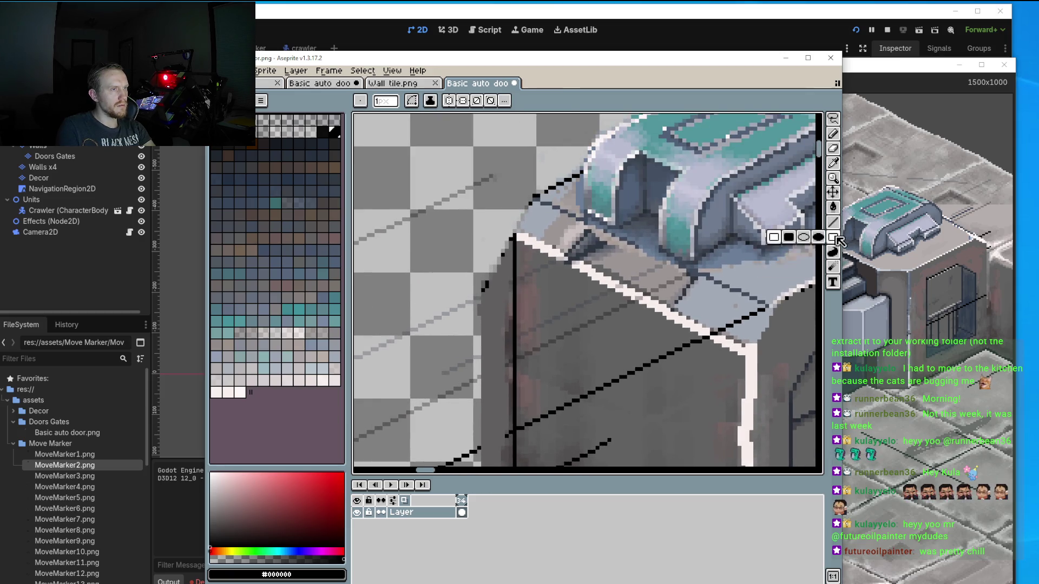
mouse_move(491, 138)
left_mouse_down()
mouse_move(537, 314)
mouse_move(541, 394)
left_mouse_up()
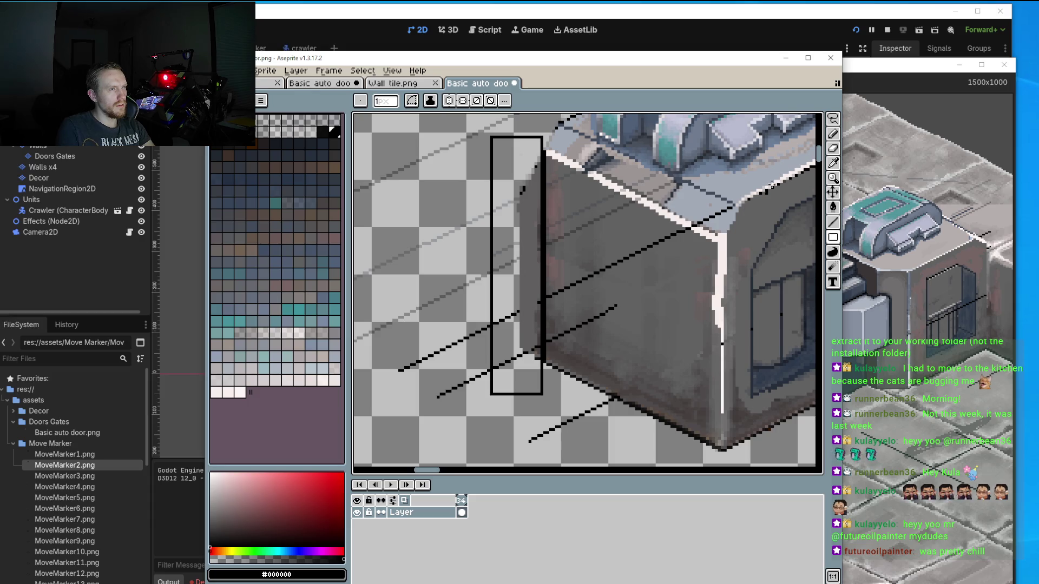
left_click(833, 119)
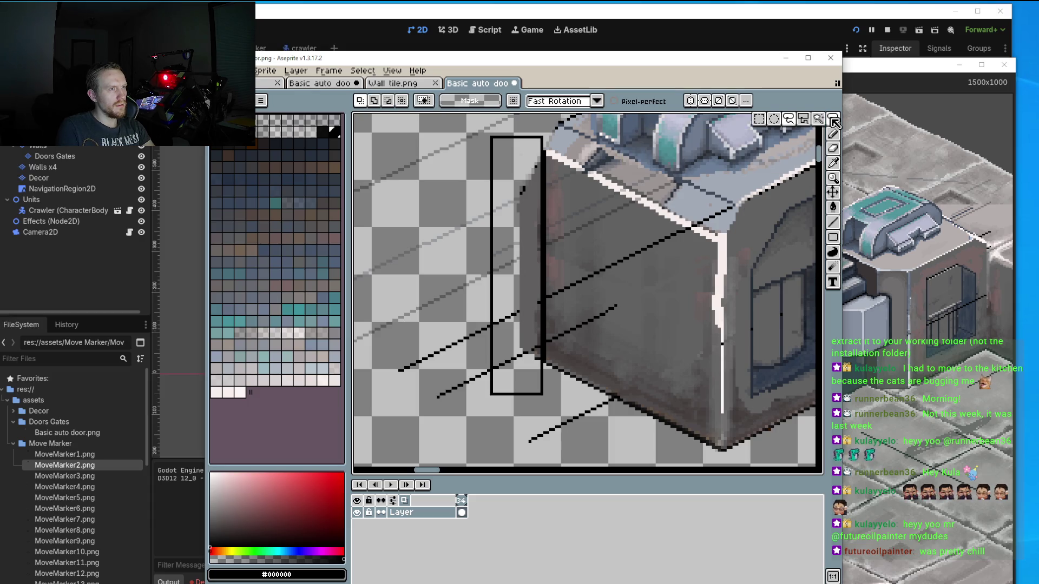
left_click(833, 119)
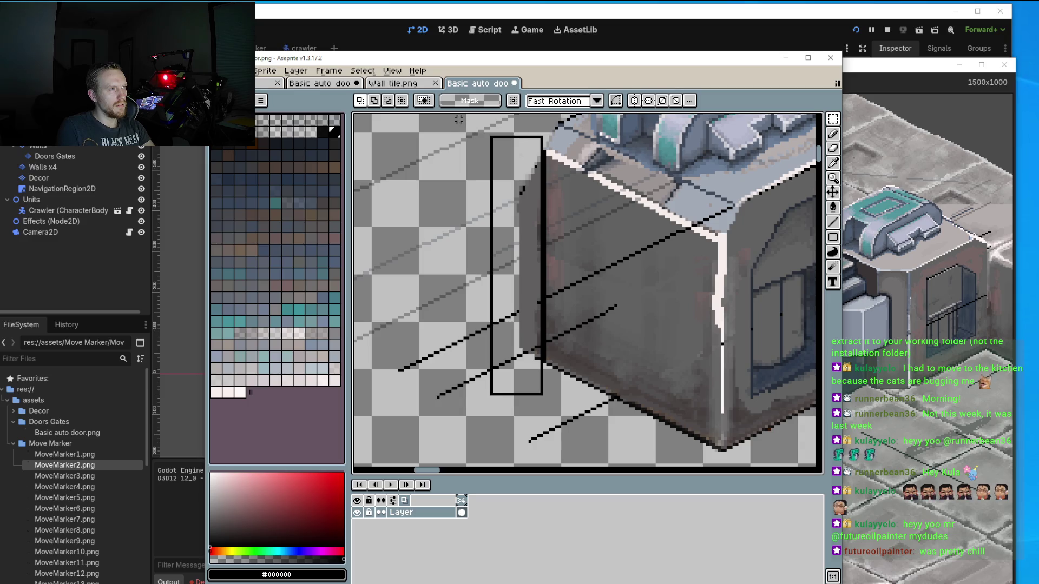
left_click_drag(458, 119, 543, 447)
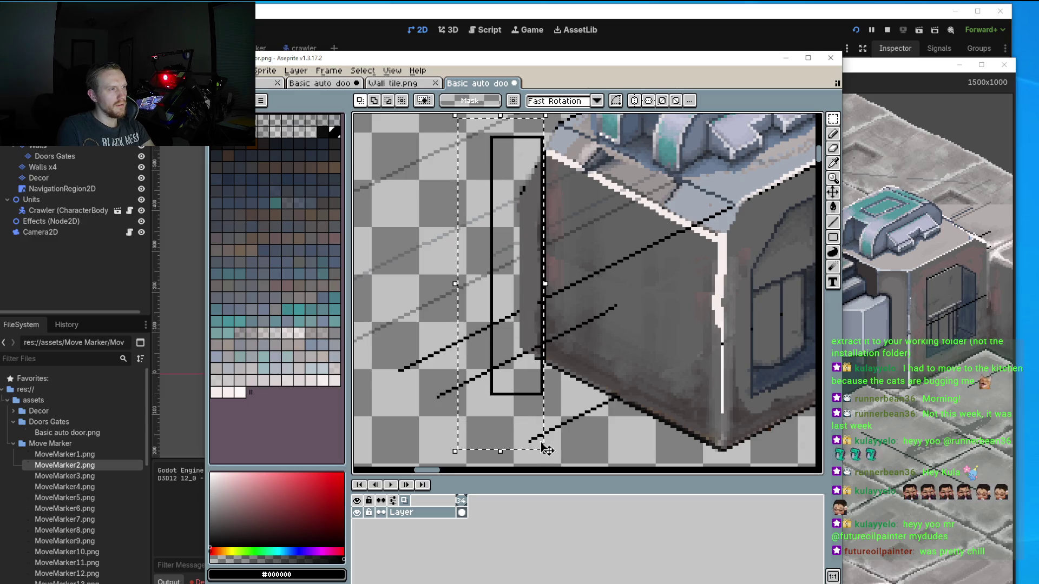
key("Delete")
Save the sprite and bring the running game window forward to check it.
left_click(246, 70)
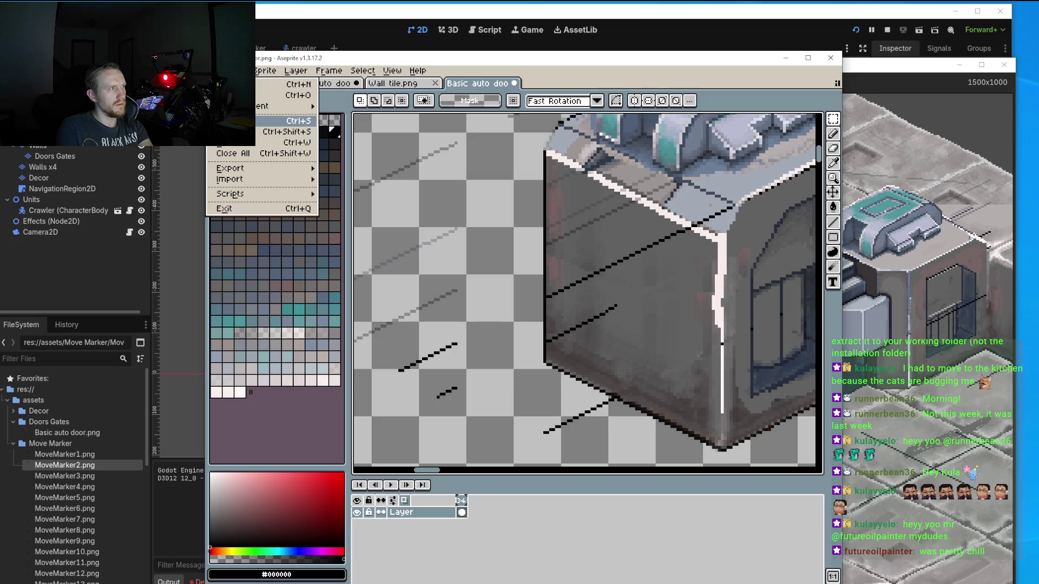
left_click(273, 121)
left_click(874, 69)
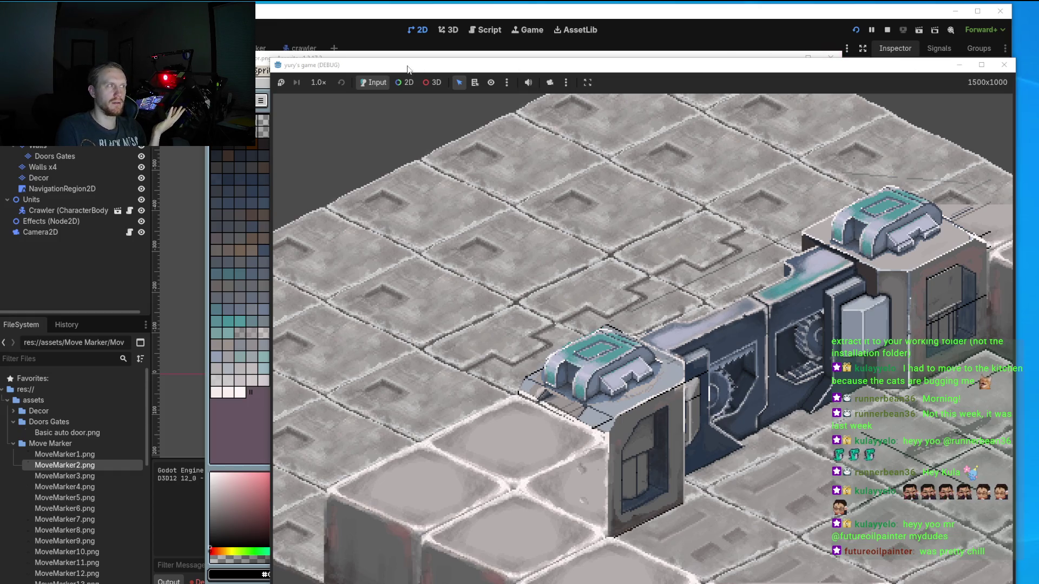
left_click(260, 59)
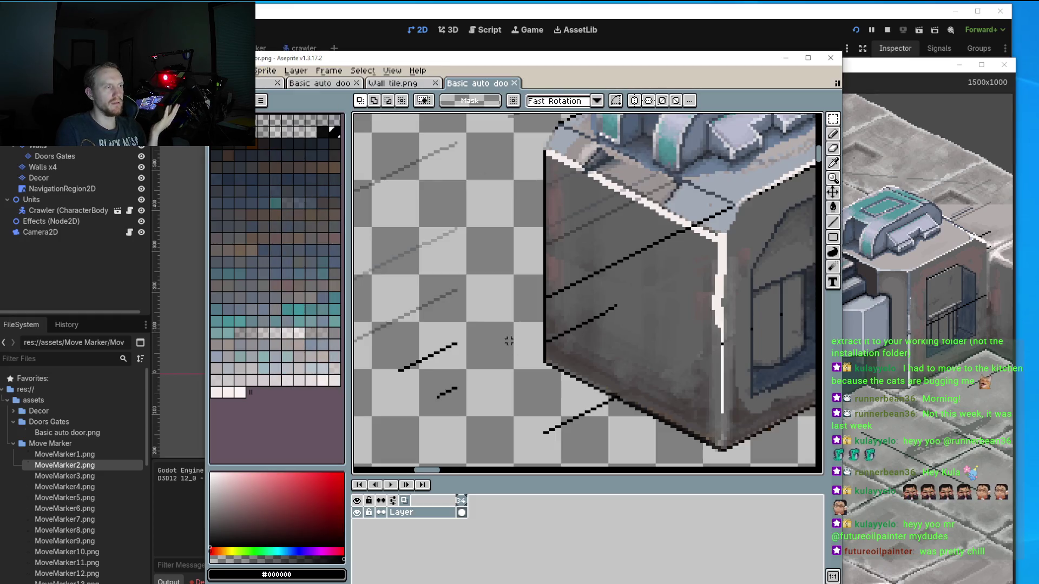
Repaint the black line on the roof corner with the roof's light blue-grey (#a2a9b6).
scroll(608, 336, "up", 2)
scroll(617, 281, "up", 2)
key("i")
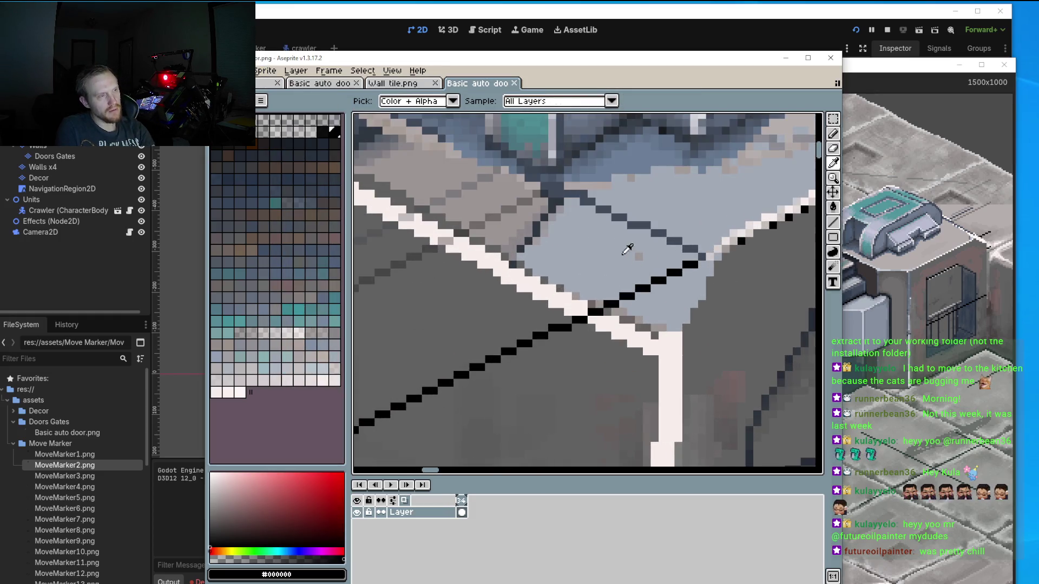
left_click(622, 265)
key("b")
left_click_drag(667, 278, 676, 271)
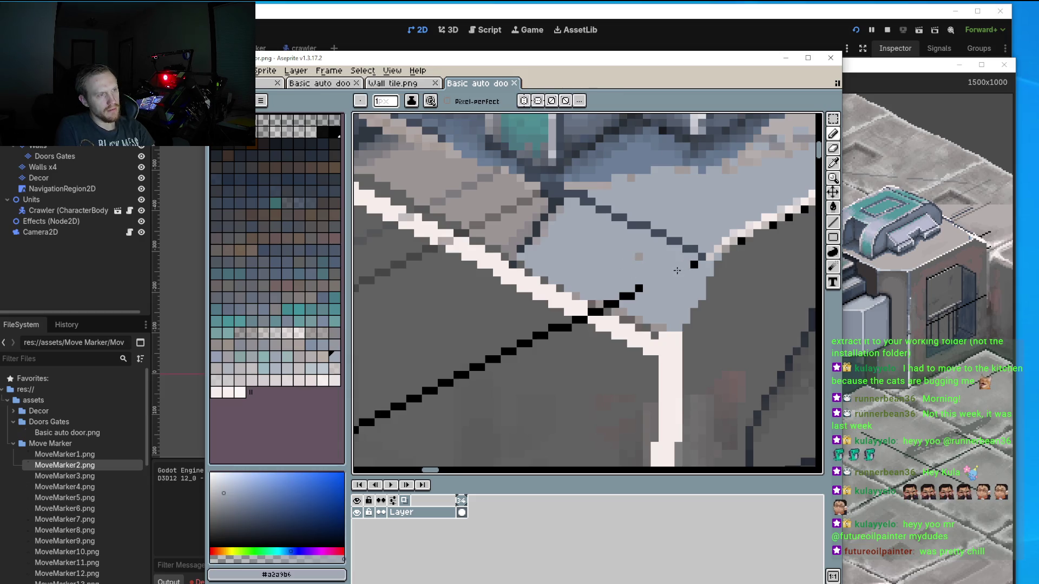
scroll(612, 293, "down", 2)
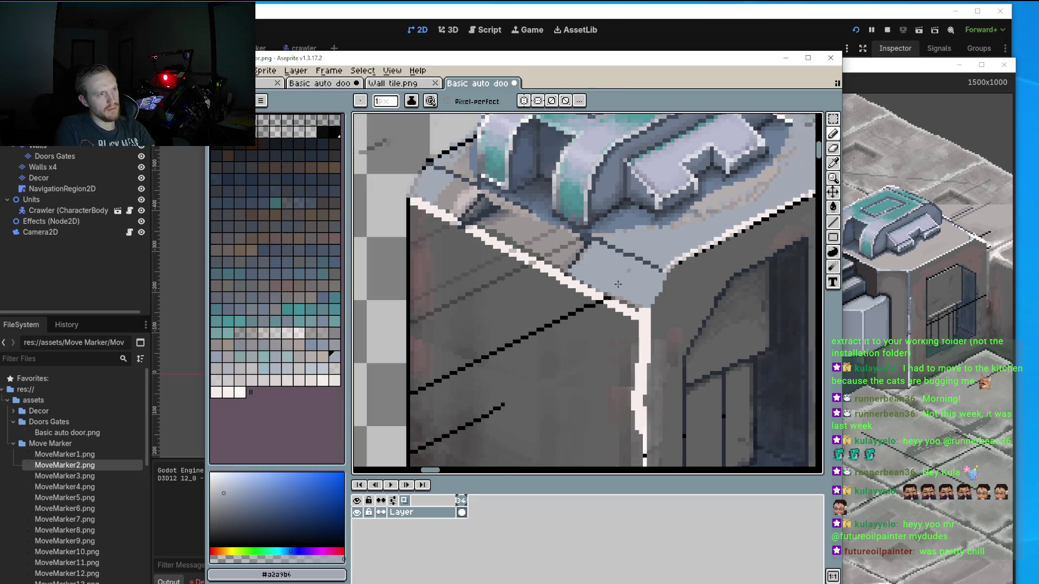
Save Basic auto door.png and switch to Godot to see the reimport.
left_click(216, 70)
left_click(282, 121)
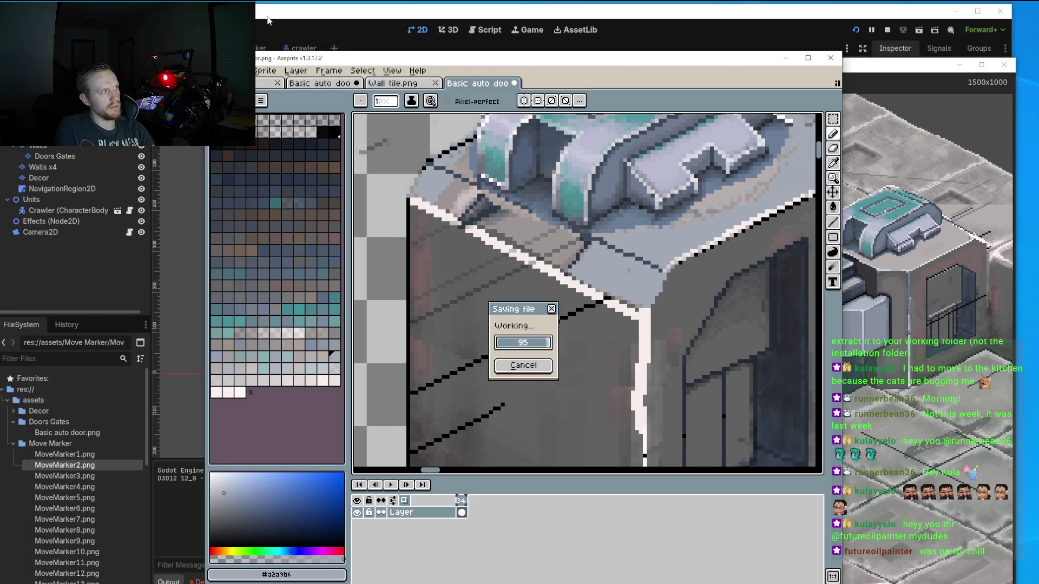
left_click(871, 30)
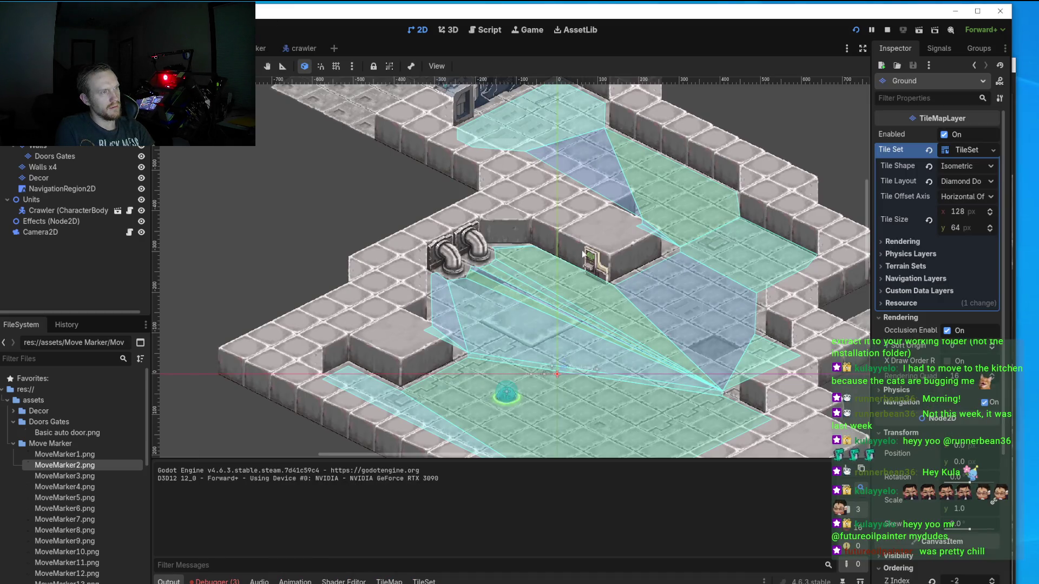
Zoom the Godot viewport in and out on the reimported door, then return to Aseprite.
scroll(601, 247, "up", 1)
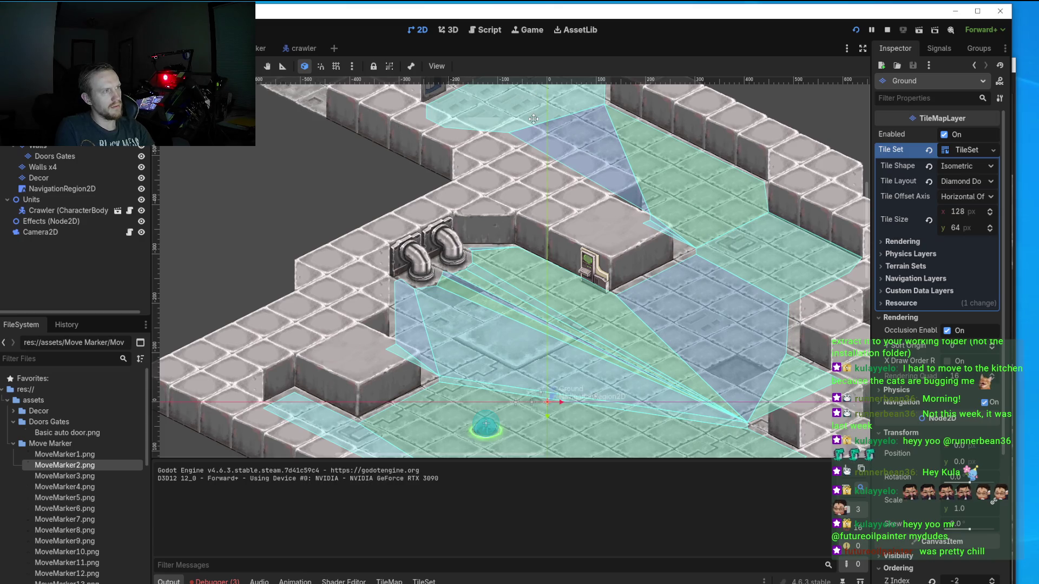
scroll(458, 246, "up", 3)
scroll(458, 246, "up", 3)
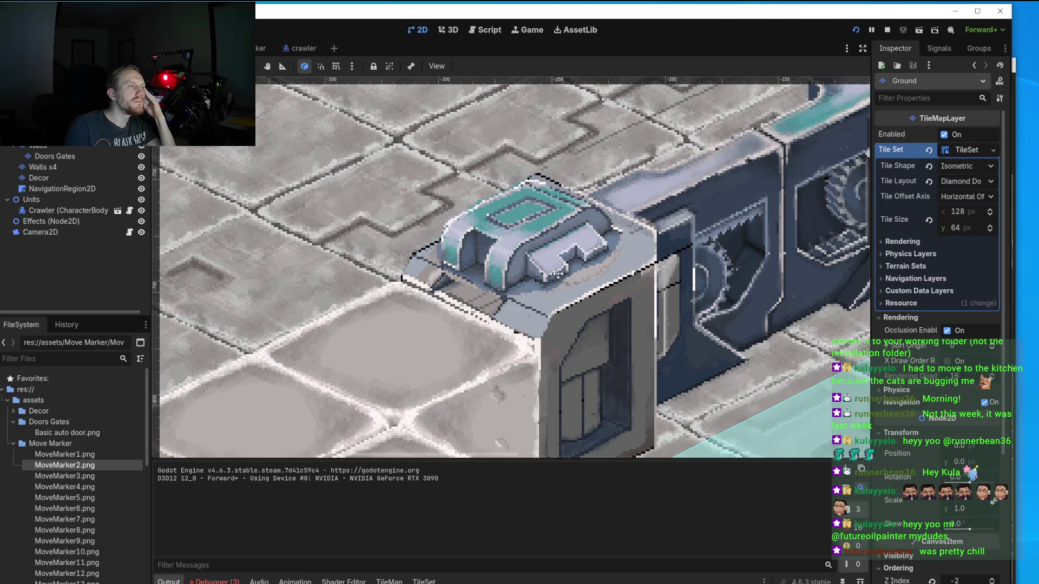
scroll(558, 274, "down", 2)
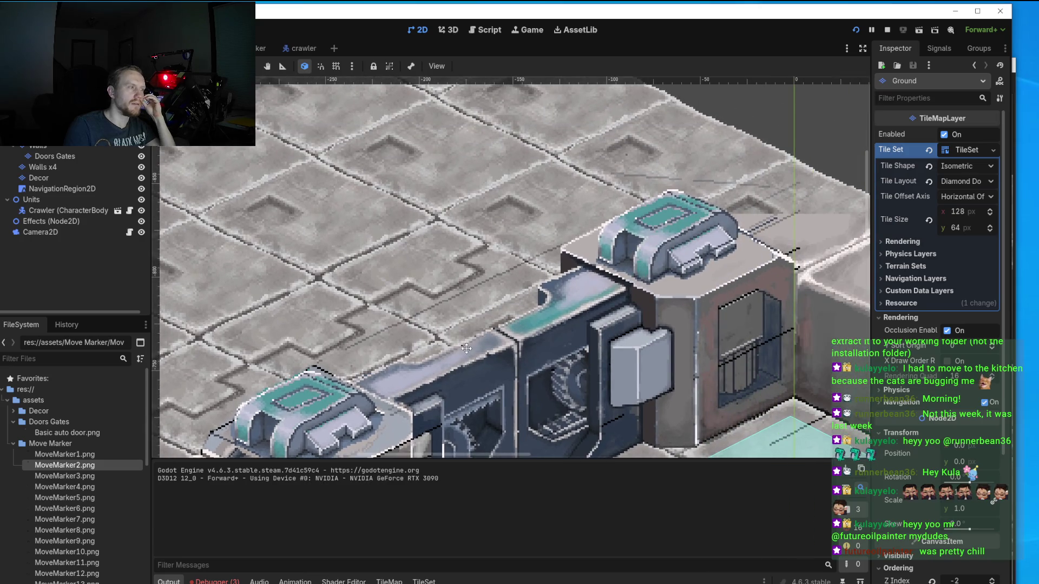
scroll(308, 354, "down", 2)
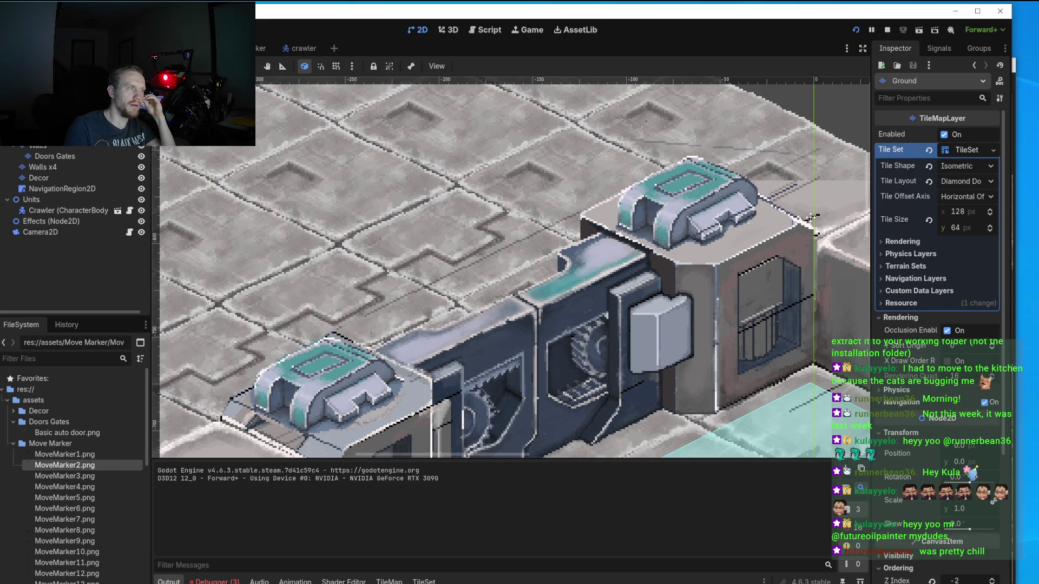
key("alt+Tab")
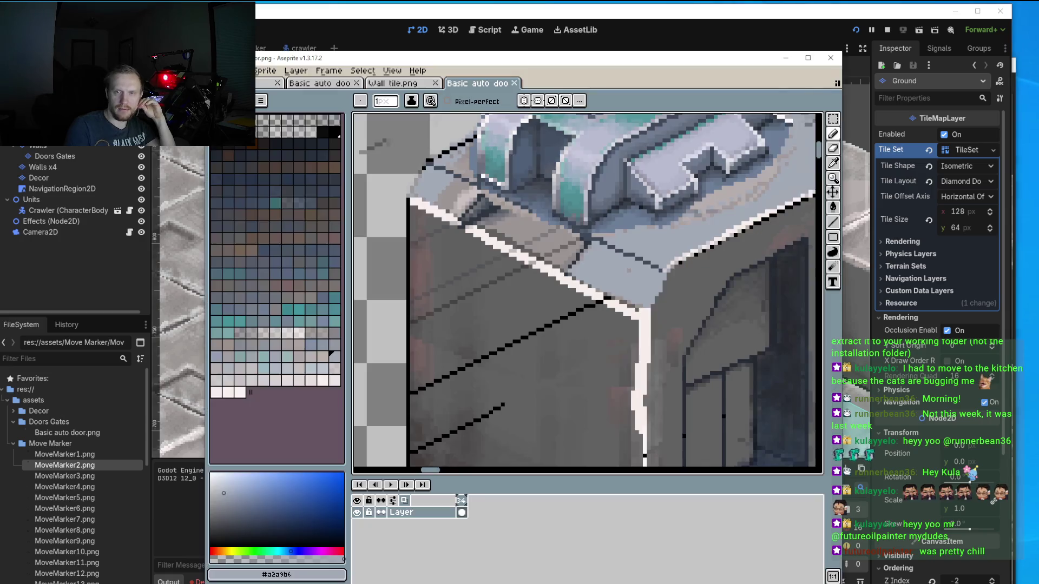
Draw a trial diagonal speed line toward the upper right, then undo it.
scroll(662, 291, "down", 2)
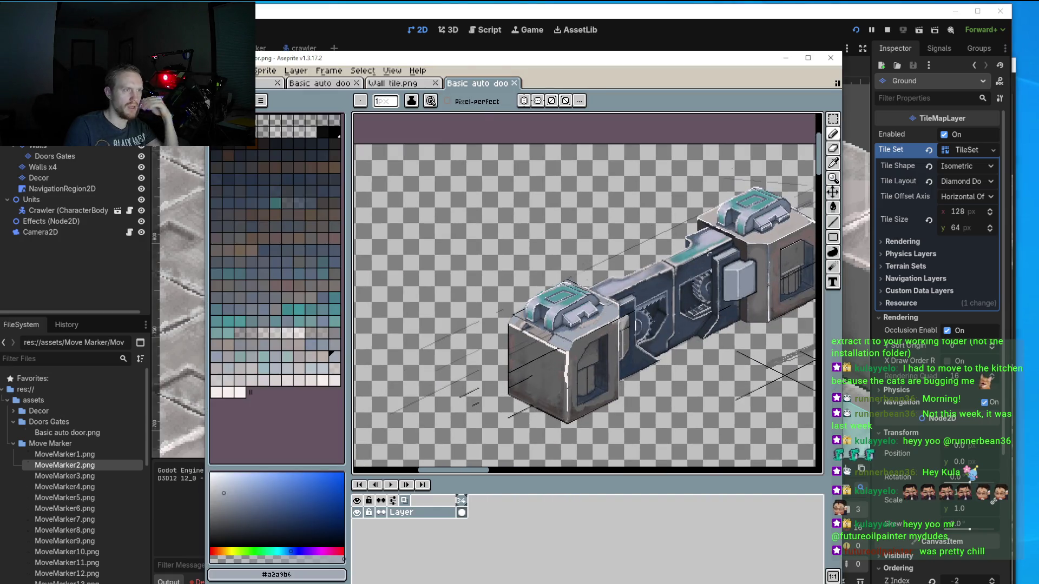
left_click(834, 223)
scroll(608, 256, "up", 2)
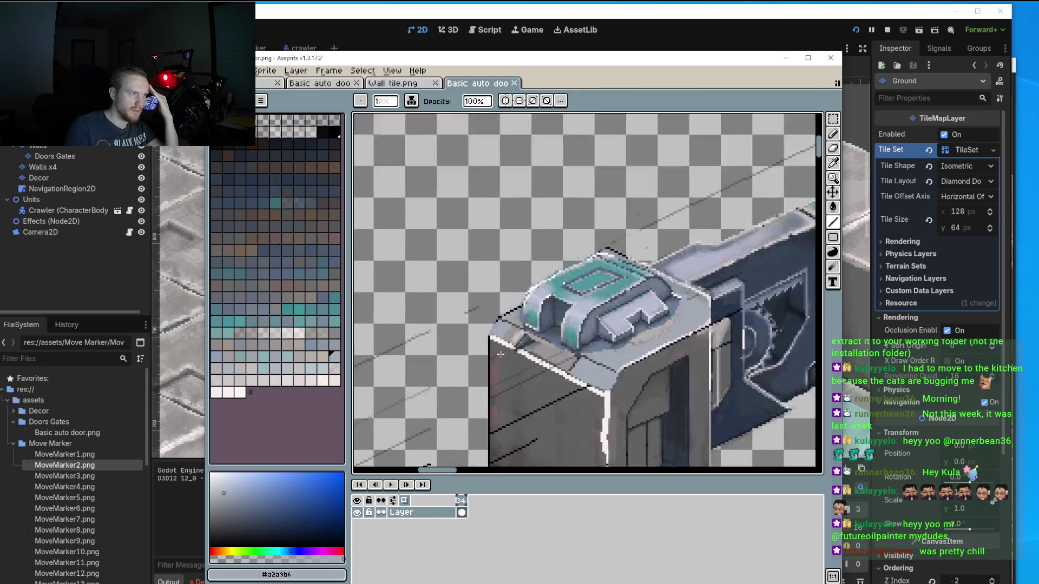
scroll(486, 303, "up", 1)
scroll(394, 337, "down", 1)
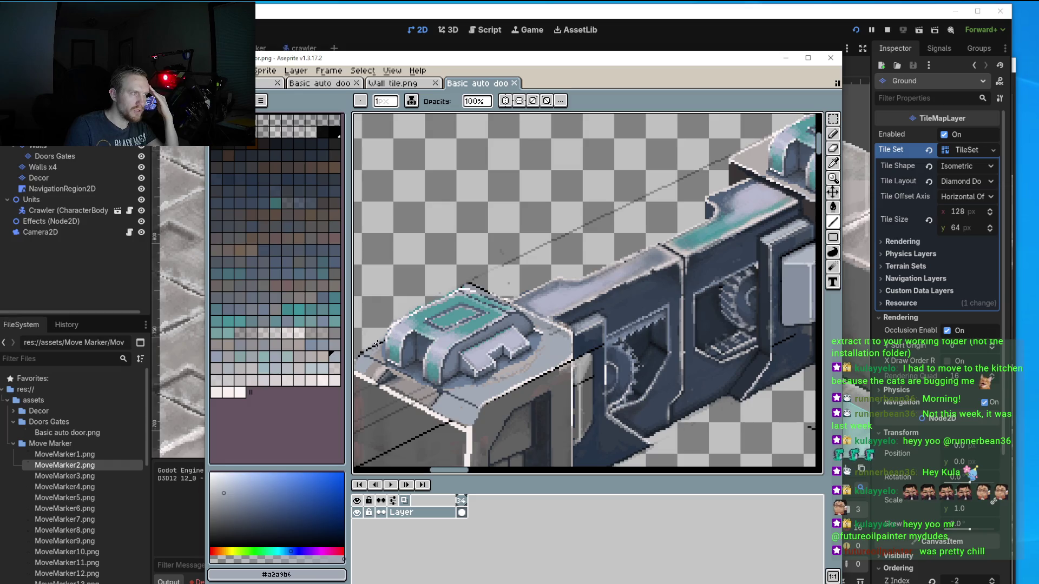
left_click_drag(469, 285, 701, 179)
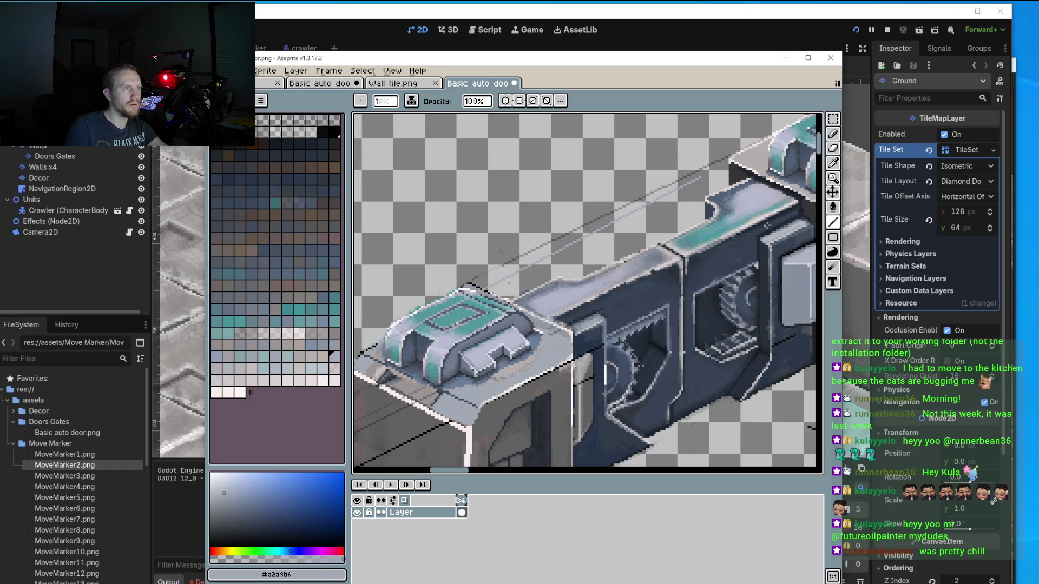
key("ctrl+z")
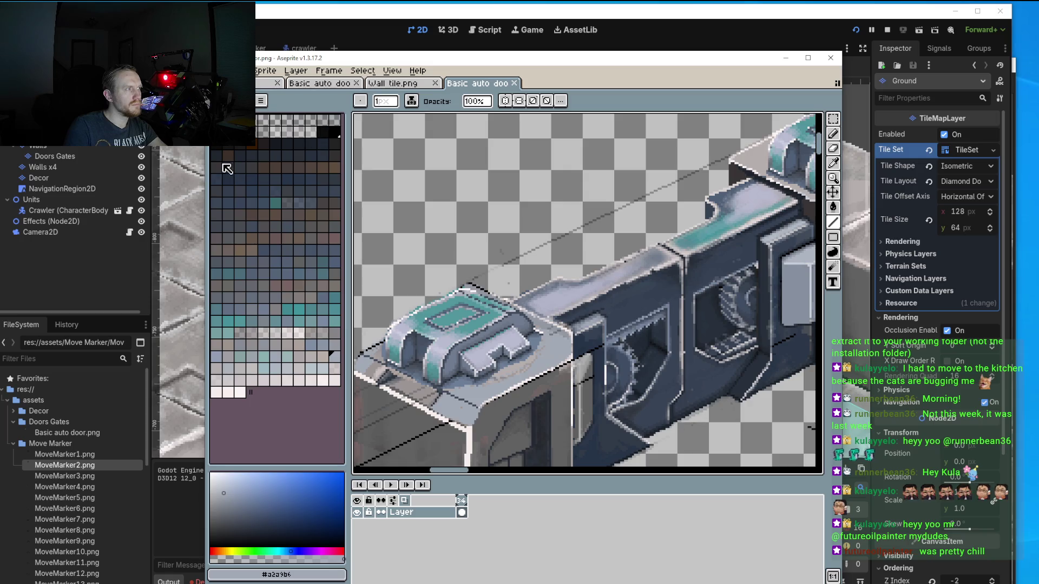
Choose a dark blue-grey drawing colour after trying a lighter shade.
left_click(231, 535)
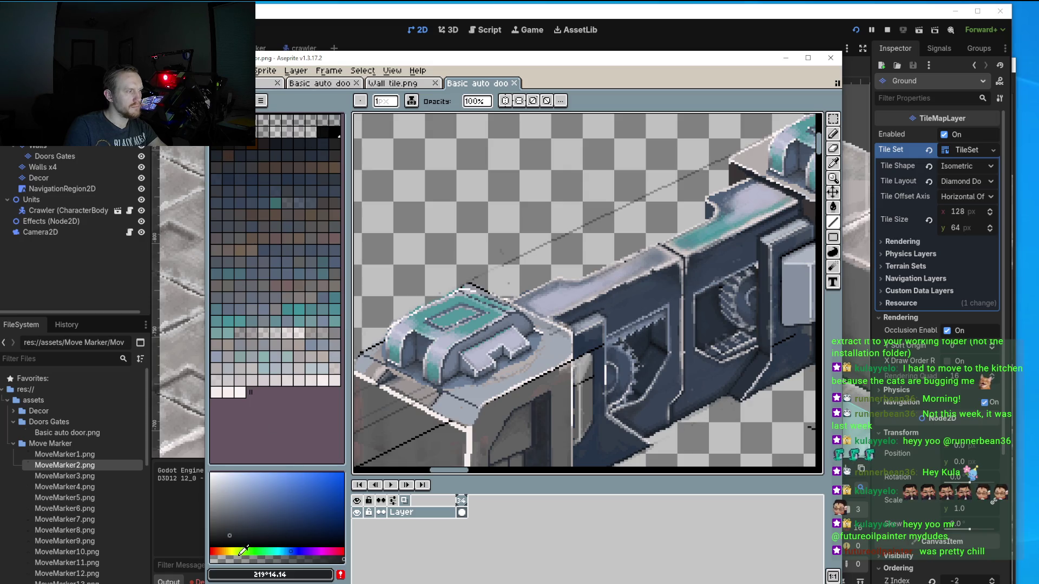
left_click(240, 557)
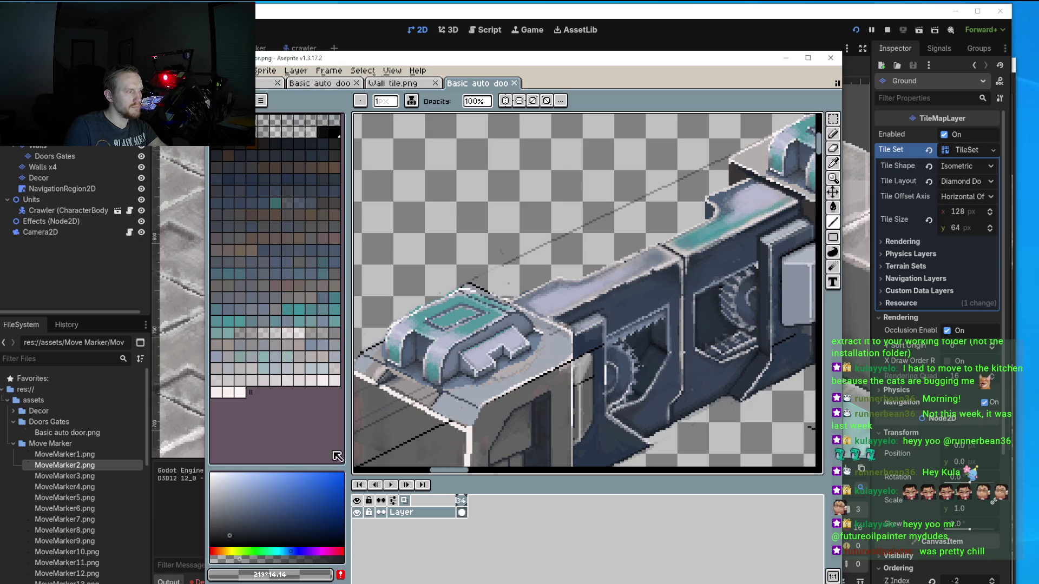
left_click(291, 556)
scroll(375, 345, "up", 1)
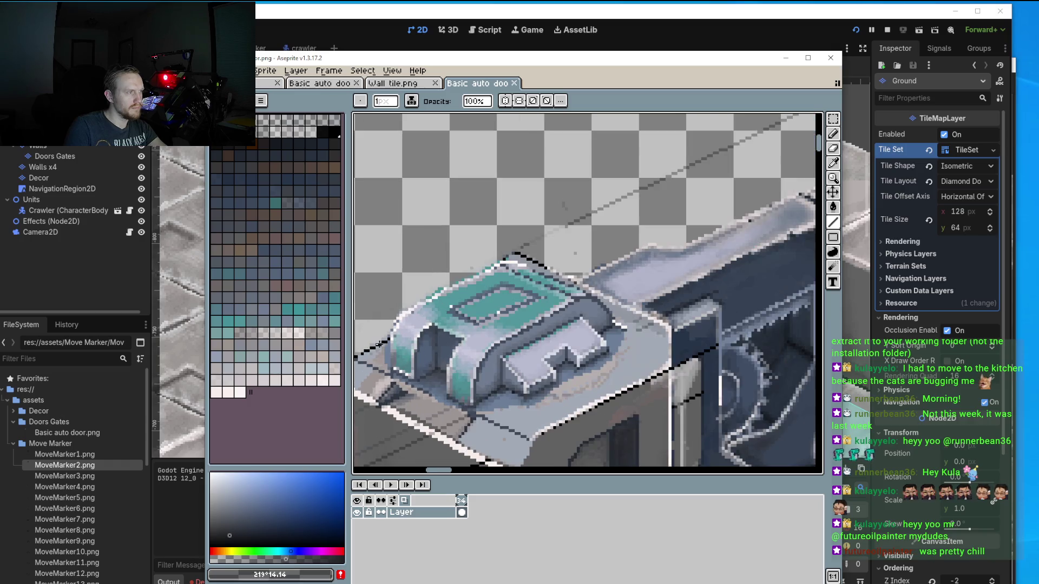
scroll(384, 342, "down", 1)
scroll(678, 207, "up", 1)
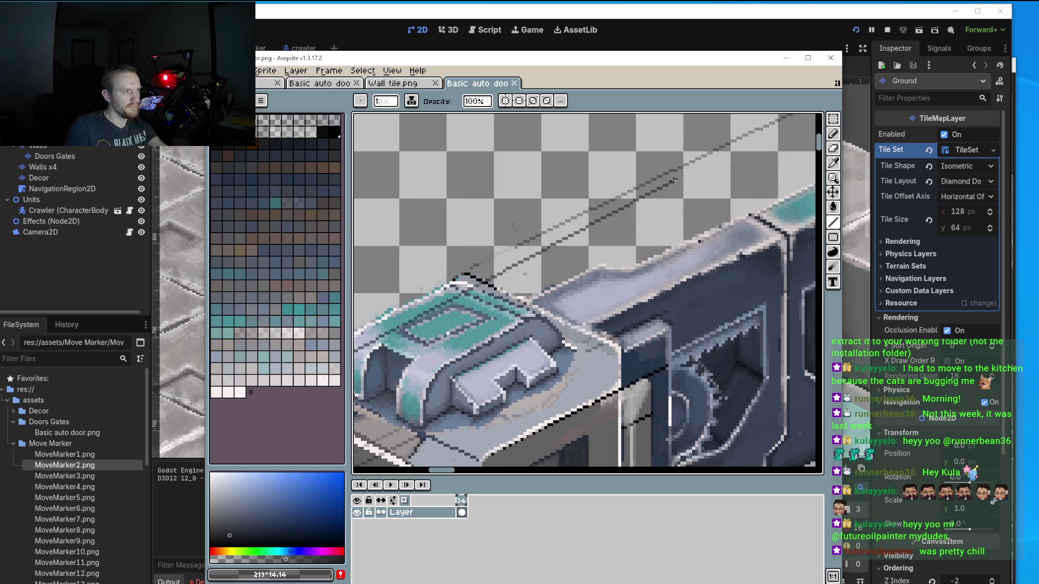
scroll(679, 207, "down", 1)
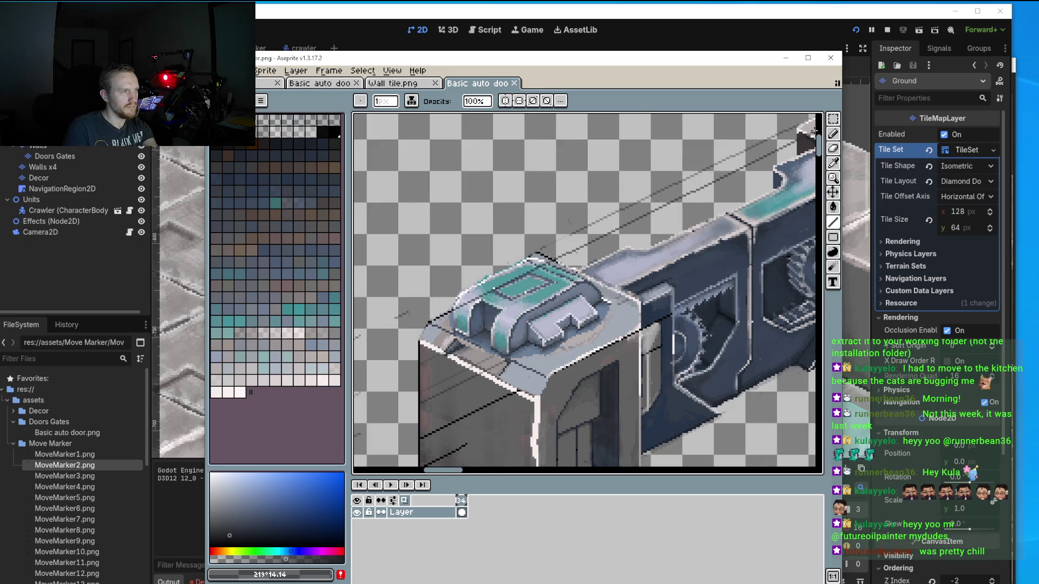
scroll(732, 187, "down", 1)
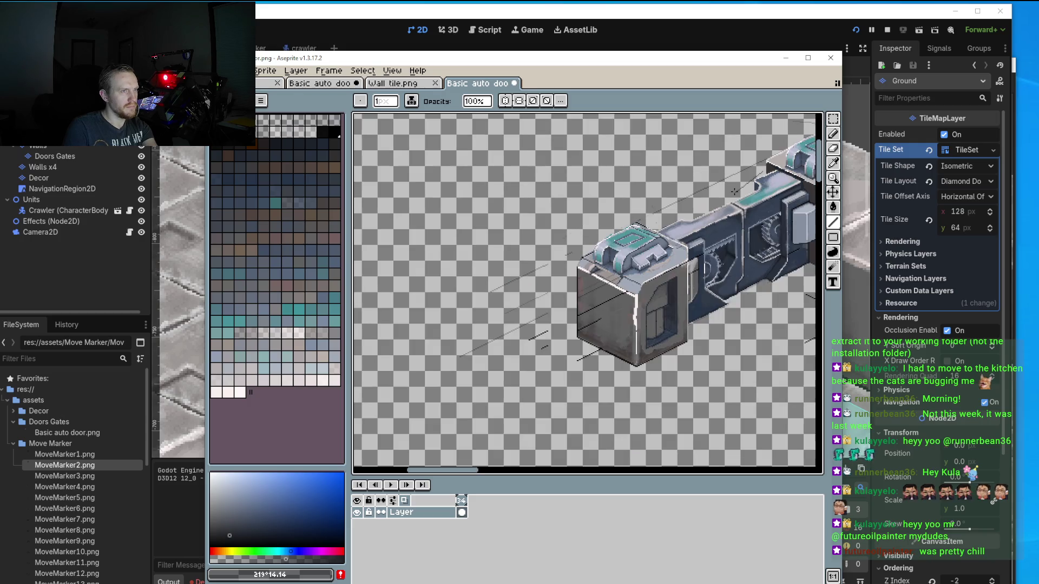
scroll(674, 195, "up", 2)
scroll(642, 216, "right", 2)
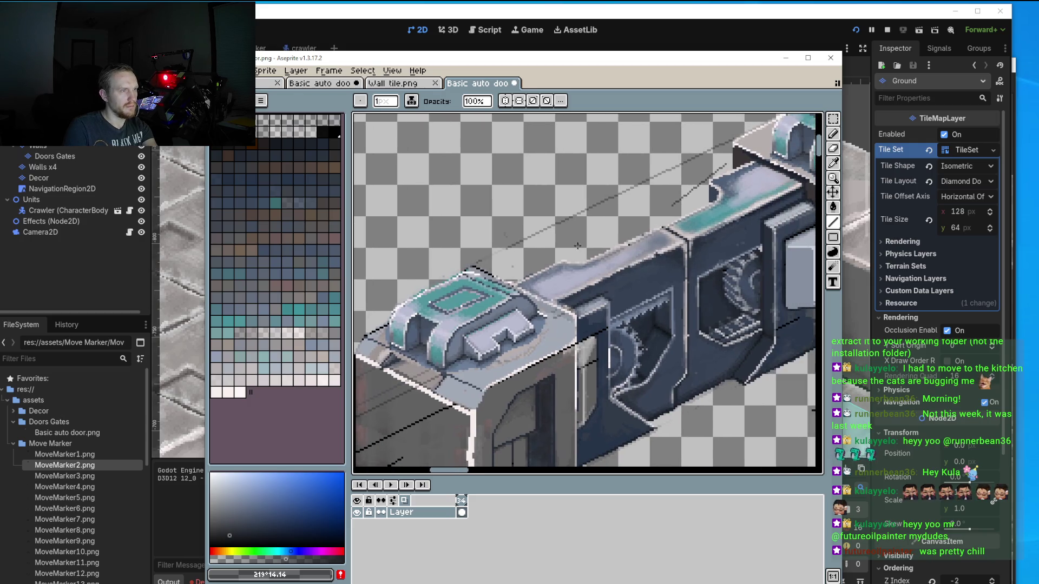
scroll(390, 322, "down", 2)
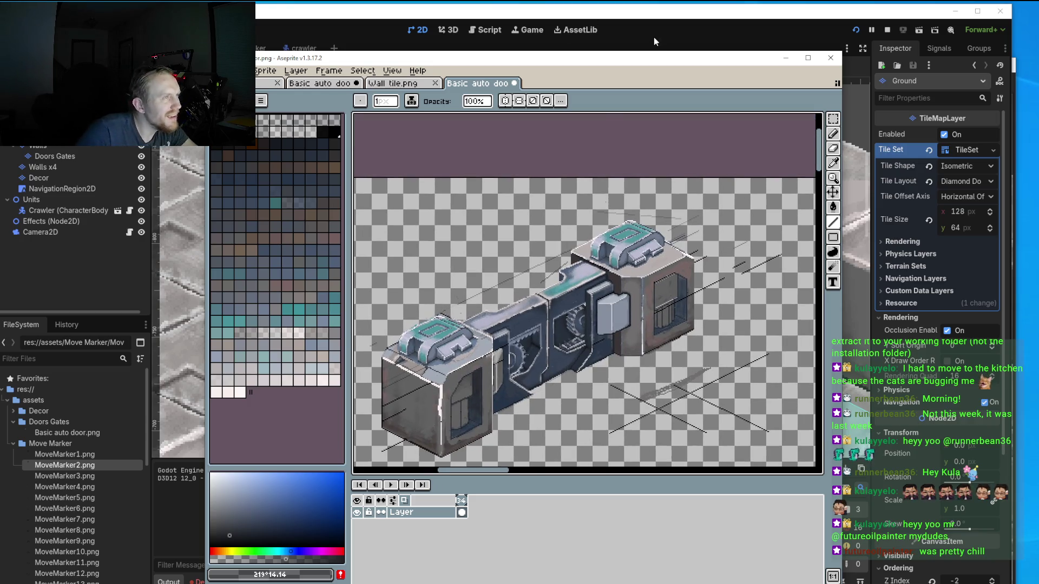
Enlarge the Aseprite window taller and wider, then zoom into the sprite.
left_click_drag(664, 51, 664, 7)
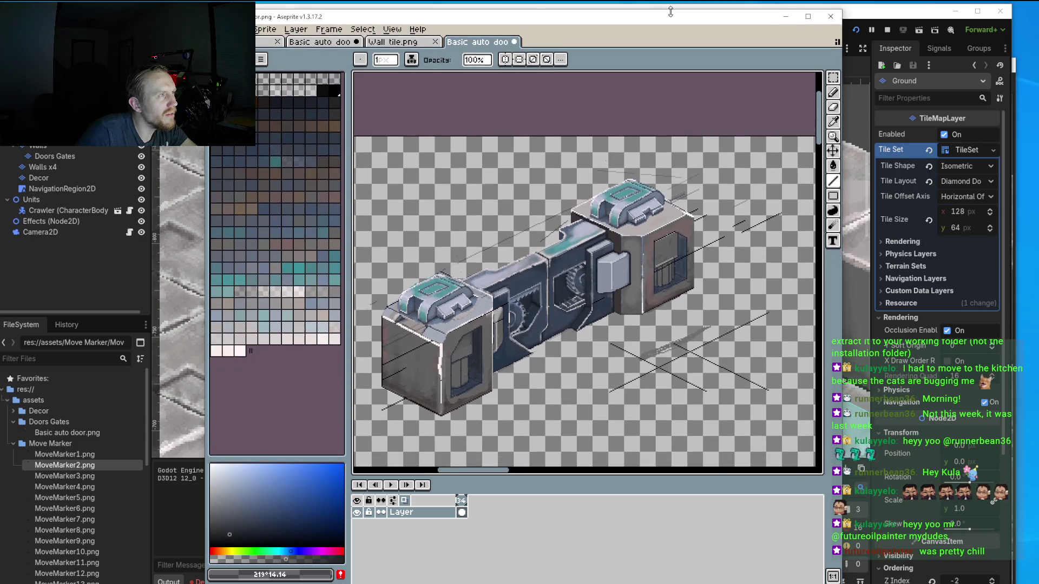
left_click_drag(843, 346, 1038, 347)
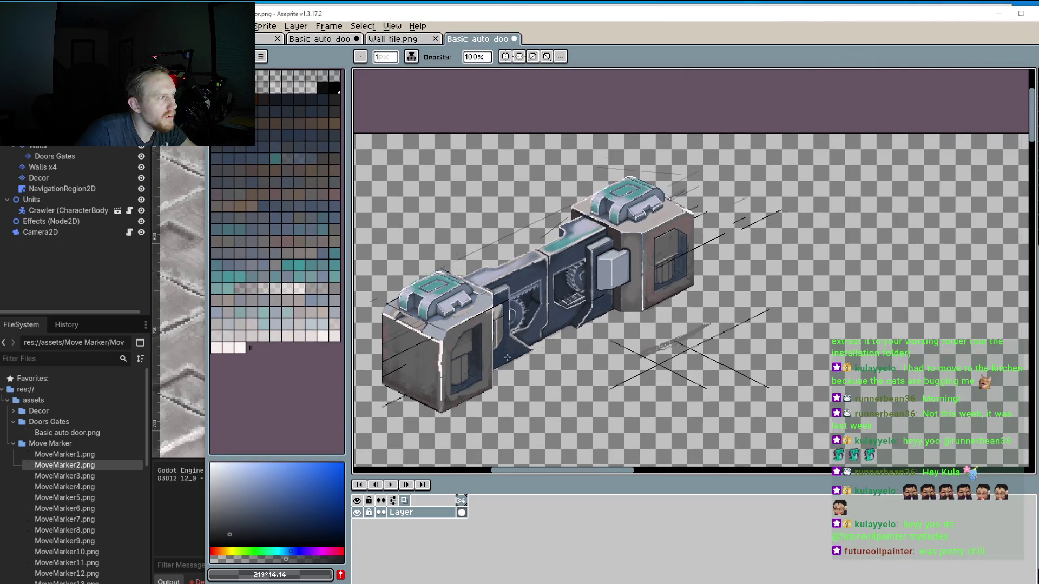
scroll(401, 304, "up", 3)
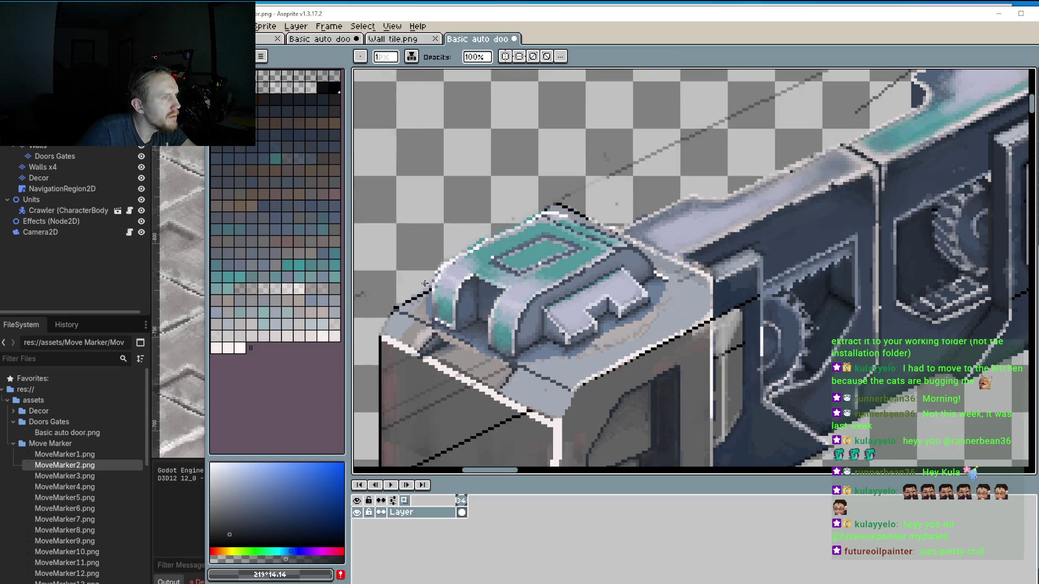
scroll(419, 300, "down", 3)
scroll(575, 192, "up", 1)
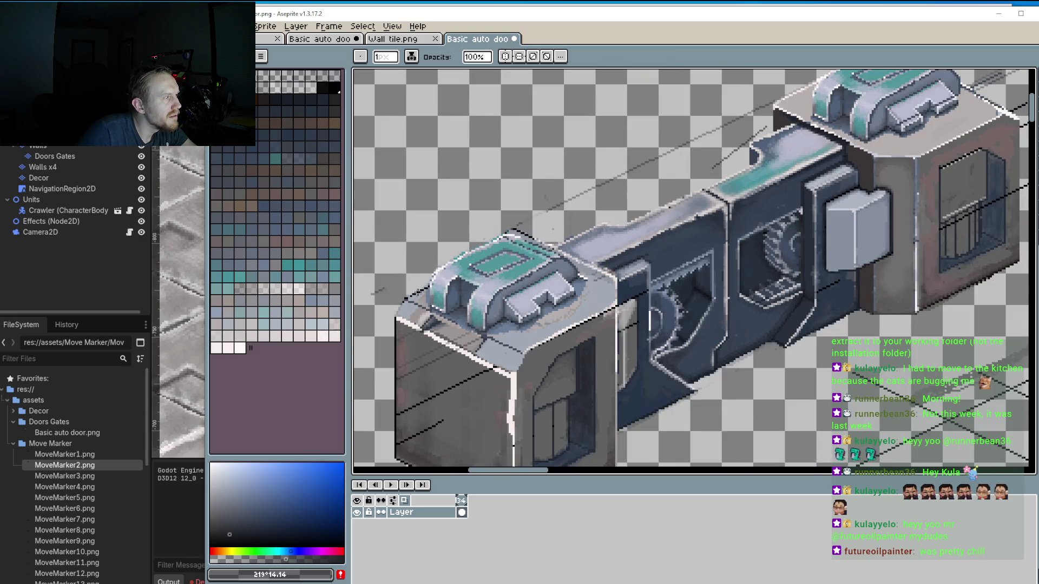
scroll(773, 135, "up", 1)
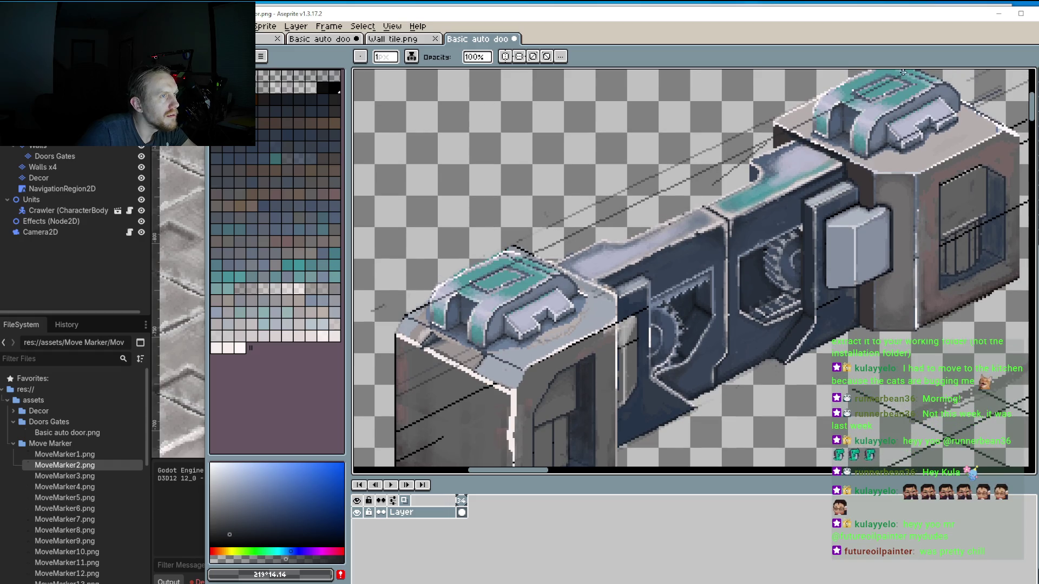
scroll(902, 72, "up", 1)
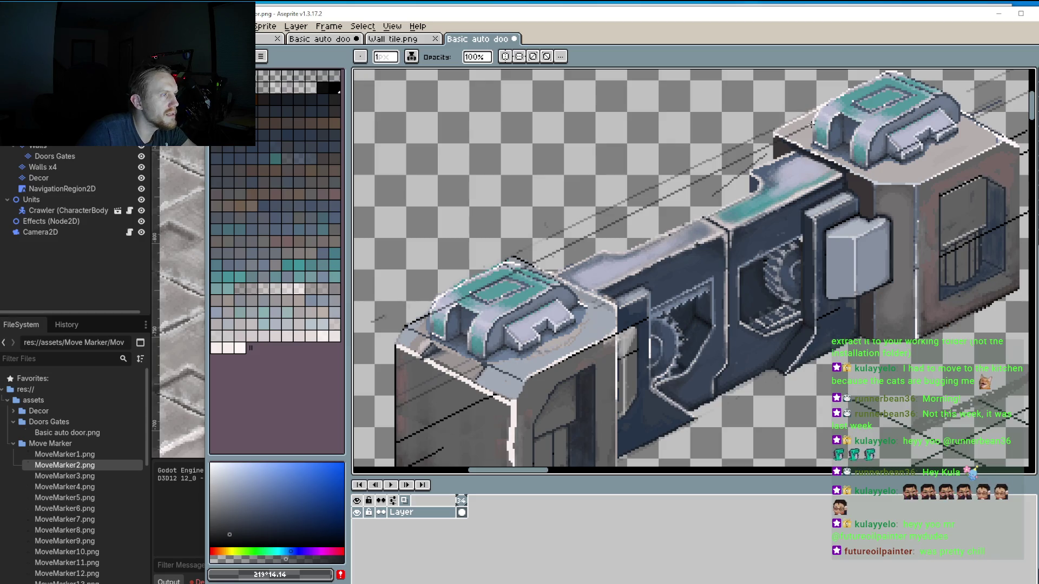
scroll(712, 156, "up", 3)
scroll(704, 162, "up", 3)
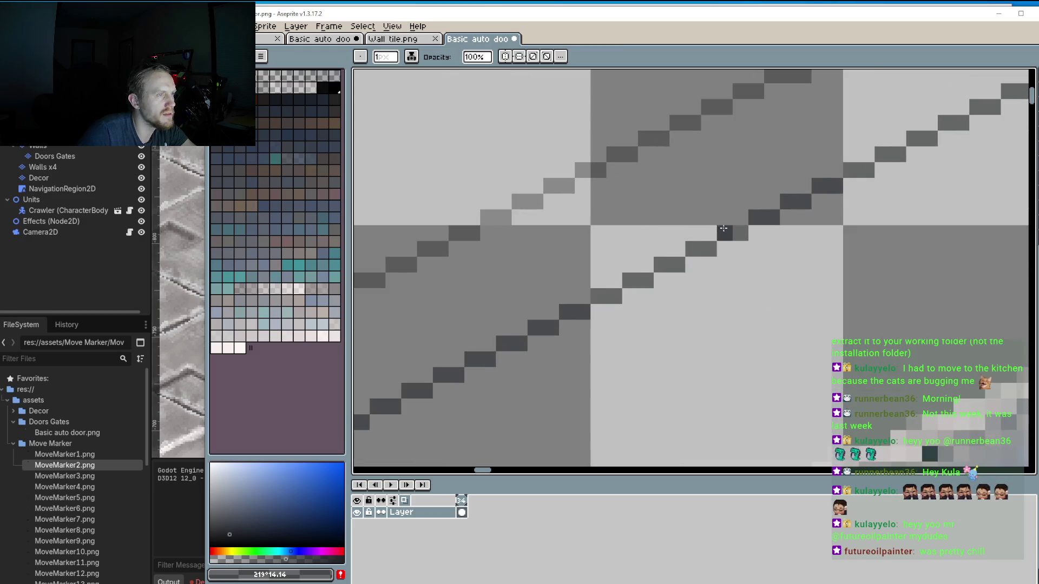
Draw a stepped dark diagonal speed line pixel by pixel above the door, parallel to the others.
scroll(770, 216, "down", 1)
left_click(687, 361)
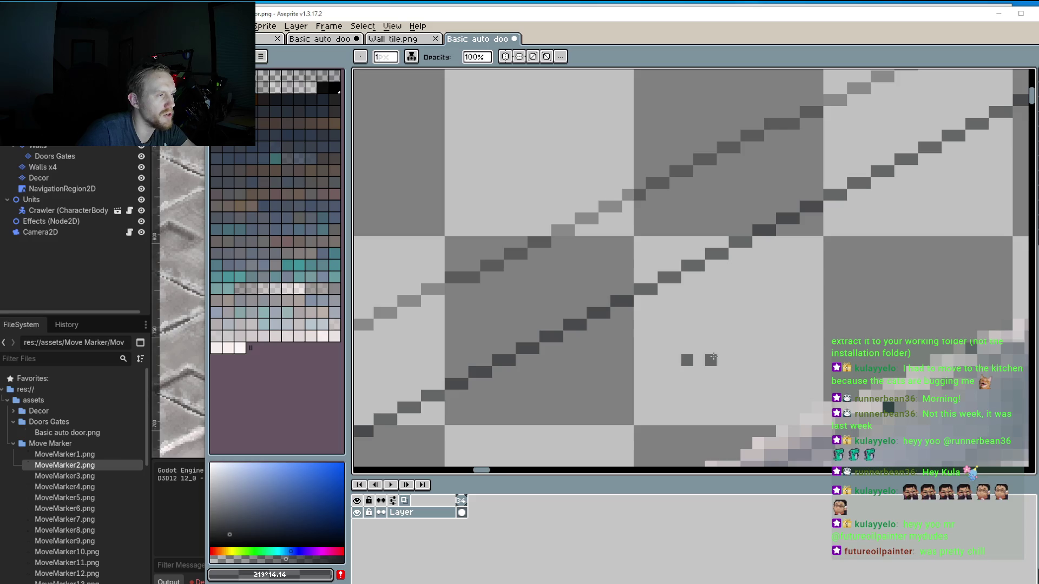
left_click(698, 361)
left_click(723, 349)
left_click(746, 336)
left_click(735, 336)
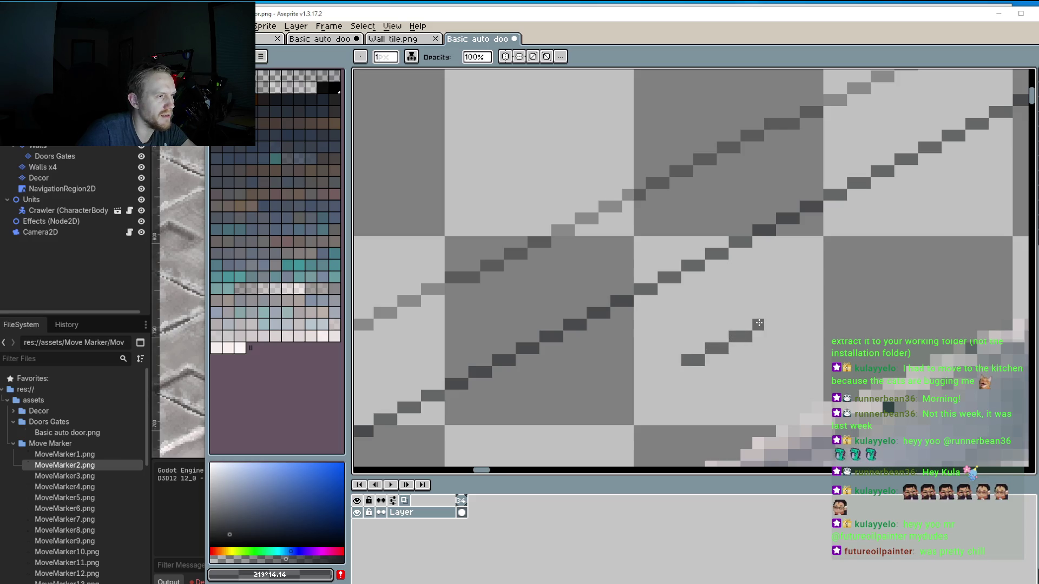
left_click(758, 324)
left_click(770, 324)
left_click(782, 313)
left_click(793, 313)
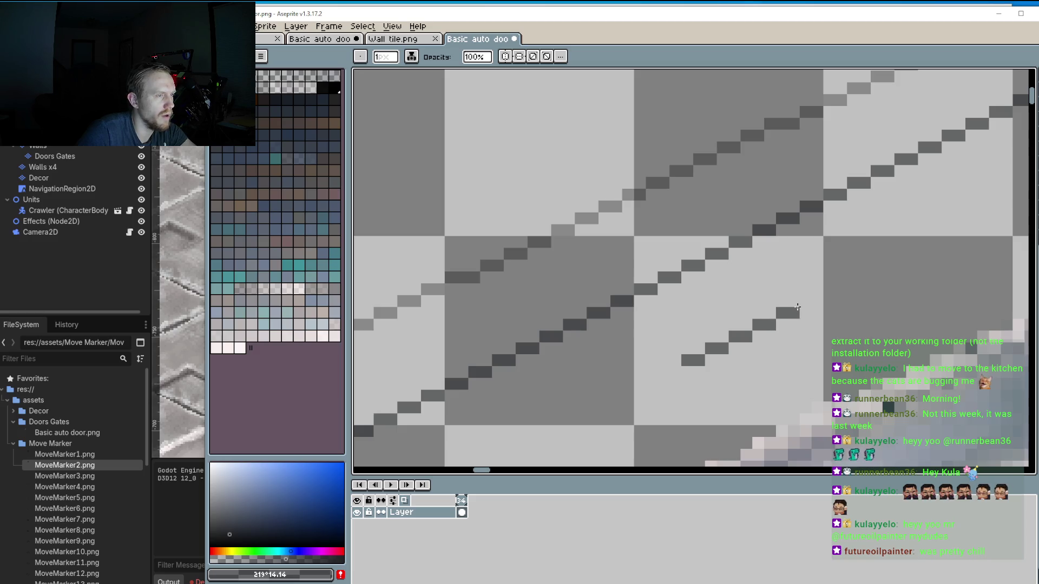
left_click(794, 301)
left_click(806, 301)
left_click(817, 289)
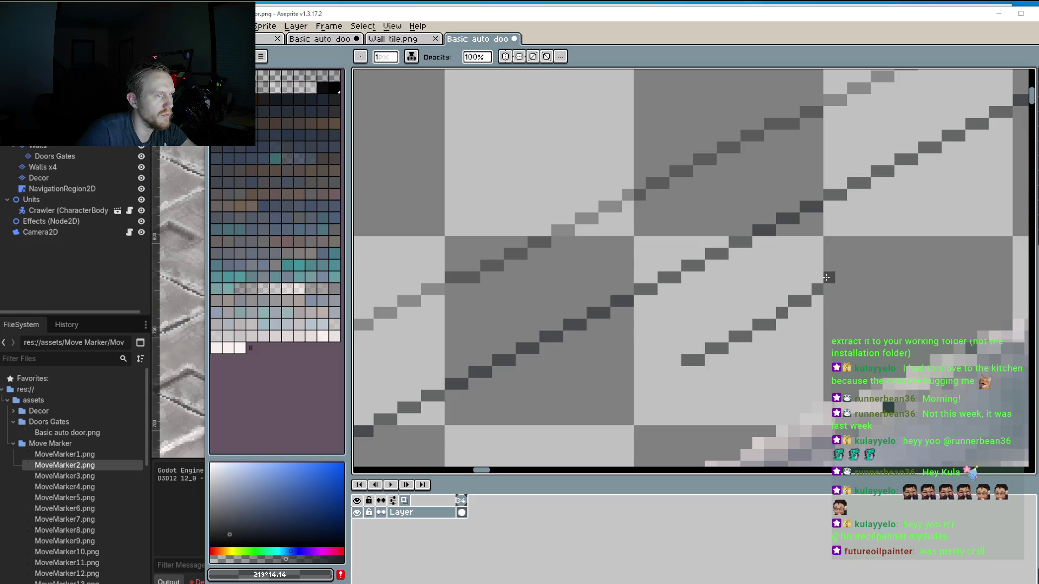
left_click(829, 277)
left_click(841, 277)
left_click(865, 255)
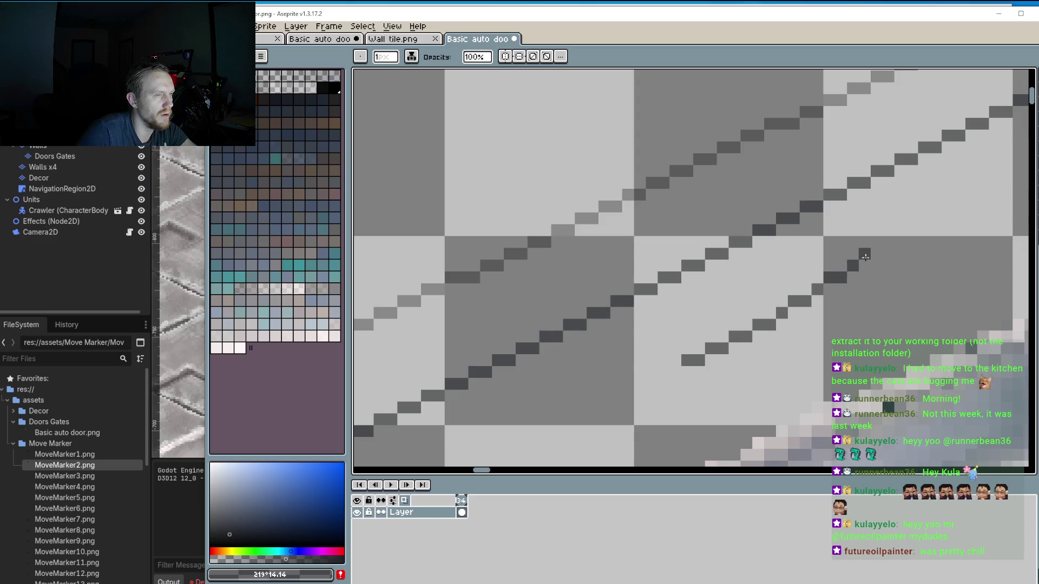
left_click(876, 254)
left_click(888, 242)
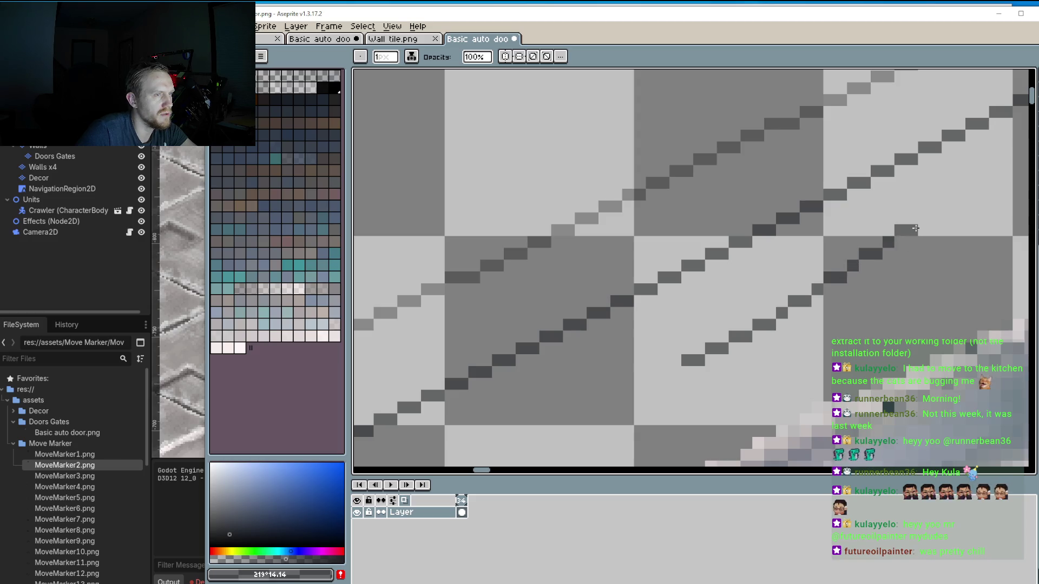
Zoom out and pan across the door to check the new speed line.
scroll(766, 291, "down", 3)
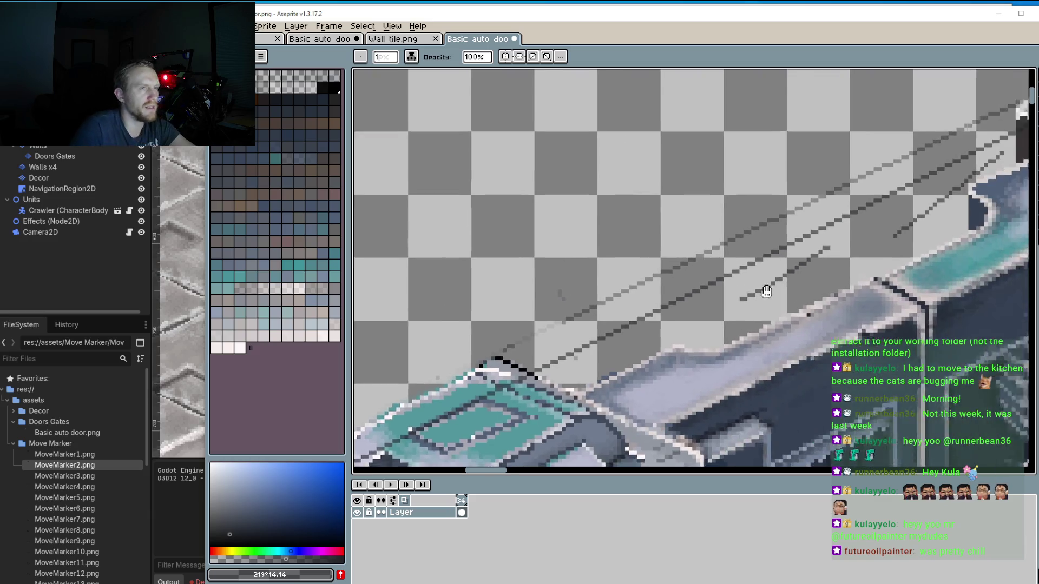
left_click_drag(766, 292, 705, 303)
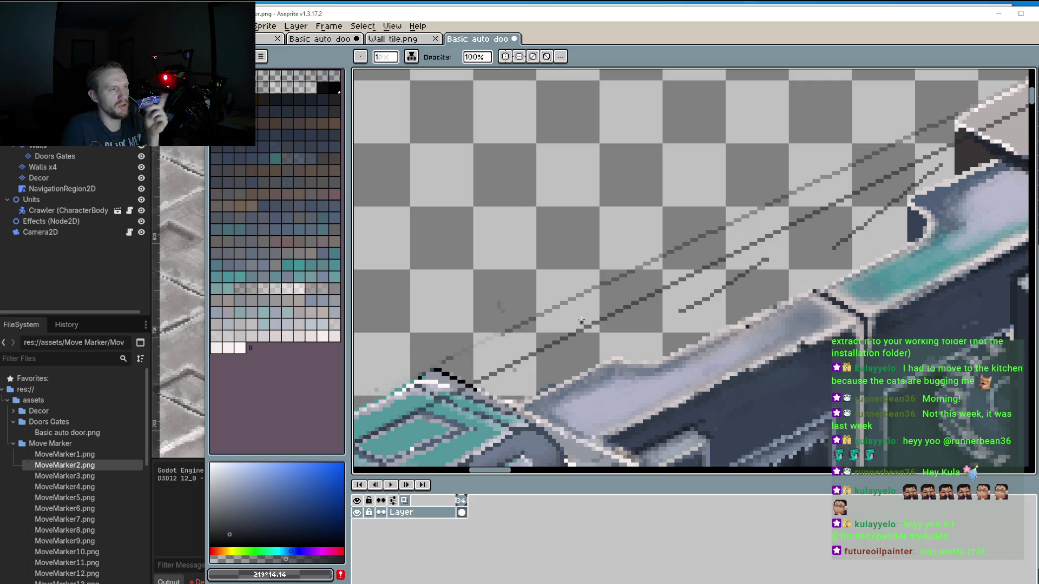
left_click_drag(703, 285, 521, 361)
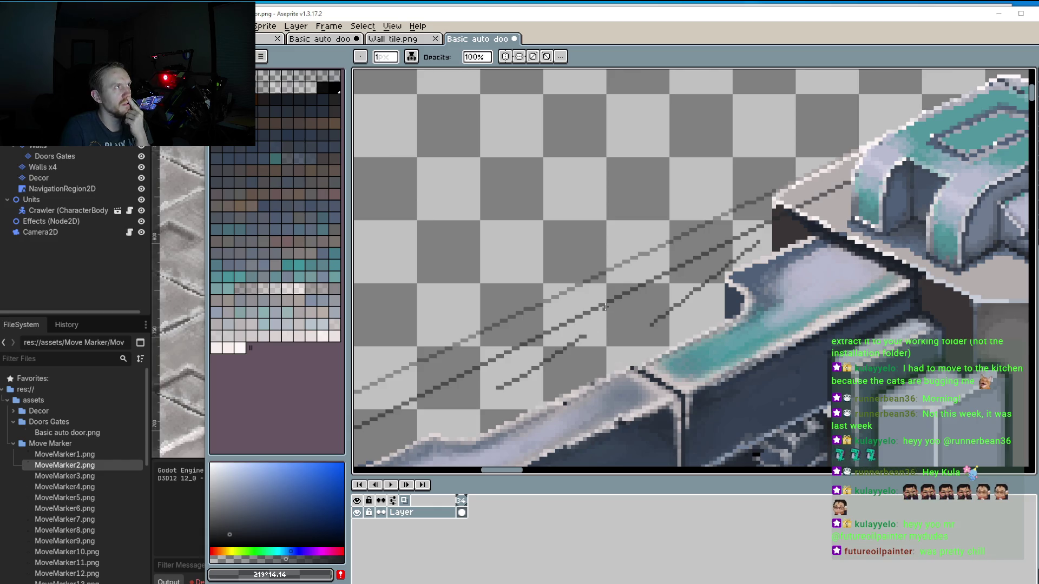
scroll(605, 307, "up", 2)
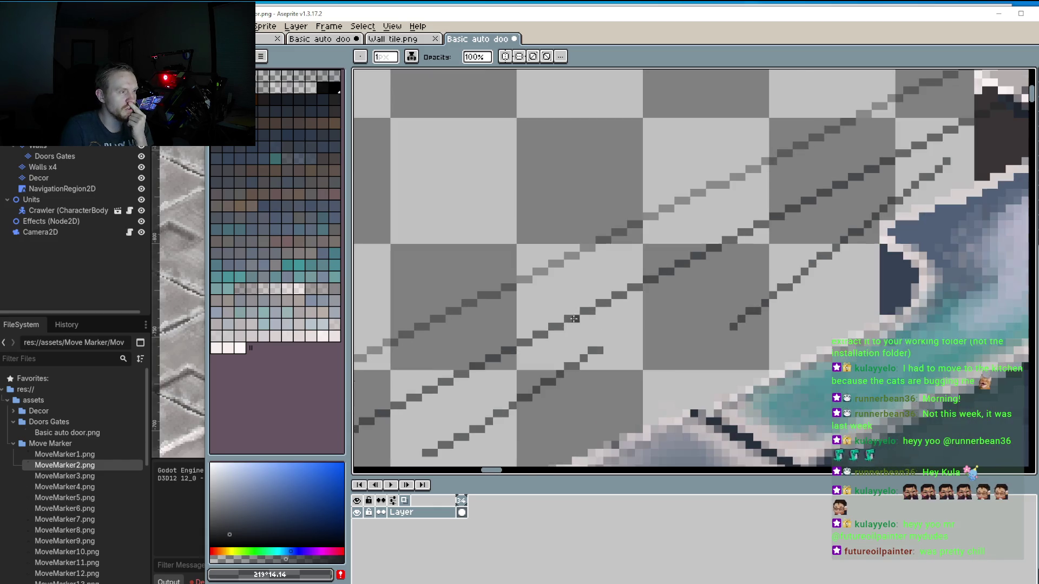
scroll(583, 310, "down", 4)
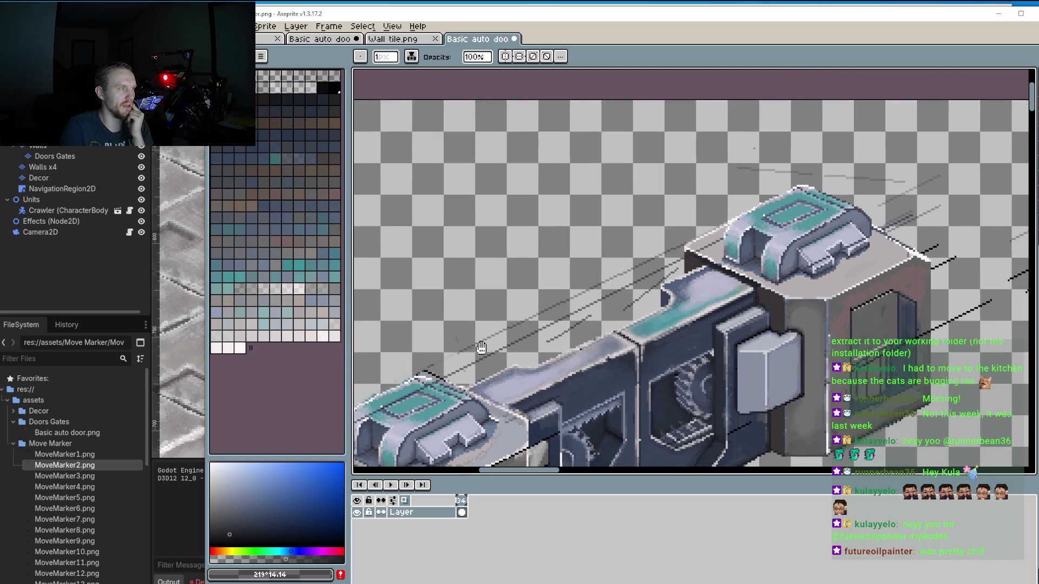
left_click_drag(476, 359, 565, 291)
left_click_drag(711, 238, 667, 284)
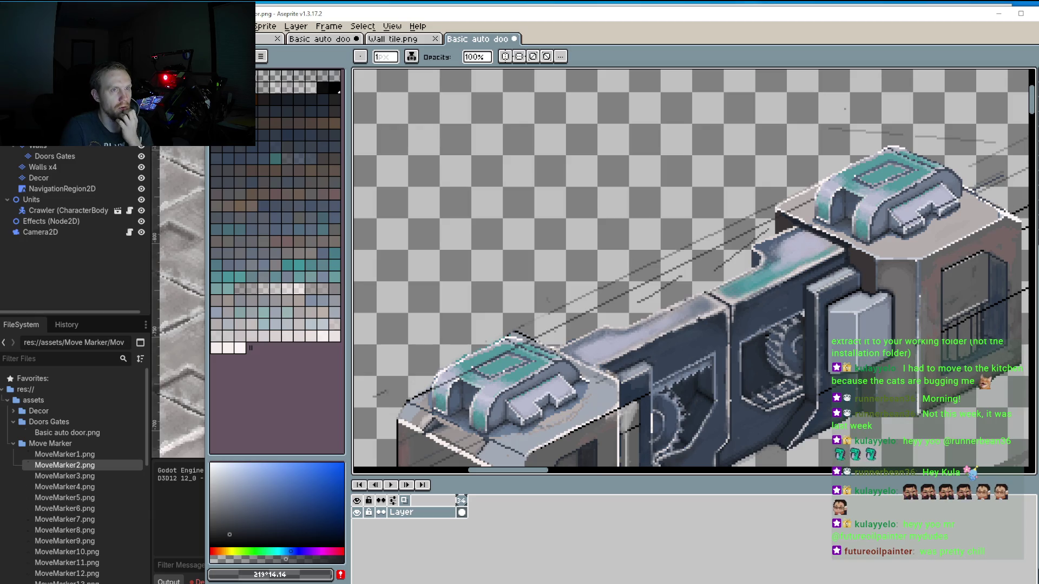
Undo the last white edge stroke and repaint the stray dark corner pixels light grey.
key("b")
scroll(773, 213, "up", 3)
key("ctrl+z")
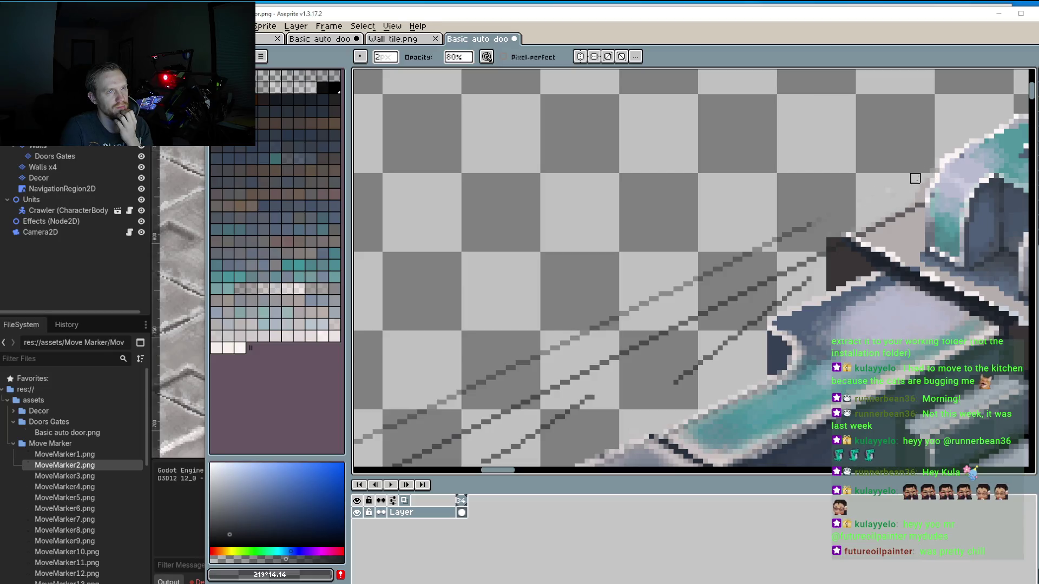
left_click_drag(826, 228, 836, 238)
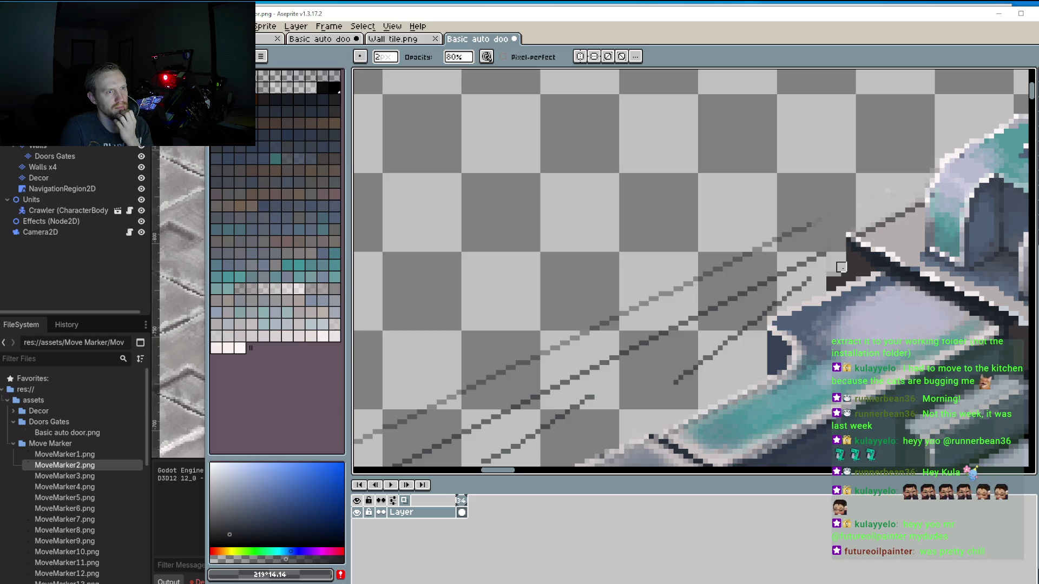
left_click_drag(836, 275, 829, 288)
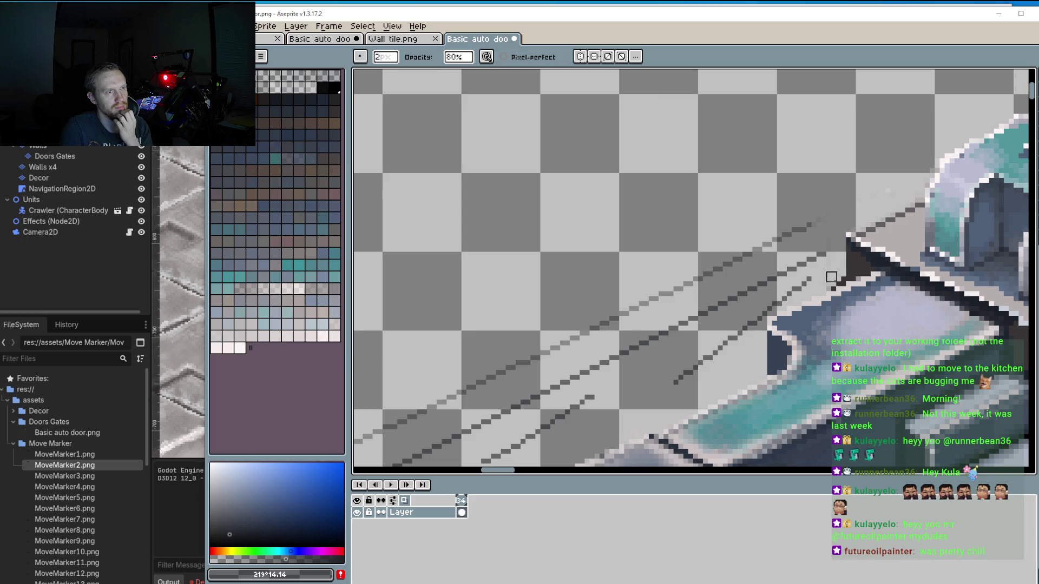
Zoom out to review the cleaned cap corner, then zoom back in.
scroll(851, 228, "down", 2)
scroll(701, 278, "down", 1)
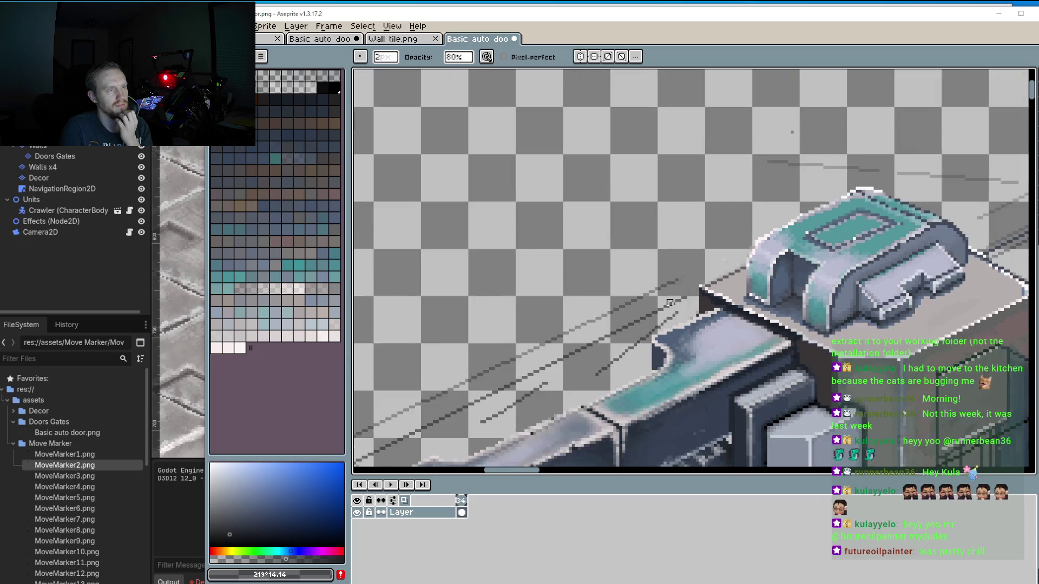
scroll(631, 318, "down", 2)
scroll(631, 317, "down", 1)
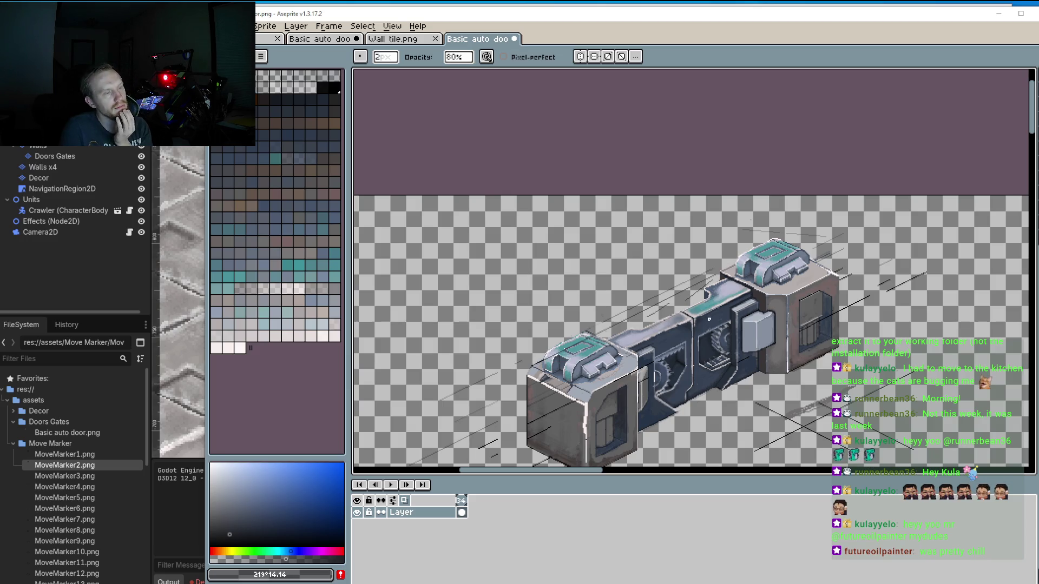
scroll(636, 307, "up", 2)
scroll(644, 261, "up", 1)
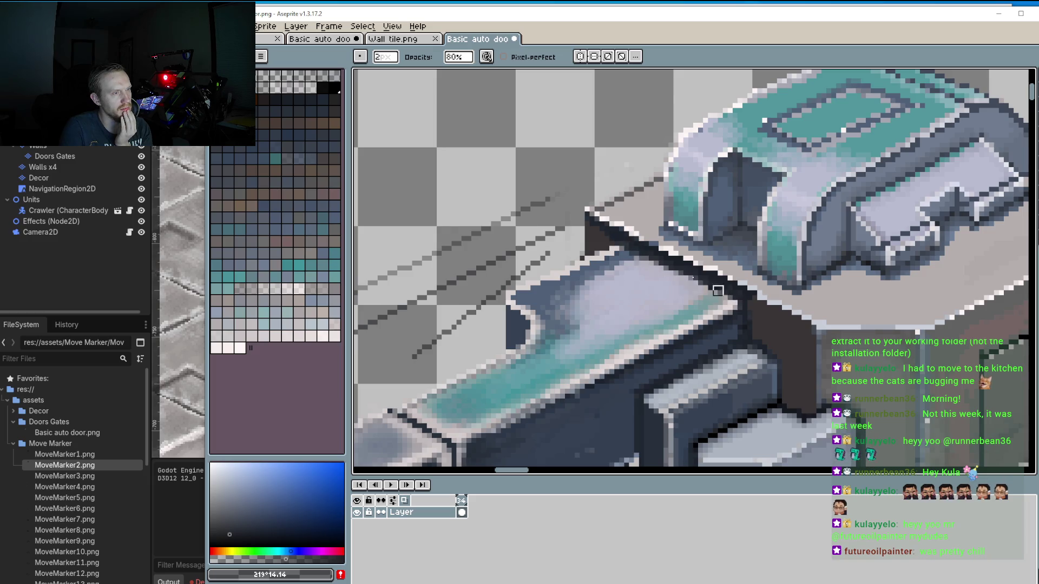
scroll(674, 280, "up", 2)
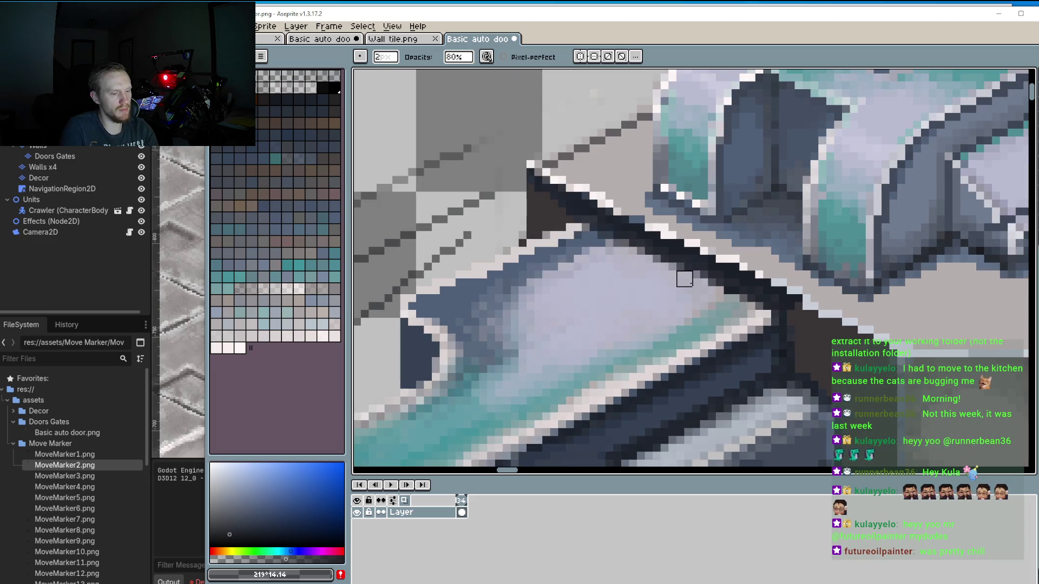
key("alt")
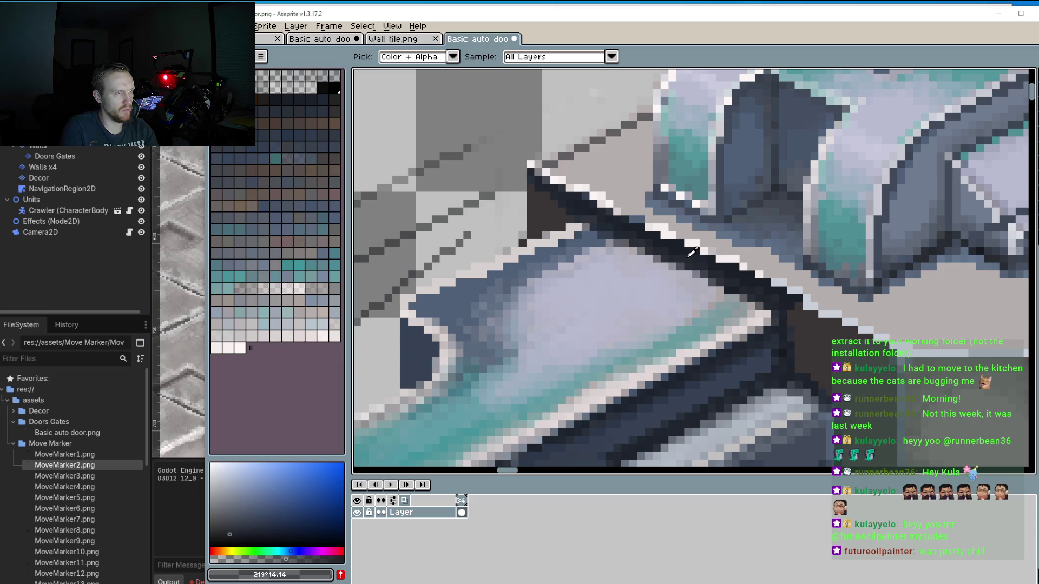
Sample the dark #393535 outline colour and set the pencil brush to 3px.
left_click(810, 335)
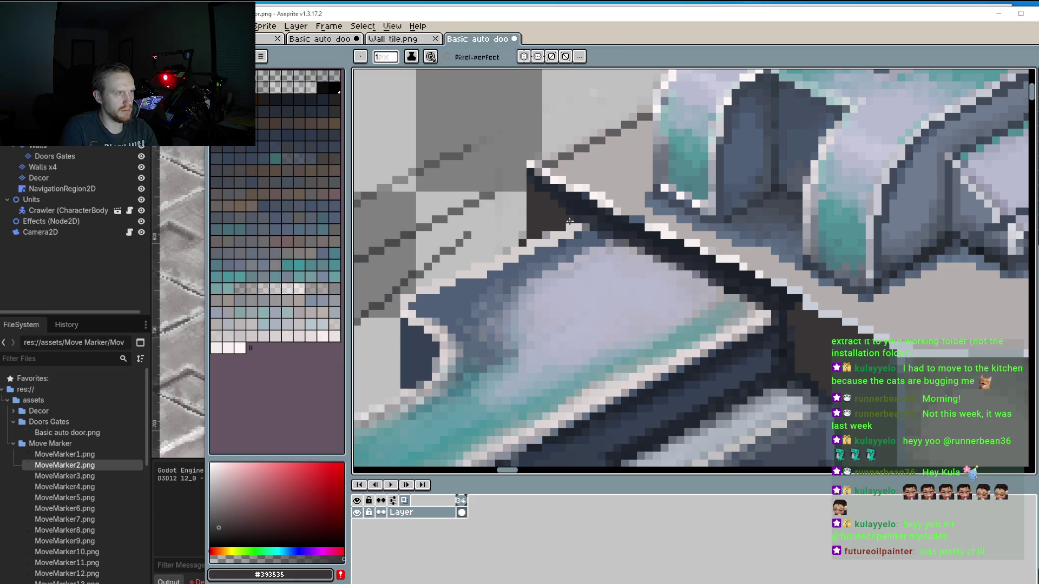
key("u")
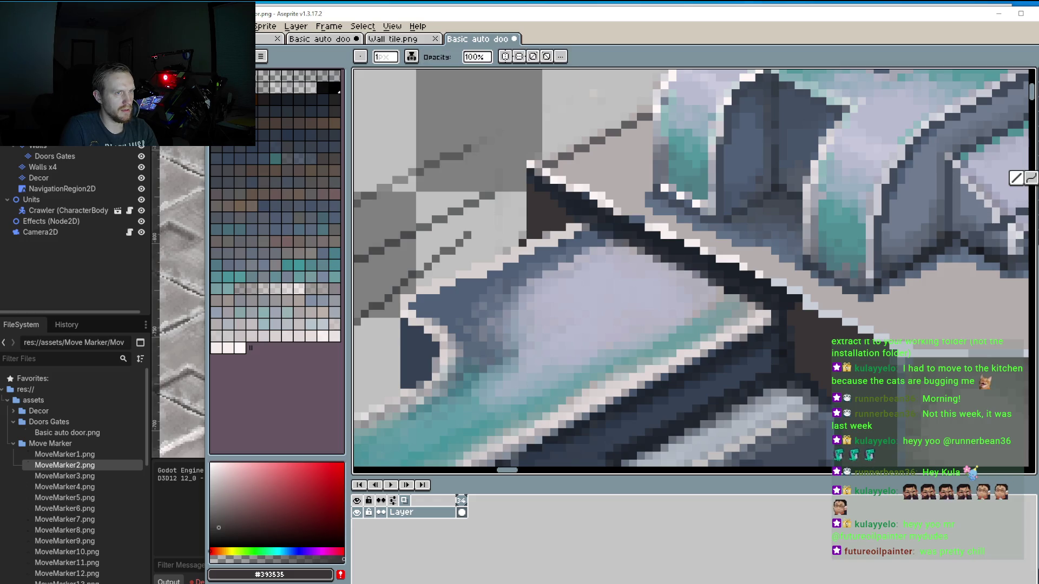
key("b")
key("plus")
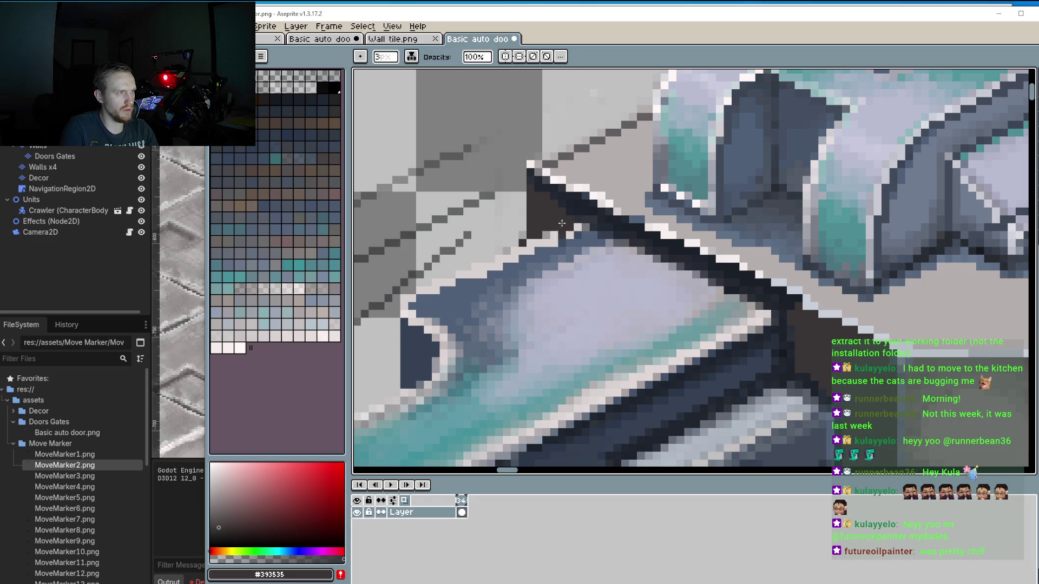
Paint three diagonal strokes forming a thick dark shadow band under the right cap's edge.
left_click_drag(554, 223, 788, 321)
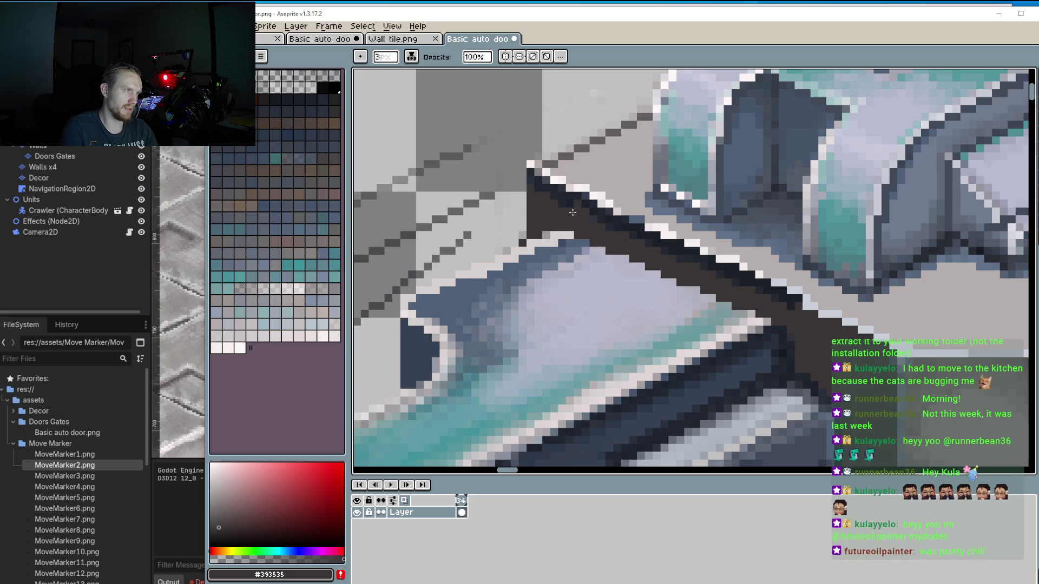
left_click_drag(552, 234, 774, 325)
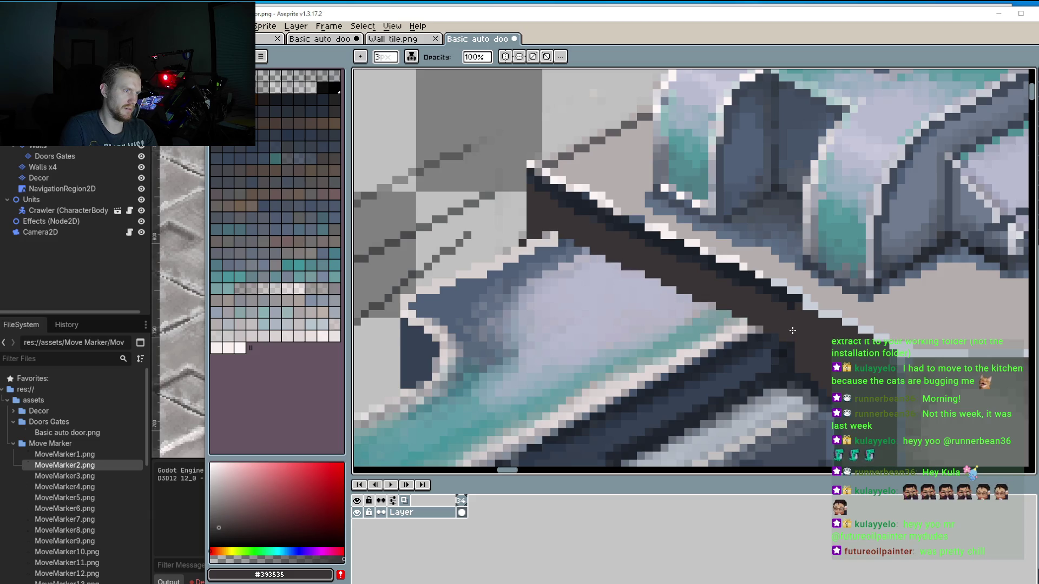
left_click_drag(704, 306, 793, 338)
scroll(793, 339, "down", 2)
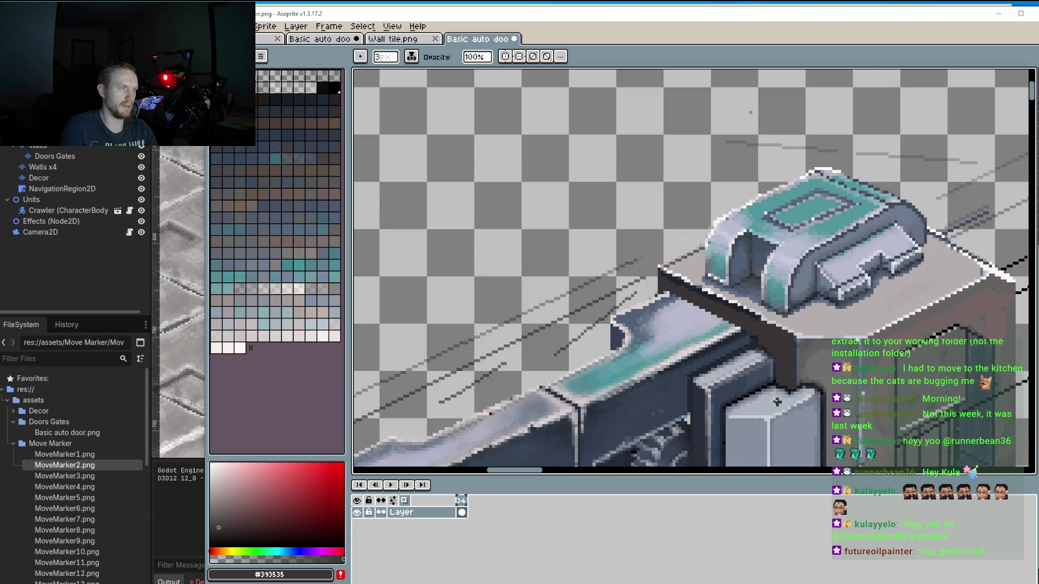
scroll(793, 338, "down", 2)
scroll(700, 271, "up", 2)
scroll(700, 271, "up", 1)
scroll(699, 271, "up", 1)
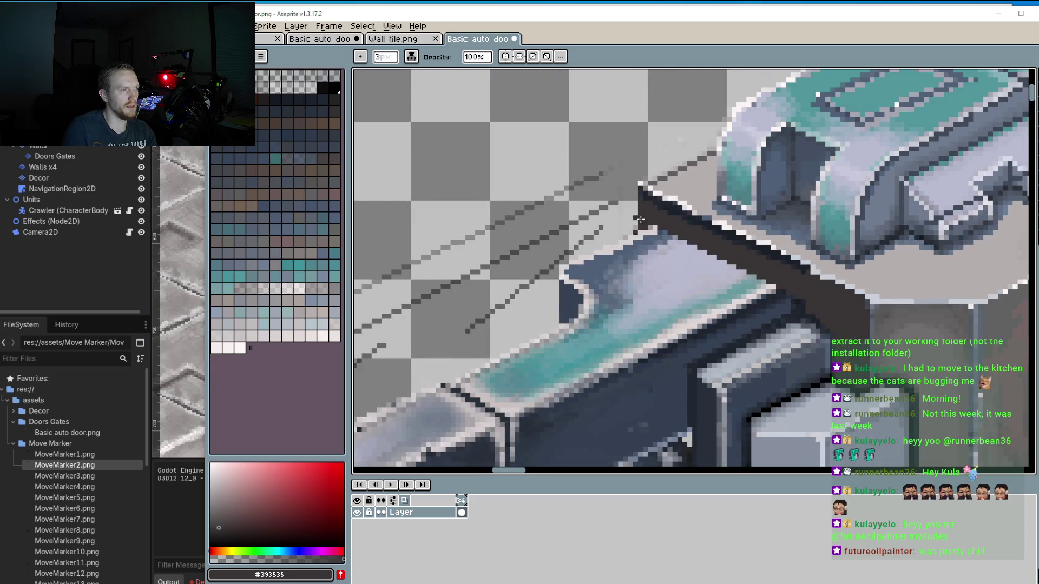
scroll(699, 271, "up", 1)
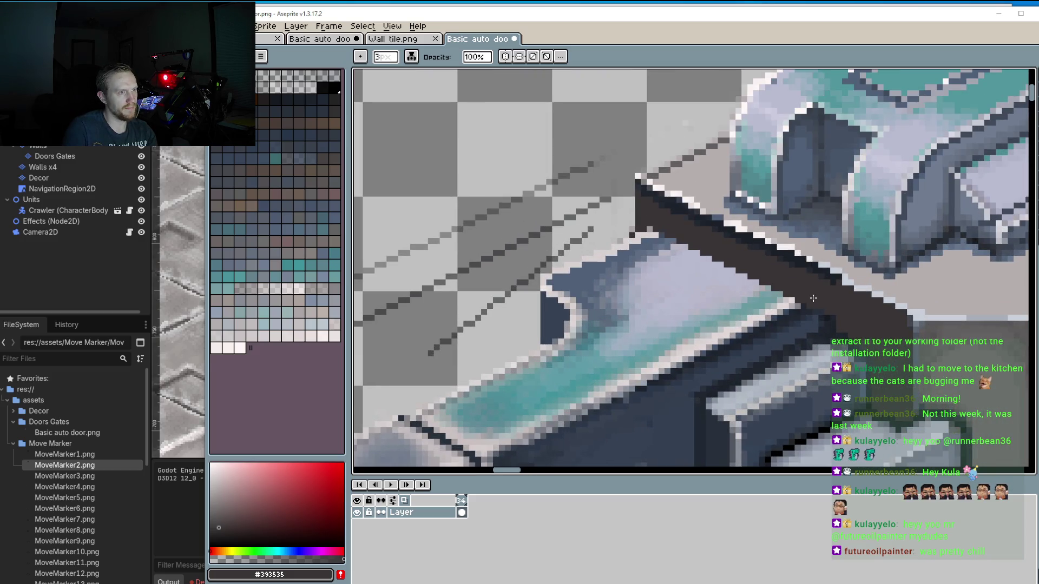
scroll(785, 330, "down", 1)
scroll(761, 358, "down", 1)
scroll(760, 357, "down", 2)
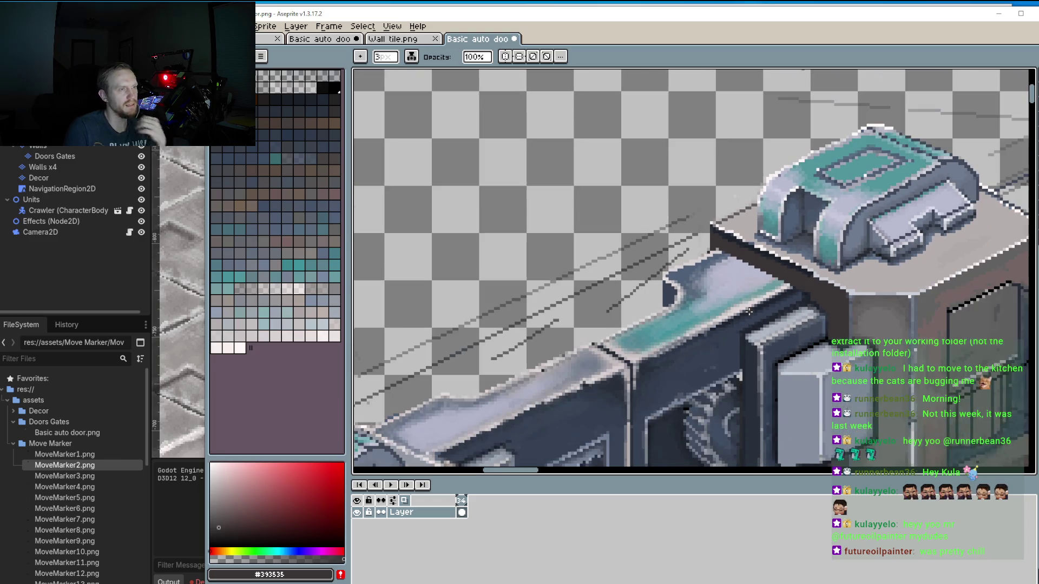
scroll(667, 331, "down", 1)
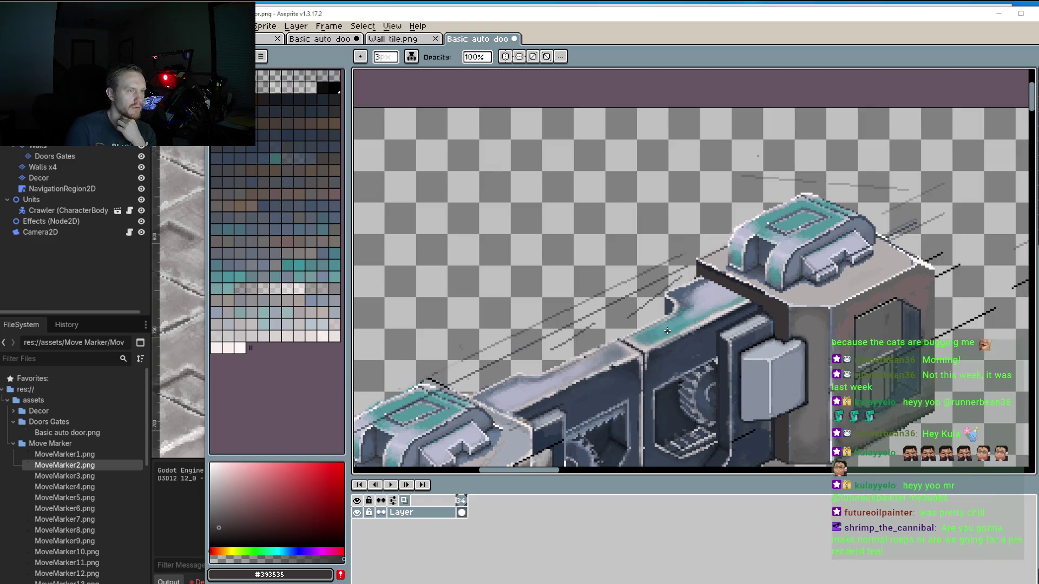
scroll(667, 331, "down", 2)
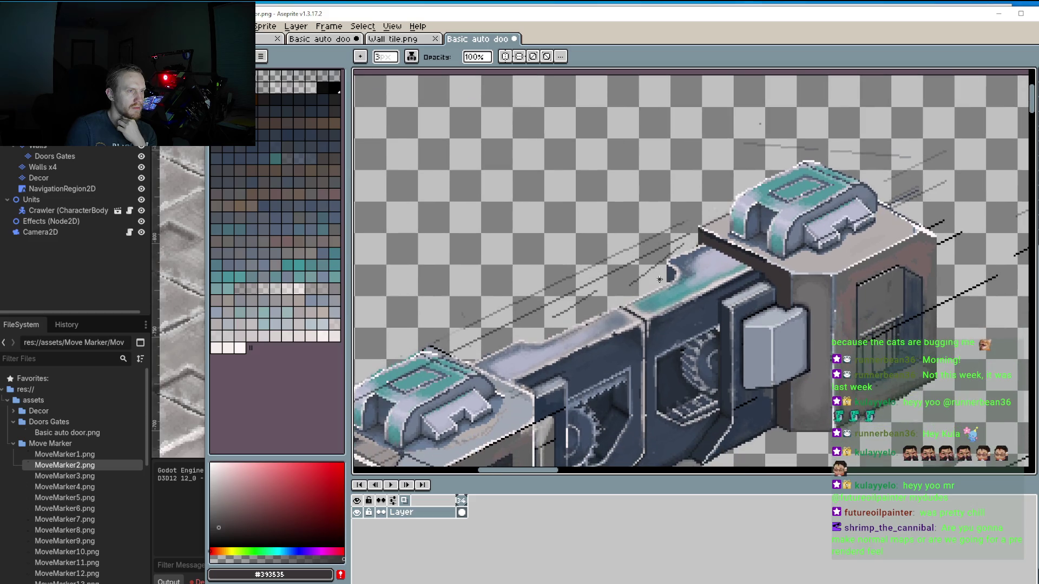
scroll(718, 274, "up", 1)
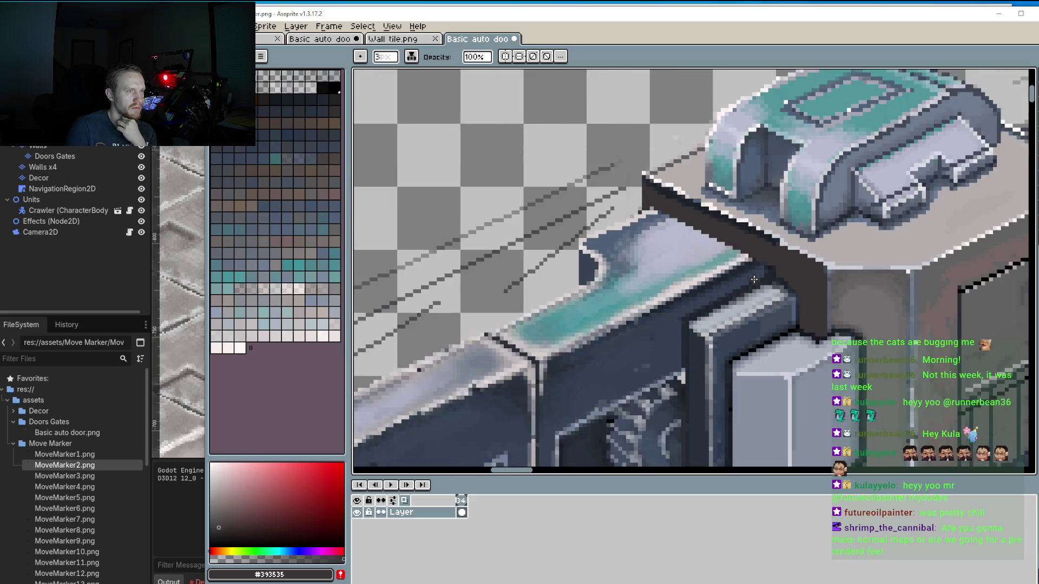
scroll(747, 267, "up", 1)
scroll(762, 264, "up", 1)
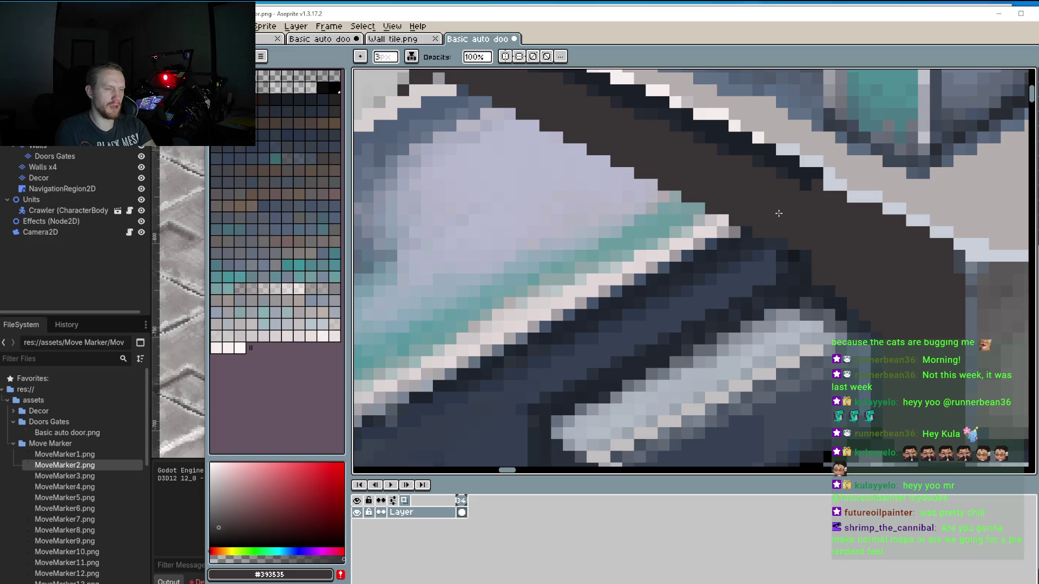
With a 1px pixel-perfect pencil, fill dark pixels to smooth the shadow band's stepped end.
key("b")
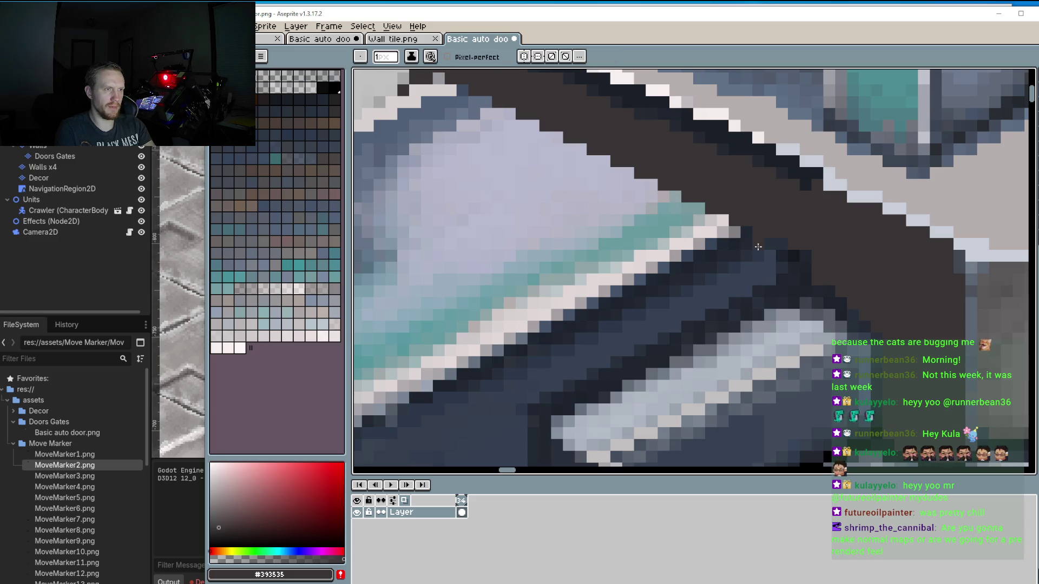
left_click(758, 266)
left_click(748, 238)
left_click(752, 276)
left_click(775, 257)
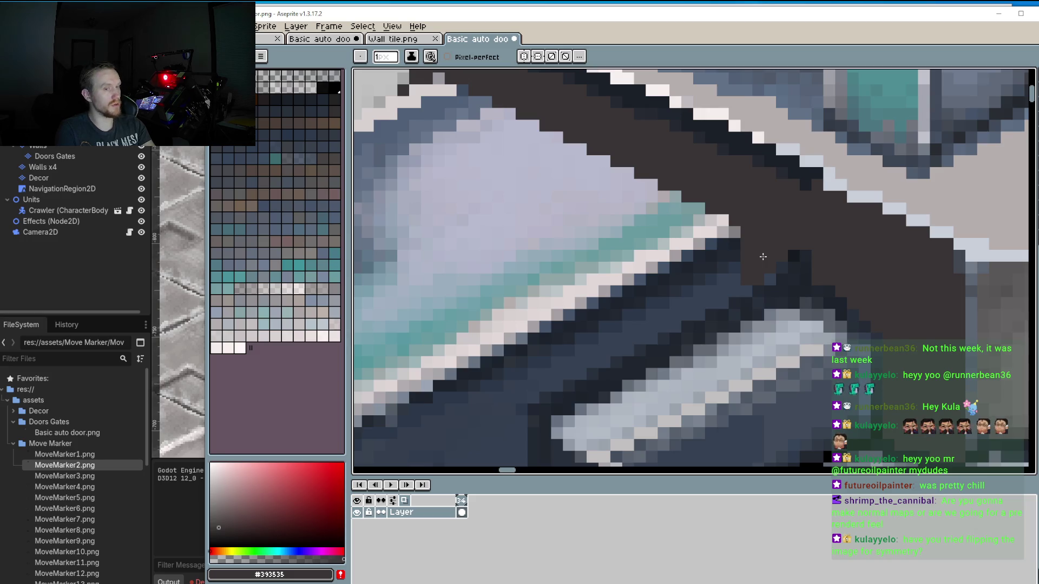
left_click(794, 256)
left_click(806, 254)
left_click_drag(793, 273, 757, 288)
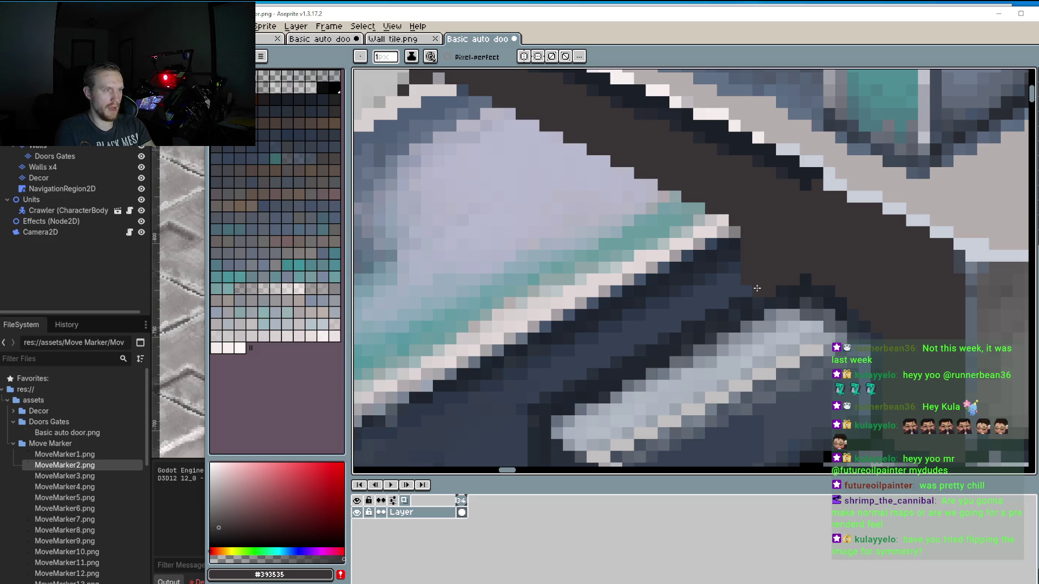
Zoom out and pan the view over to the left connector cap.
scroll(749, 290, "down", 5)
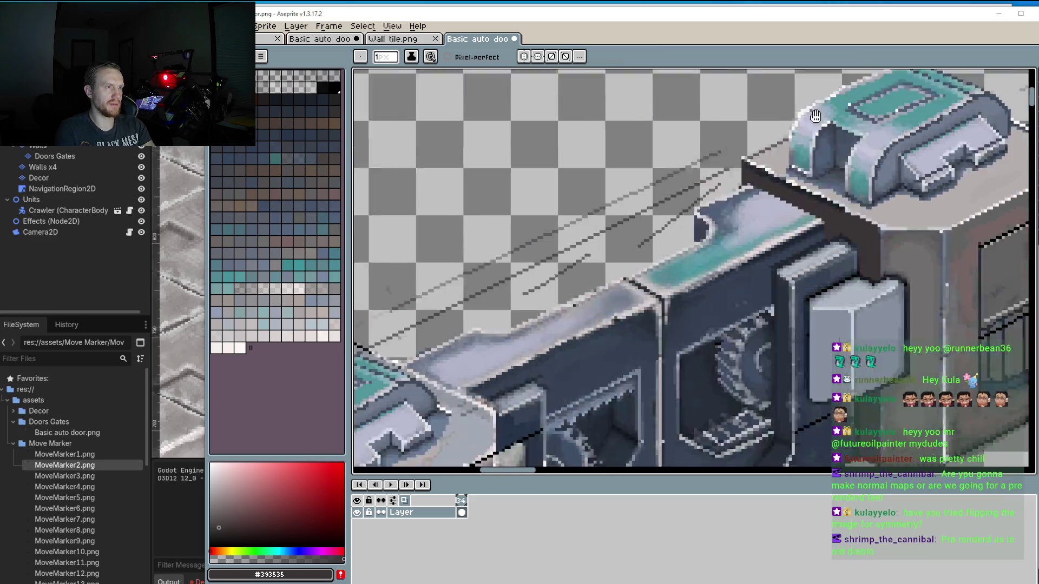
left_click_drag(755, 145, 483, 295)
scroll(483, 295, "up", 2)
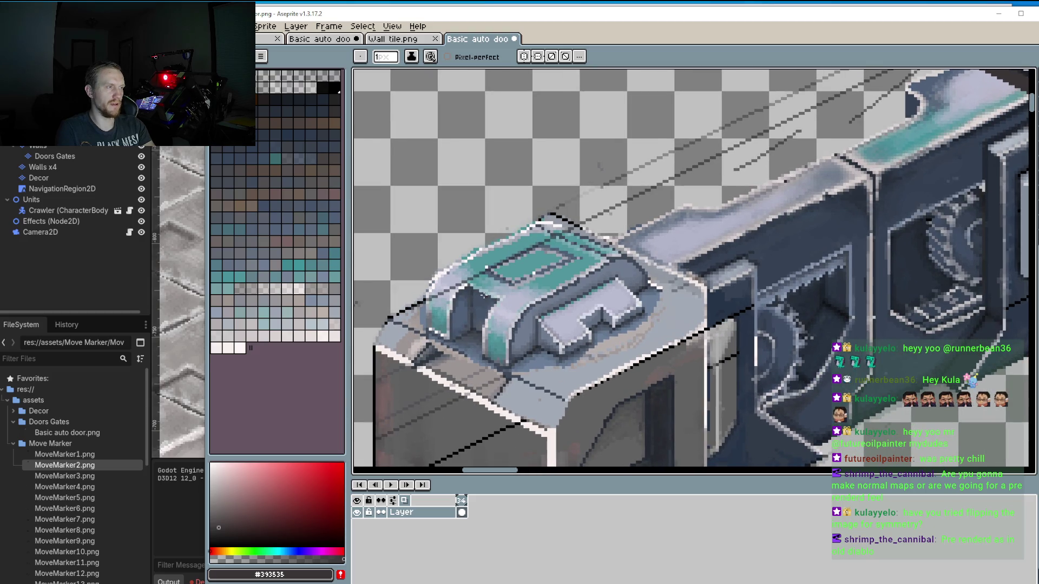
scroll(563, 233, "down", 1)
scroll(570, 284, "up", 1)
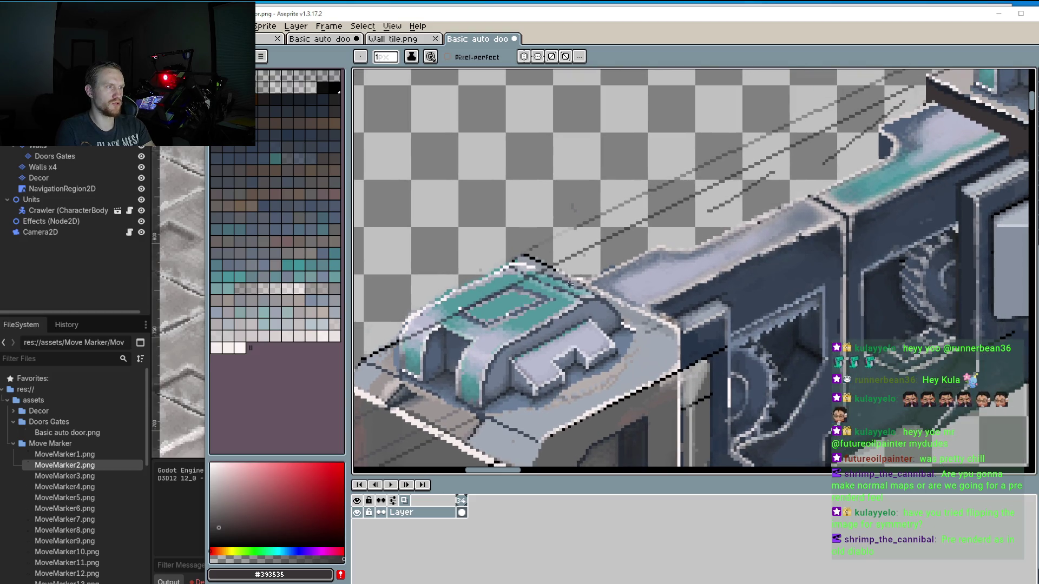
mouse_move(549, 281)
left_mouse_down()
mouse_move(836, 166)
mouse_move(674, 255)
left_mouse_up()
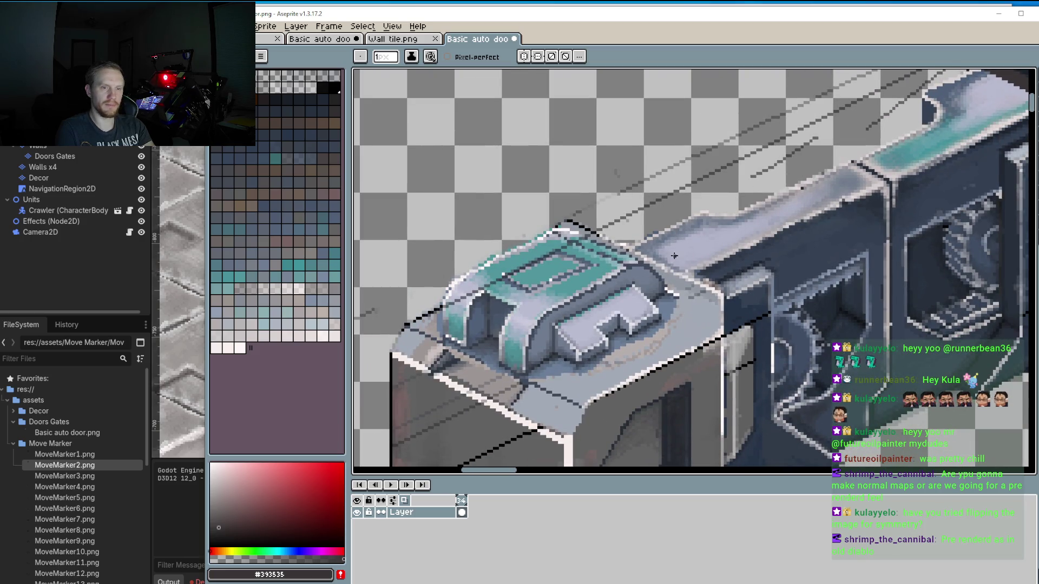
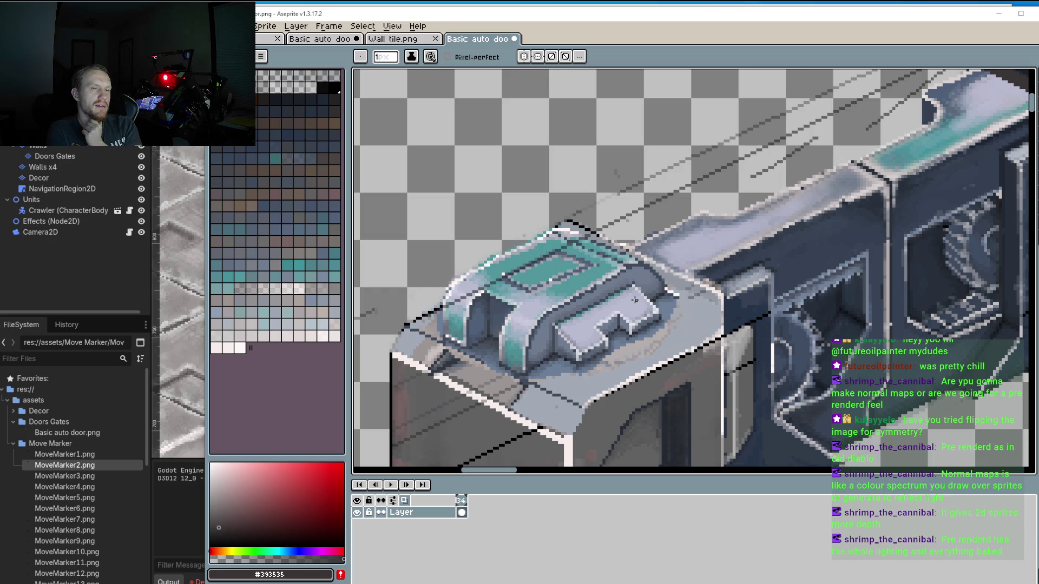
Check the door sprite zoomed out, save it, and switch to Godot to reimport it.
scroll(634, 300, "down", 2)
scroll(635, 300, "down", 1)
scroll(635, 301, "up", 2)
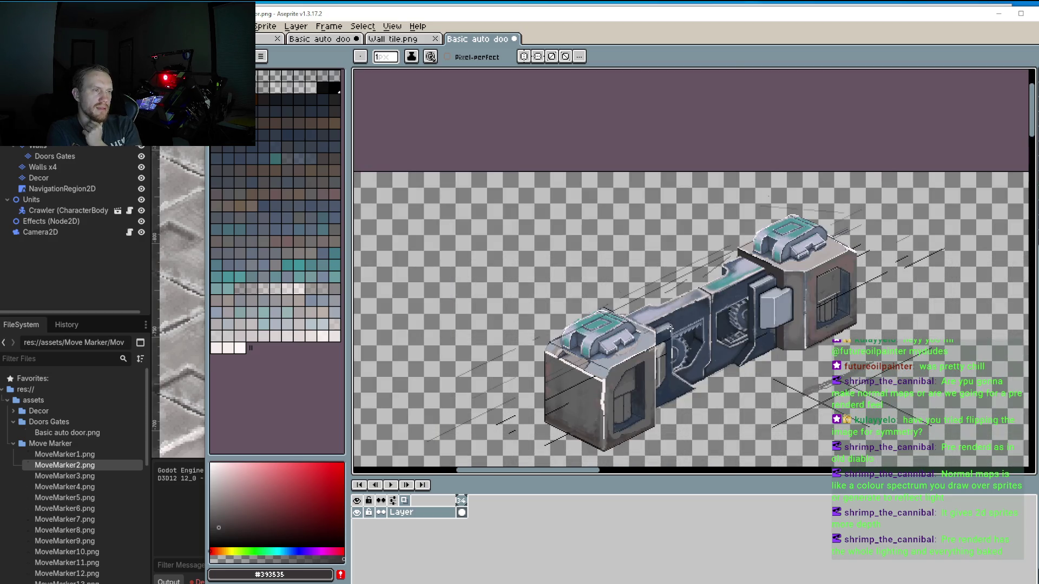
key("alt+f")
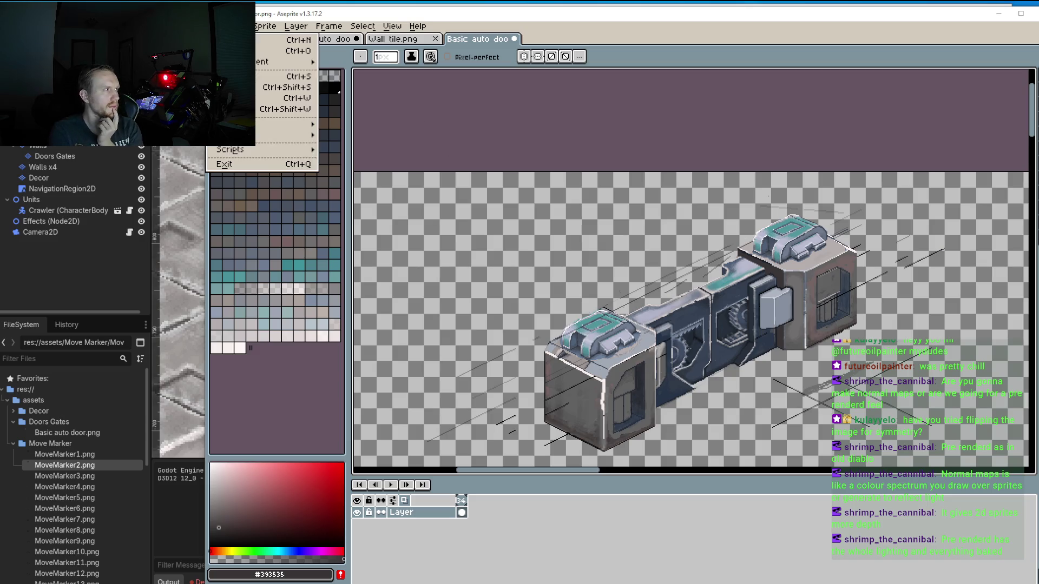
key("Down")
key("Down")
key("Down")
key("Return")
key("alt+Tab")
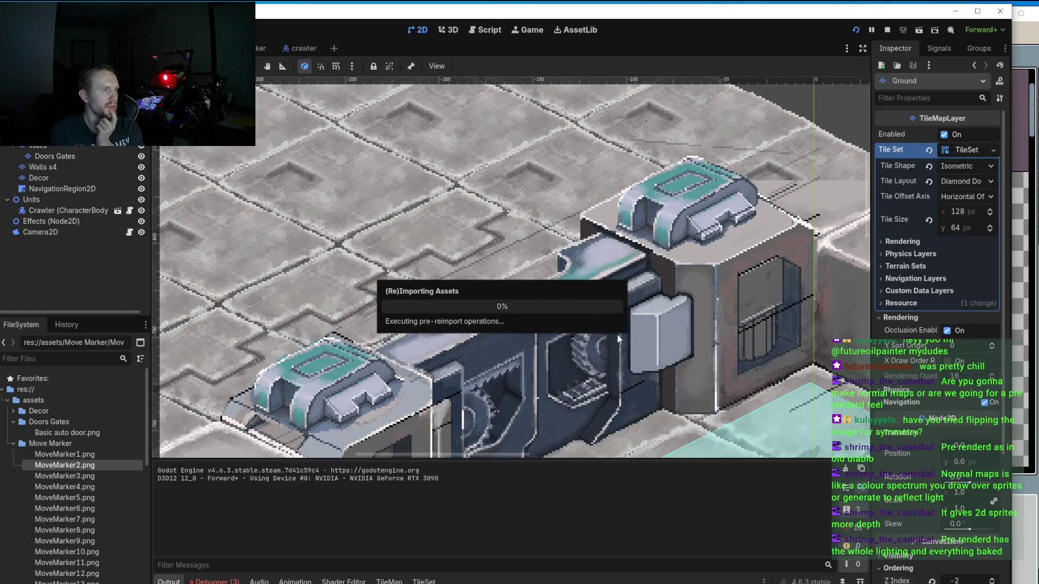
scroll(615, 341, "down", 2)
scroll(618, 336, "down", 2)
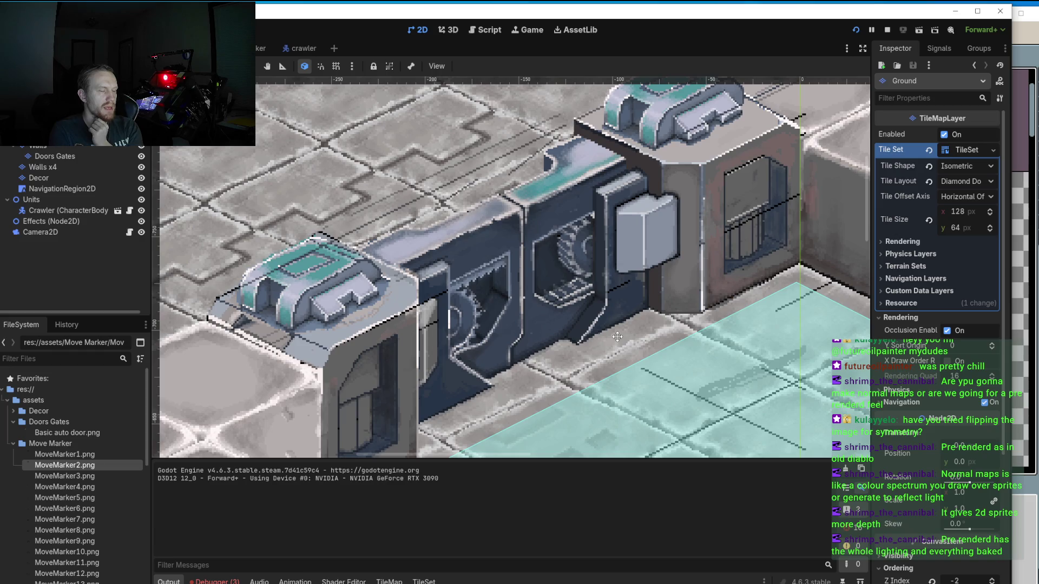
scroll(644, 376, "down", 1)
left_click_drag(645, 376, 614, 291)
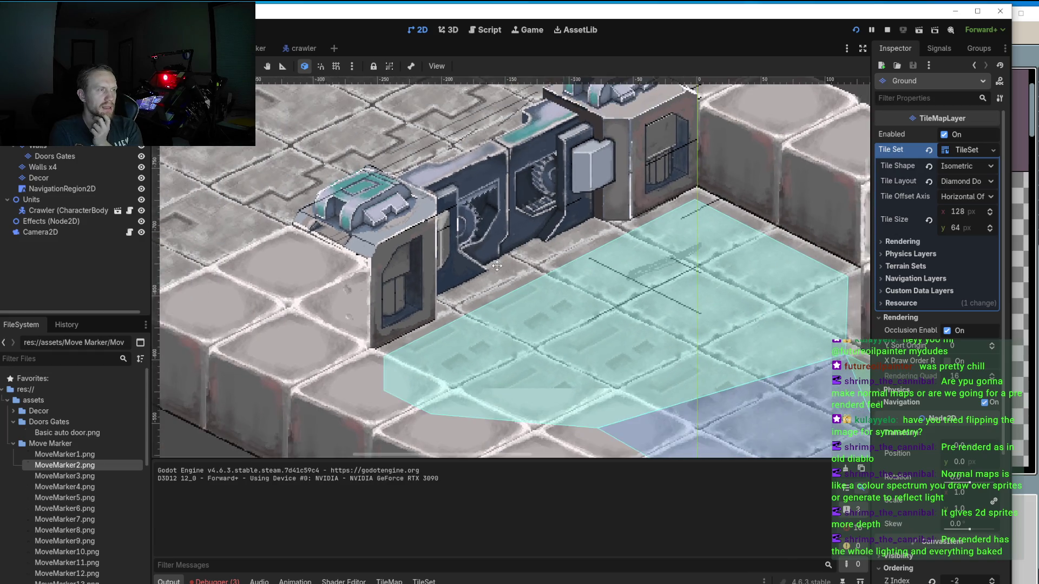
scroll(371, 210, "down", 3)
left_click_drag(567, 201, 562, 54)
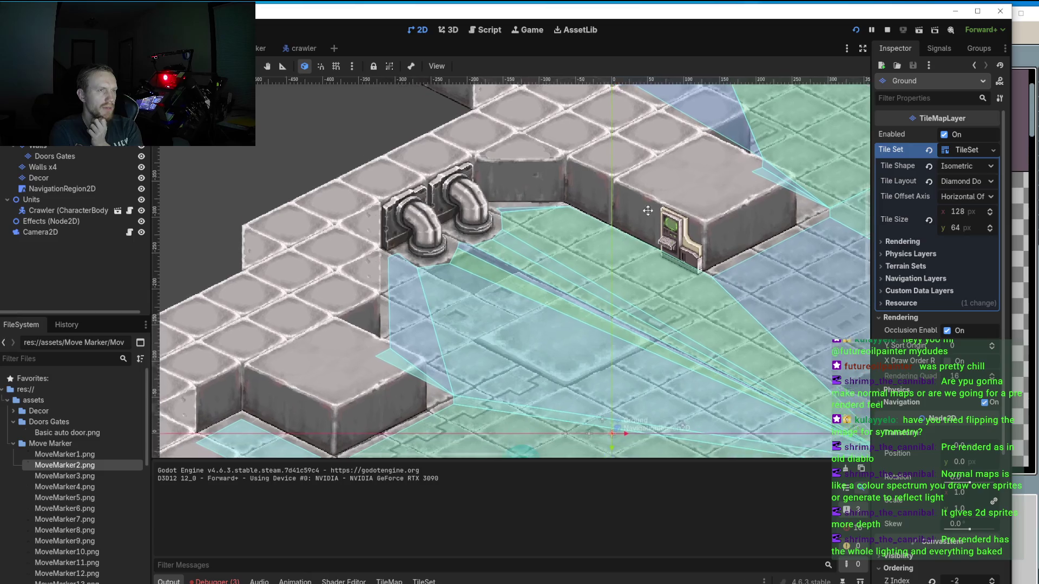
left_click_drag(466, 449, 457, 274)
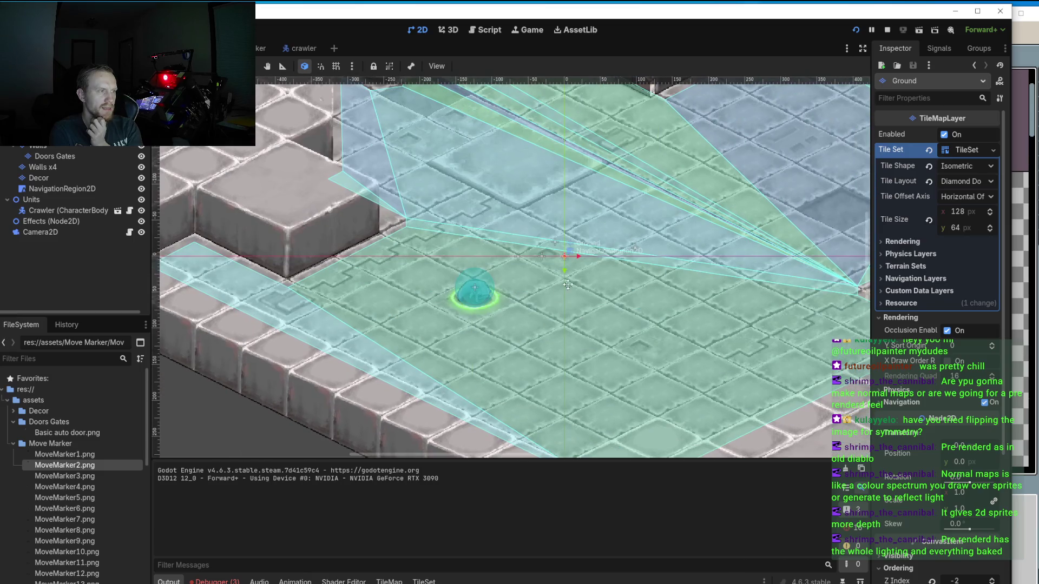
Run the project and send the selected crawler walking up-right.
left_click(855, 30)
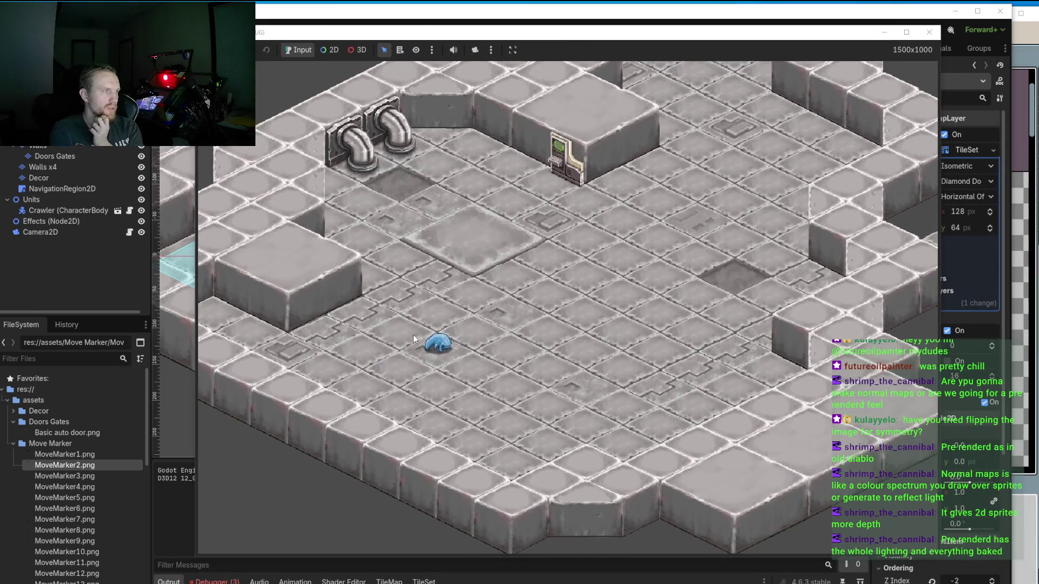
scroll(514, 313, "up", 2)
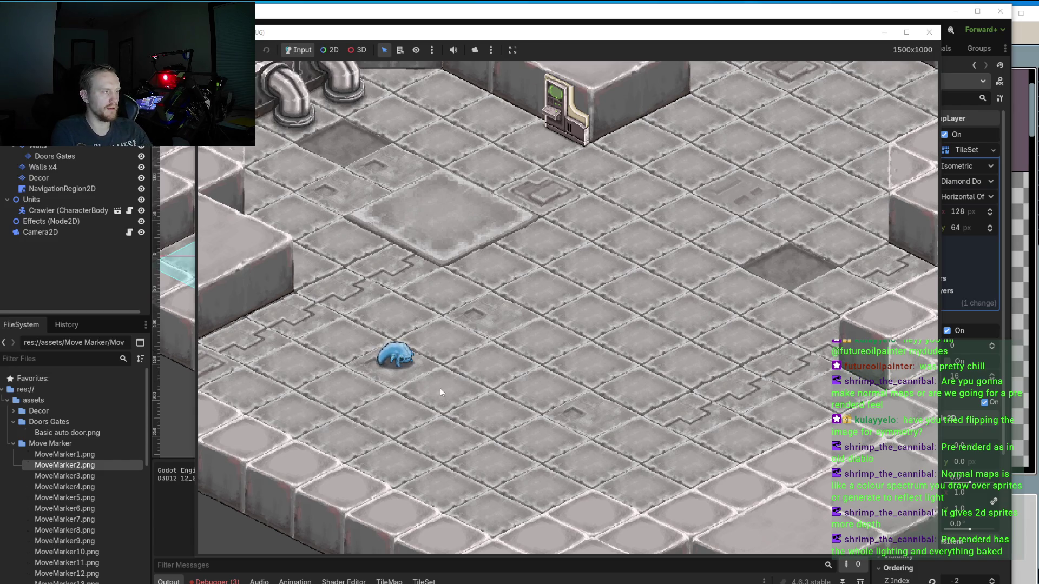
key("Left")
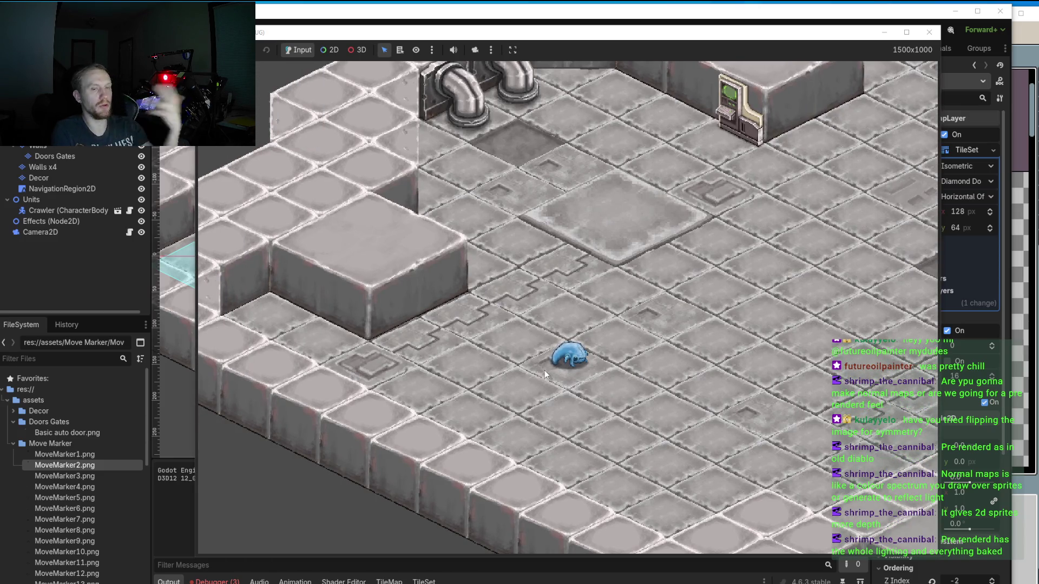
left_click(568, 357)
right_click(725, 278)
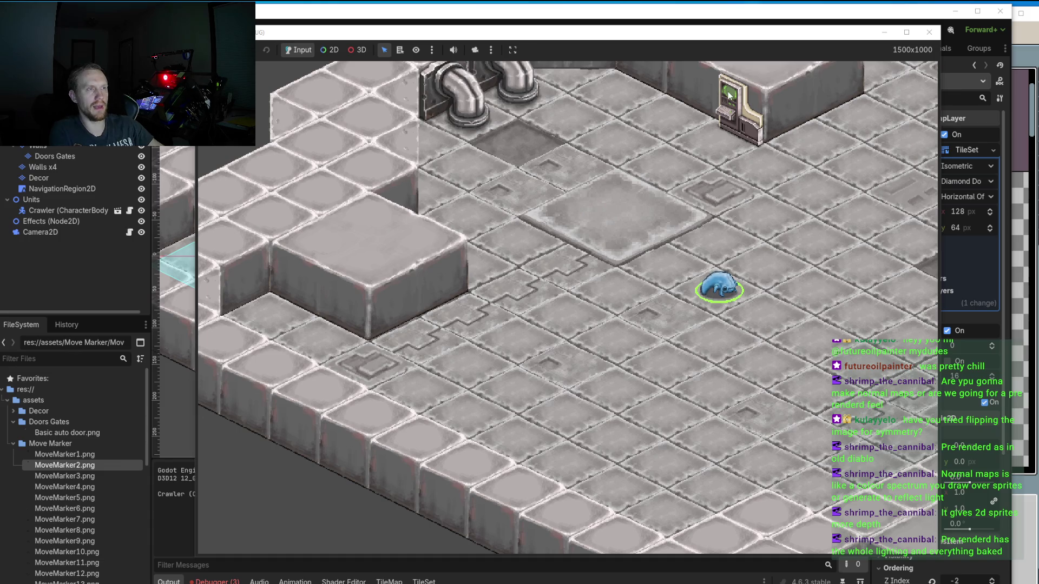
Pan the game camera up and down, then close the game and return to Aseprite.
key("w")
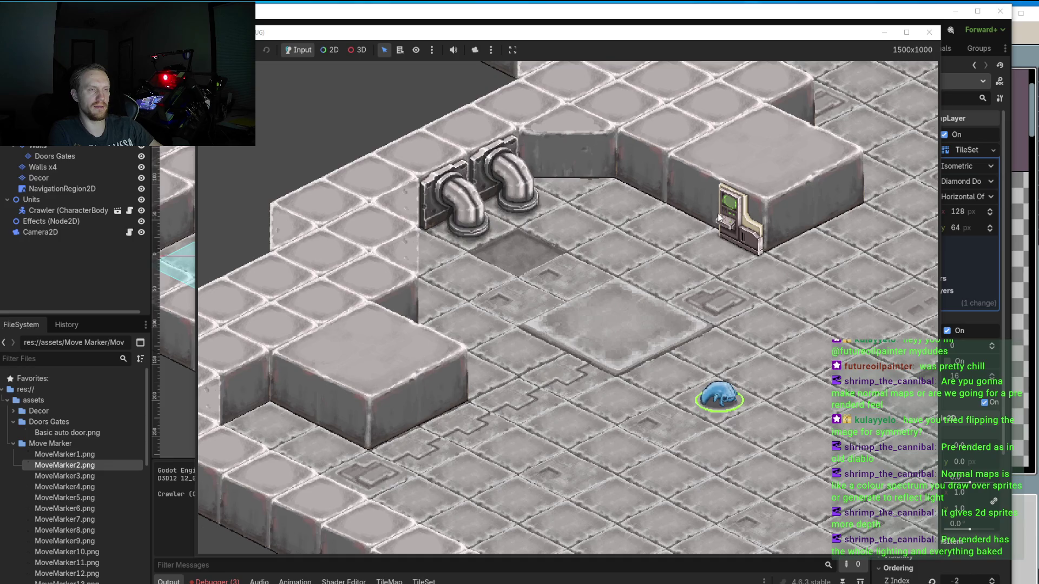
key("s")
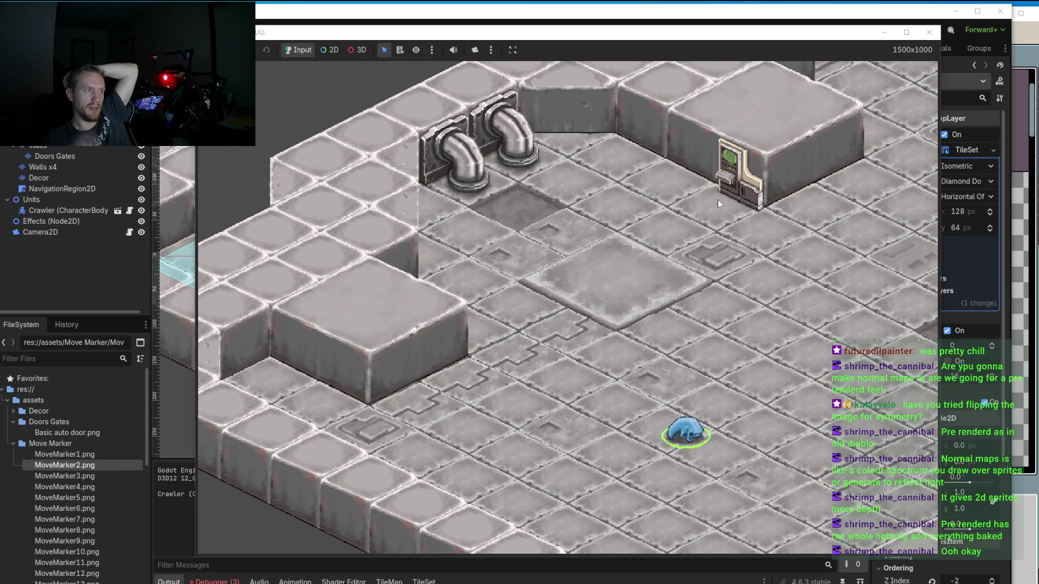
left_click(929, 32)
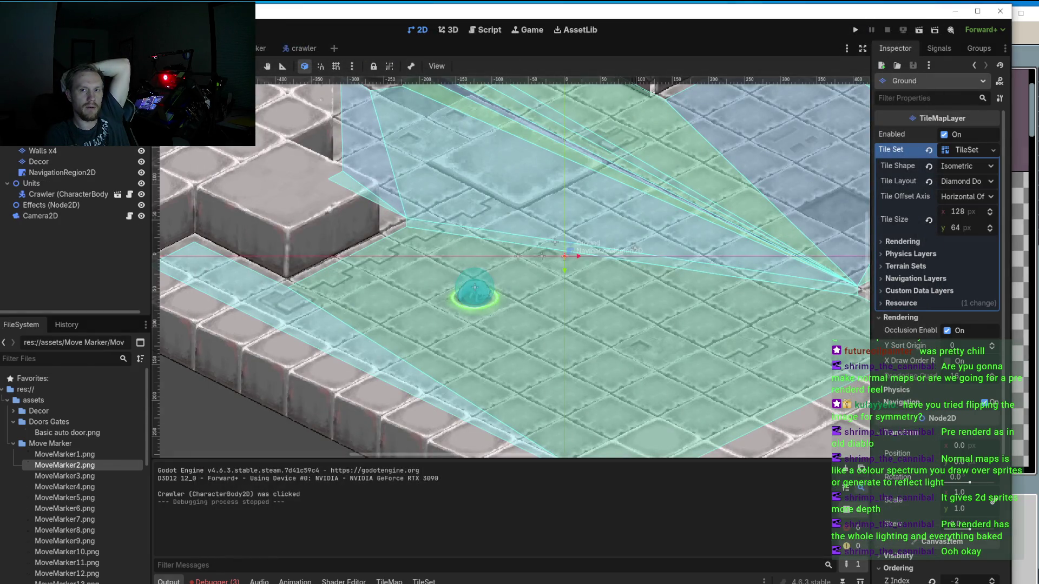
key("alt+Tab")
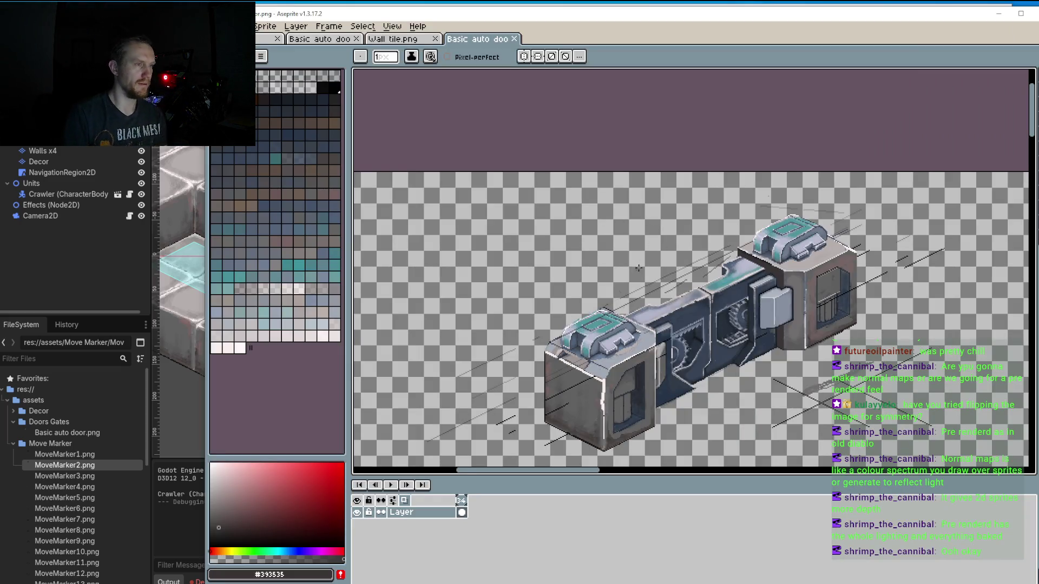
Zoom in on the teal ledge and eyedrop the near-black outline colour for the Pencil.
scroll(650, 275, "up", 2)
scroll(682, 277, "up", 1)
scroll(716, 278, "up", 1)
scroll(716, 277, "down", 1)
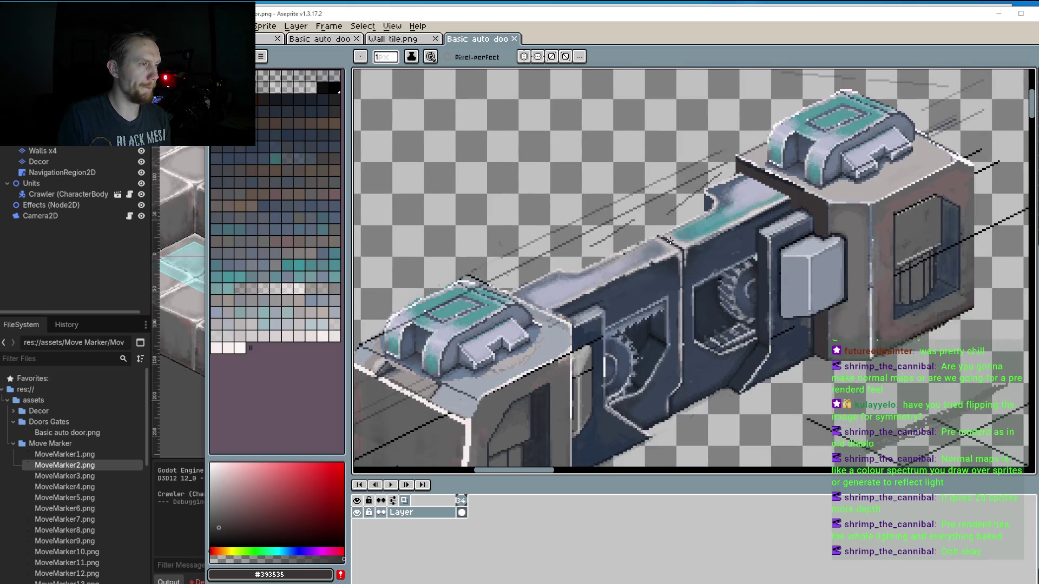
scroll(649, 254, "down", 2)
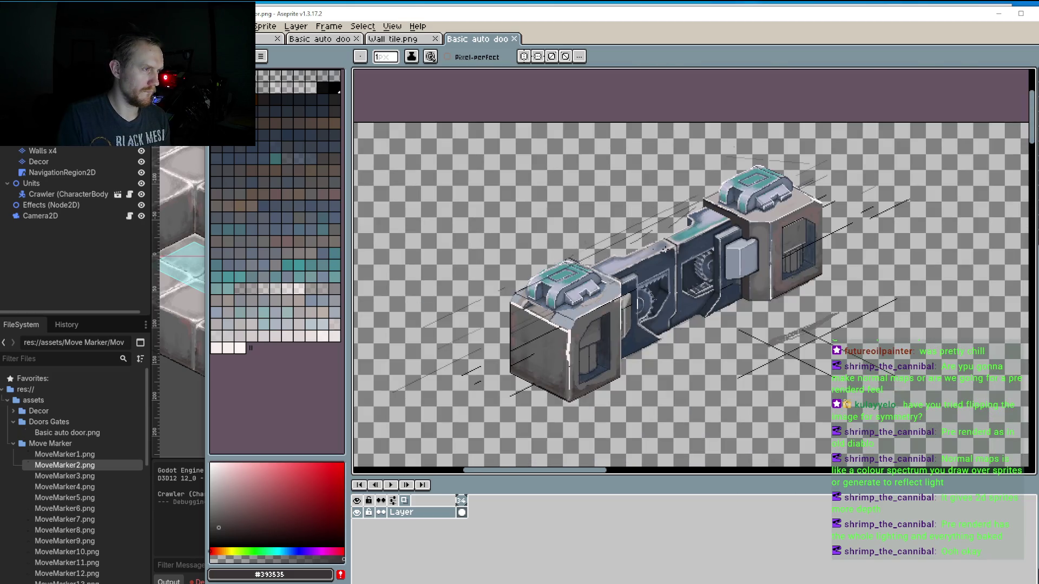
scroll(703, 220, "up", 2)
scroll(705, 217, "up", 2)
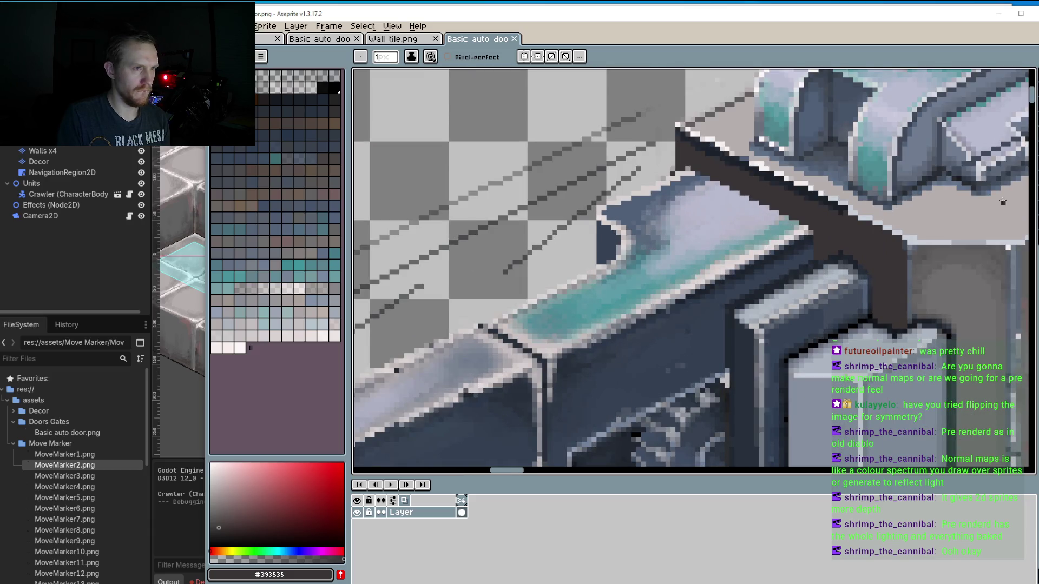
key("l")
scroll(815, 201, "up", 1)
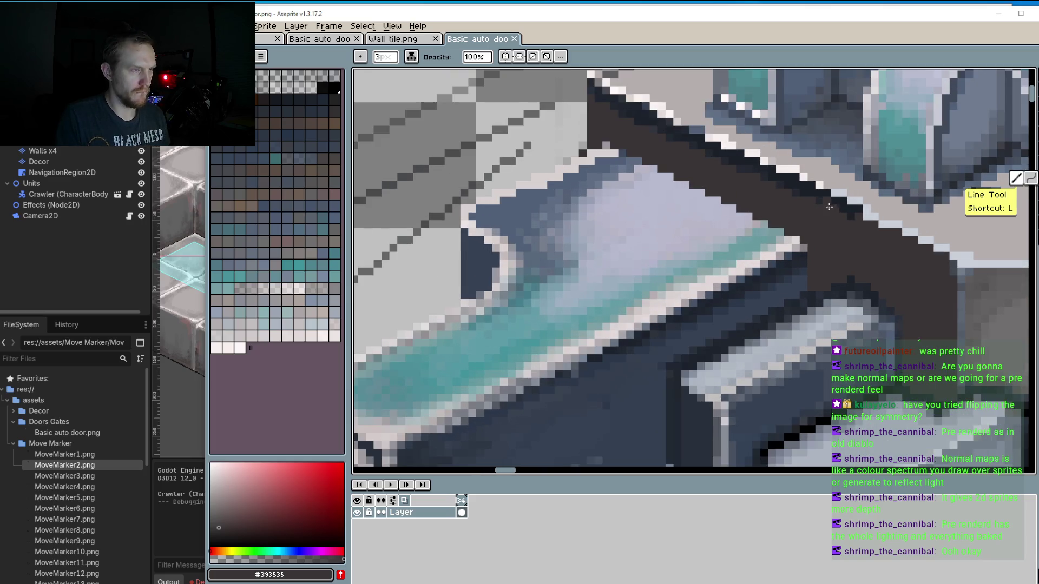
key("i")
left_click(815, 180)
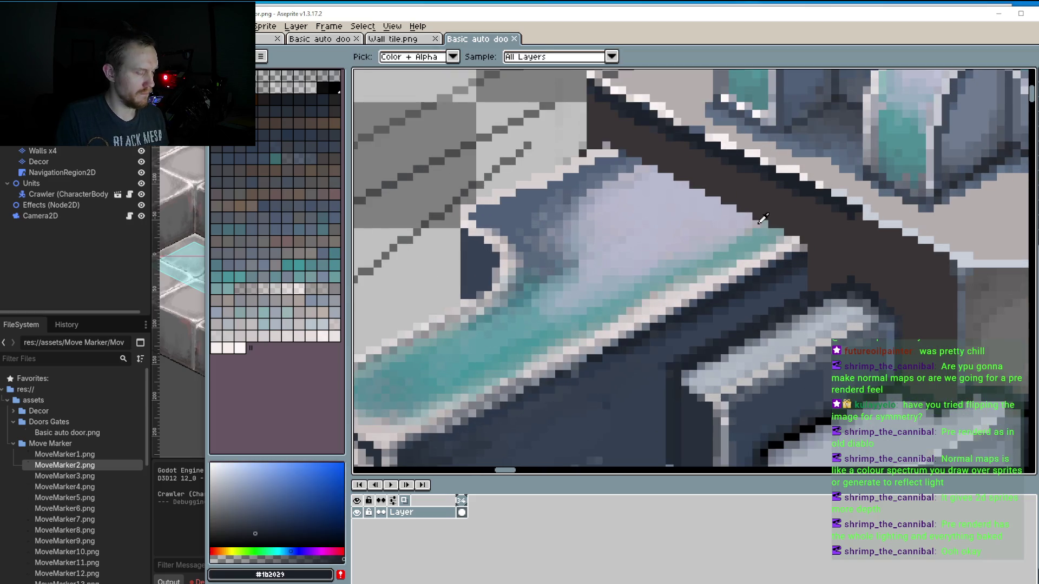
key("b")
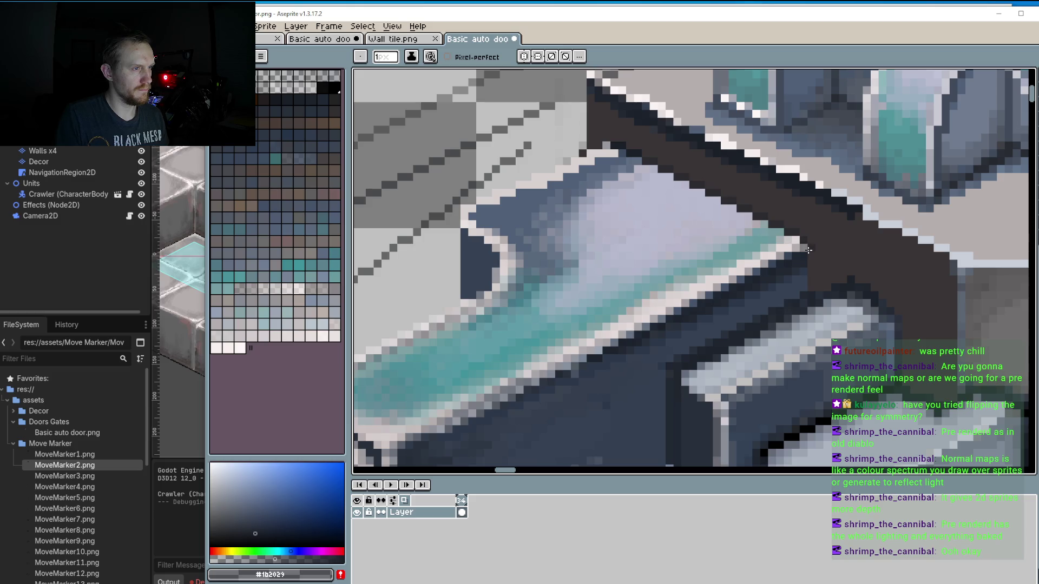
Zoom out and back in to review the ledge's edge.
scroll(801, 244, "down", 1)
scroll(792, 239, "down", 1)
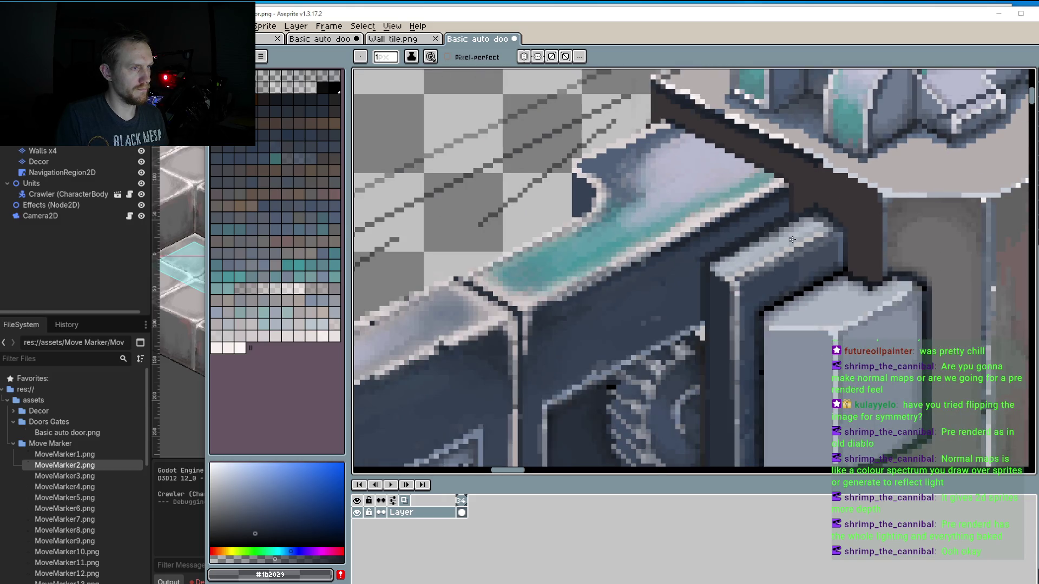
scroll(792, 239, "down", 1)
scroll(796, 236, "down", 3)
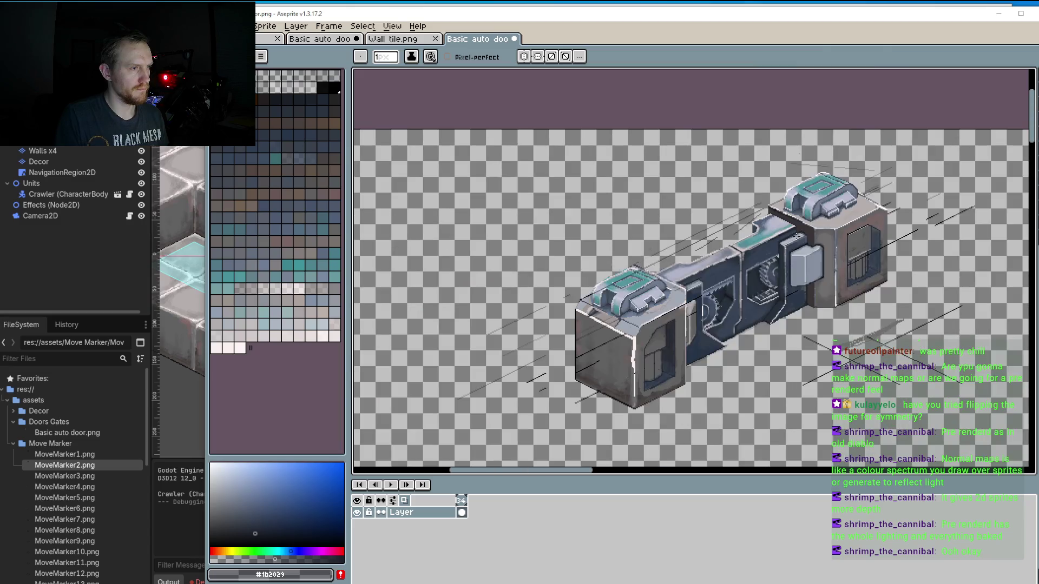
scroll(806, 232, "up", 3)
scroll(815, 227, "up", 1)
scroll(815, 227, "up", 1)
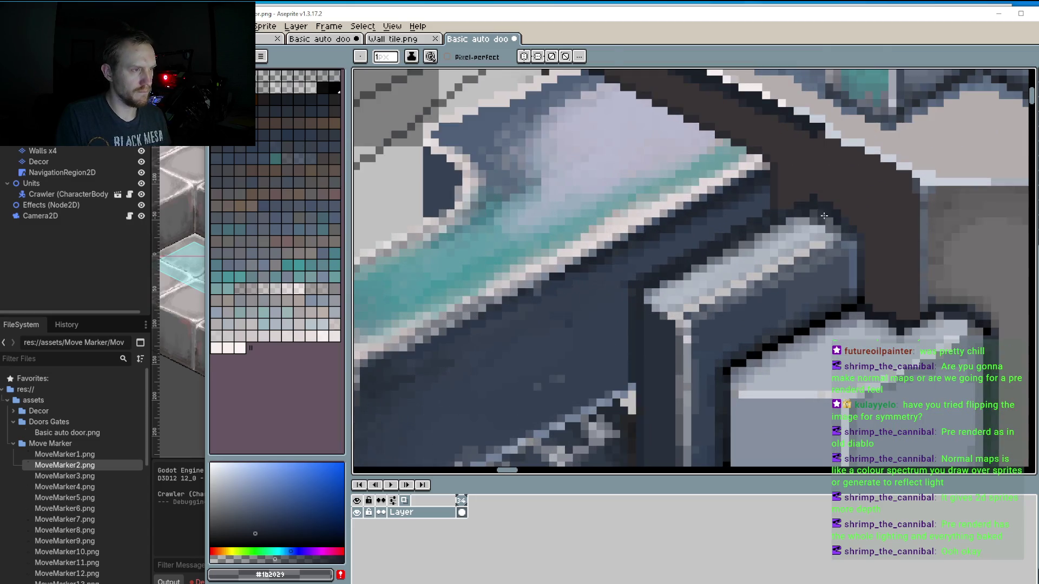
Paint the dark brown beam colour over the grey box's light top edge and vertical strip.
left_click(831, 190, "alt")
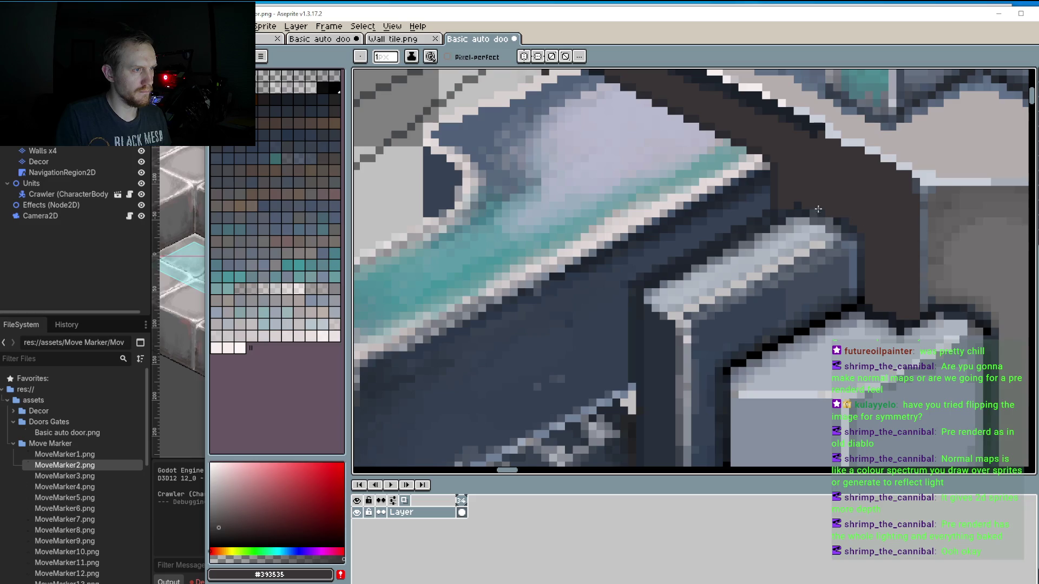
left_click_drag(858, 216, 805, 219)
mouse_move(781, 216)
left_mouse_down()
mouse_move(839, 243)
mouse_move(829, 260)
left_mouse_up()
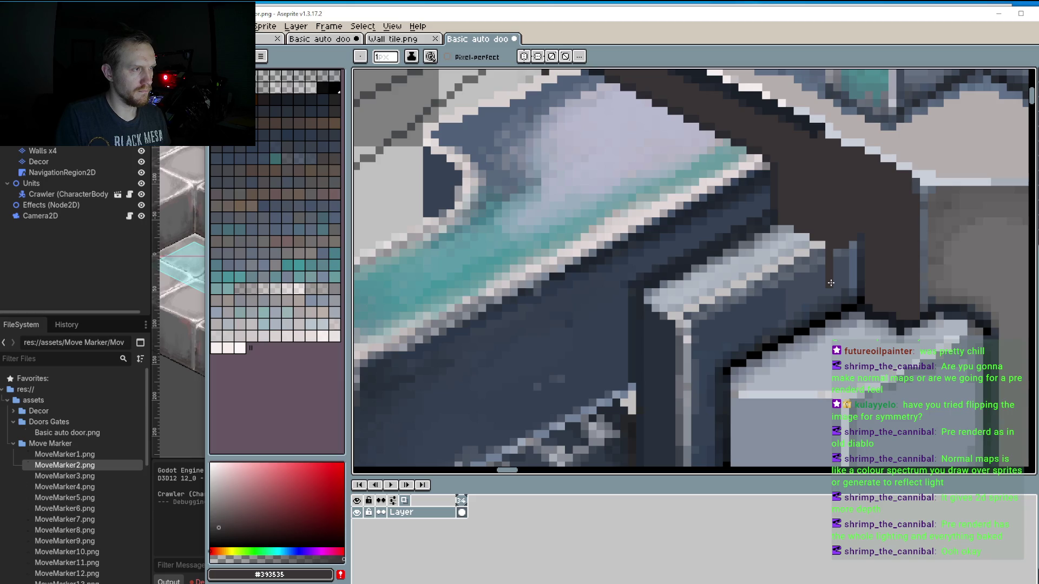
left_click_drag(834, 291, 860, 240)
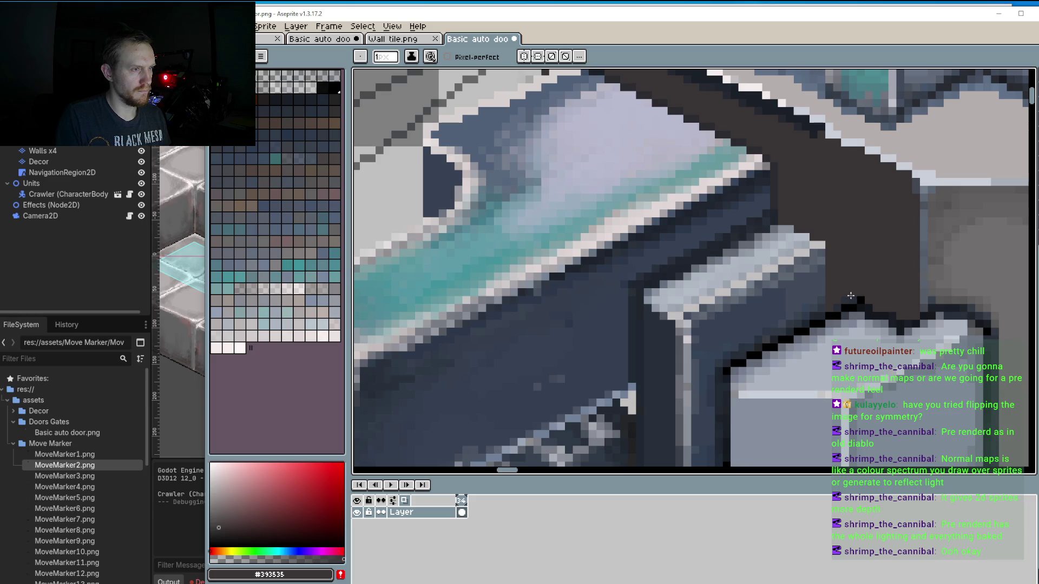
scroll(851, 295, "down", 3)
scroll(815, 225, "up", 1)
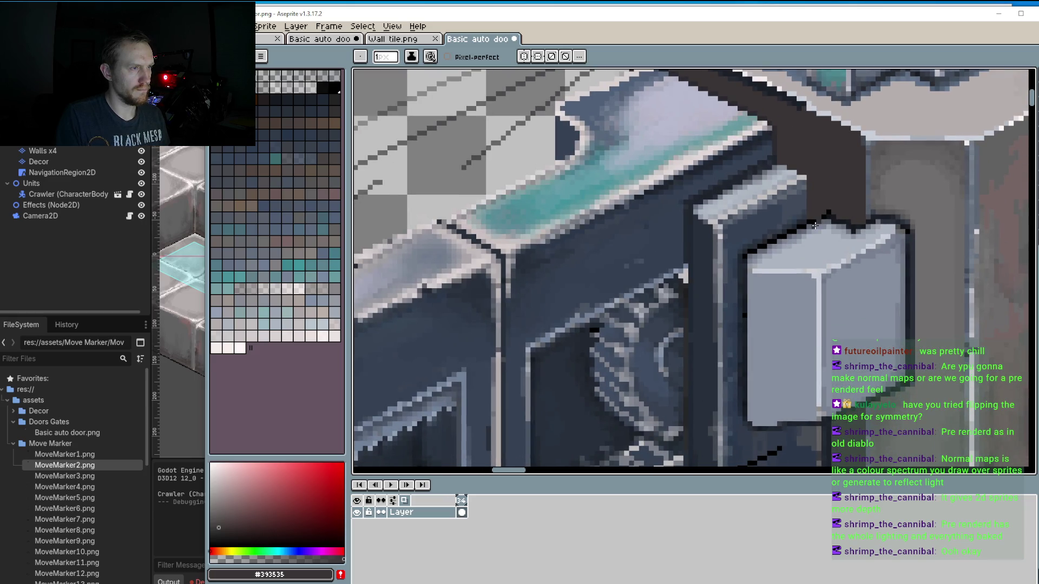
scroll(815, 225, "up", 1)
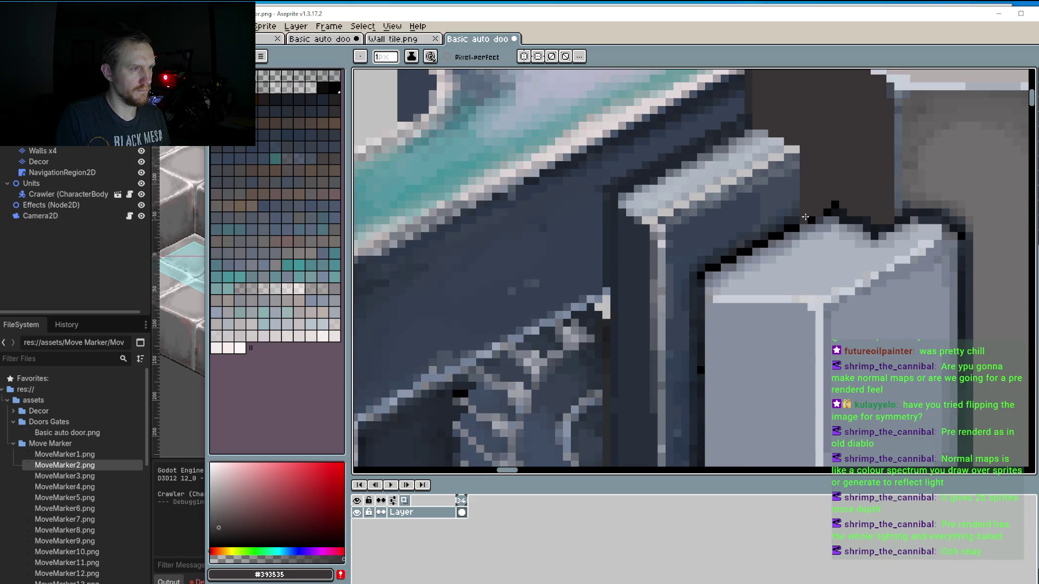
Darken the box's top corner and repaint its top edge in the dark outline colour.
mouse_move(805, 217)
left_mouse_down()
mouse_move(830, 213)
mouse_move(826, 226)
left_mouse_up()
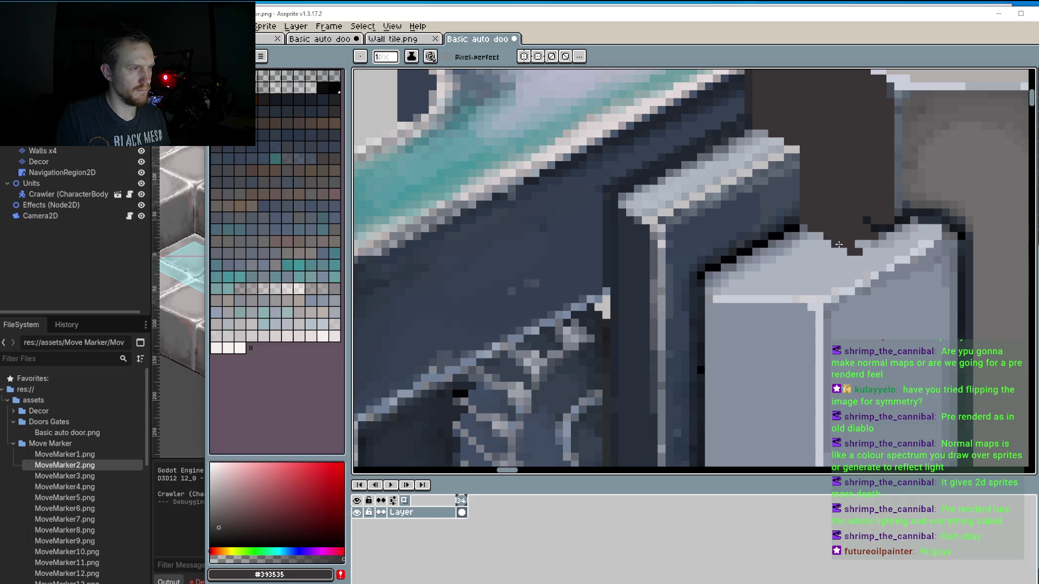
left_click(838, 245, "alt")
left_click(855, 249, "alt")
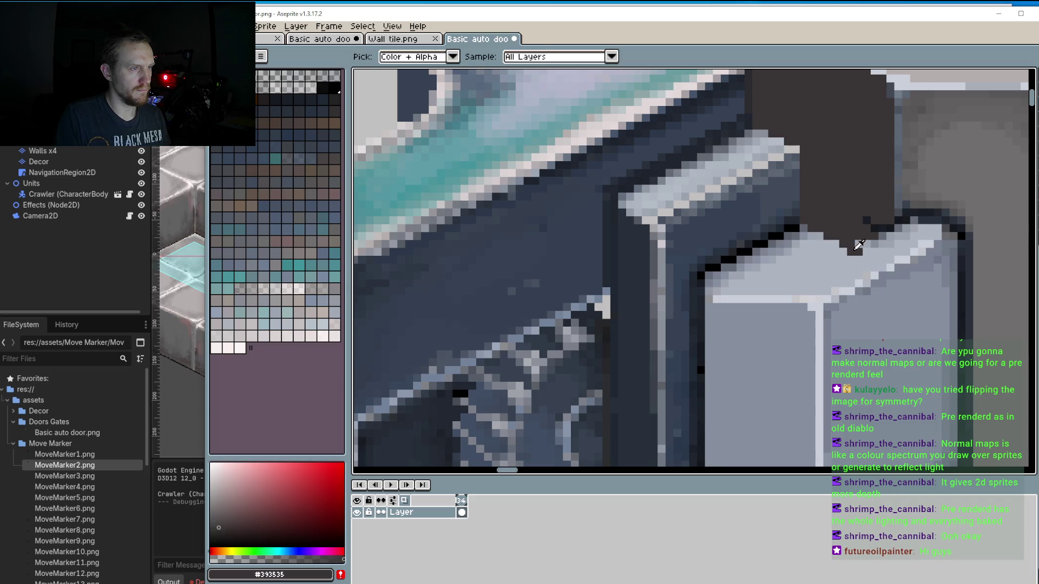
left_click(859, 240, "alt")
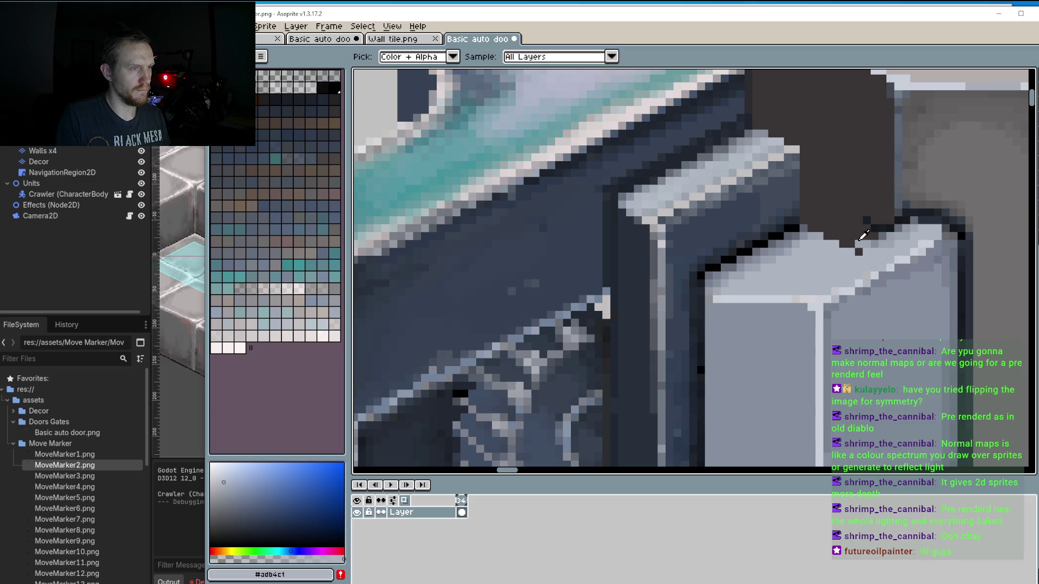
left_click(858, 247, "alt")
left_click_drag(865, 221, 885, 232)
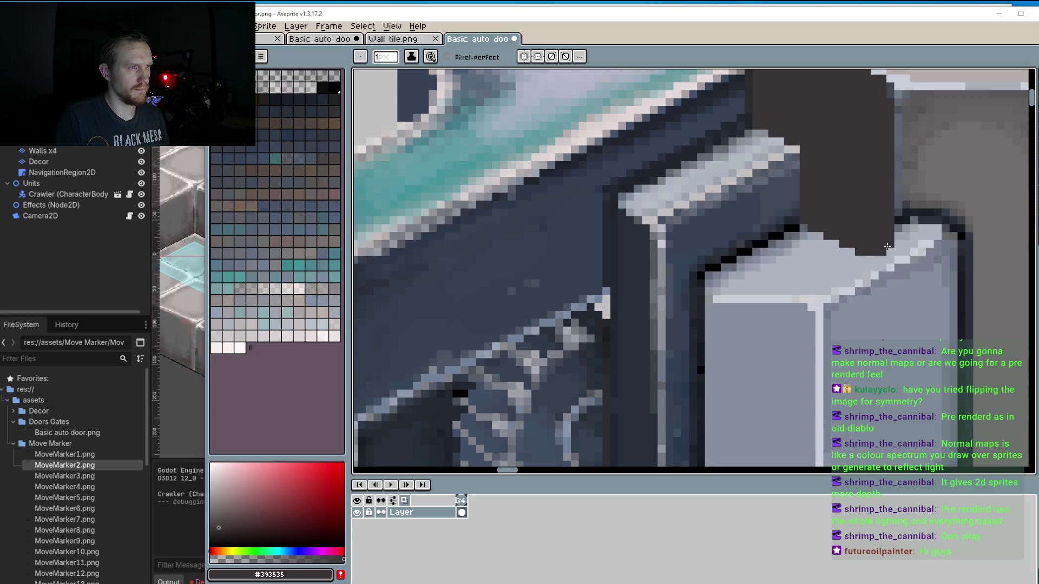
scroll(887, 246, "down", 1)
scroll(887, 246, "down", 1)
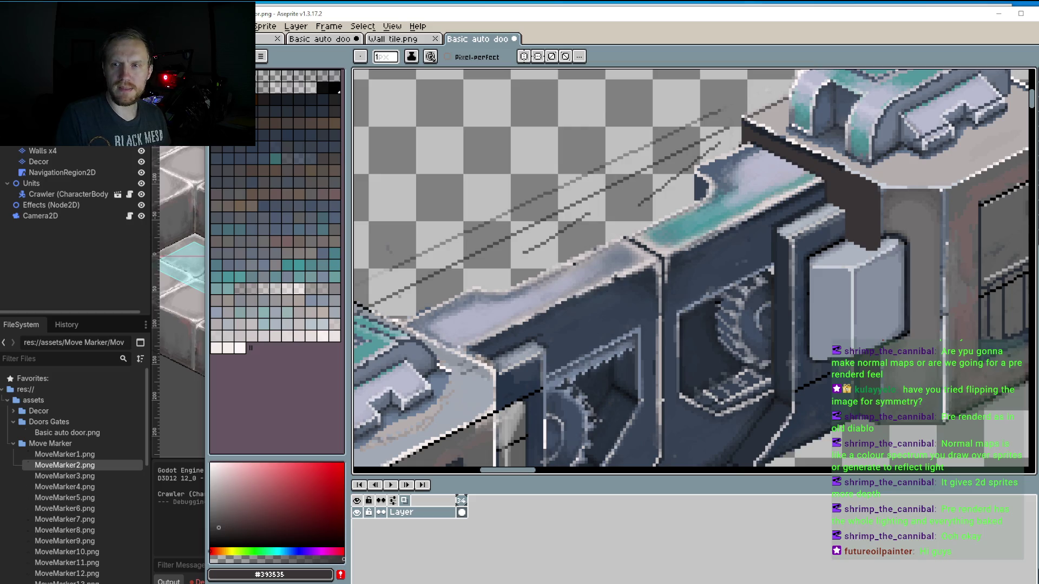
key("alt+Tab")
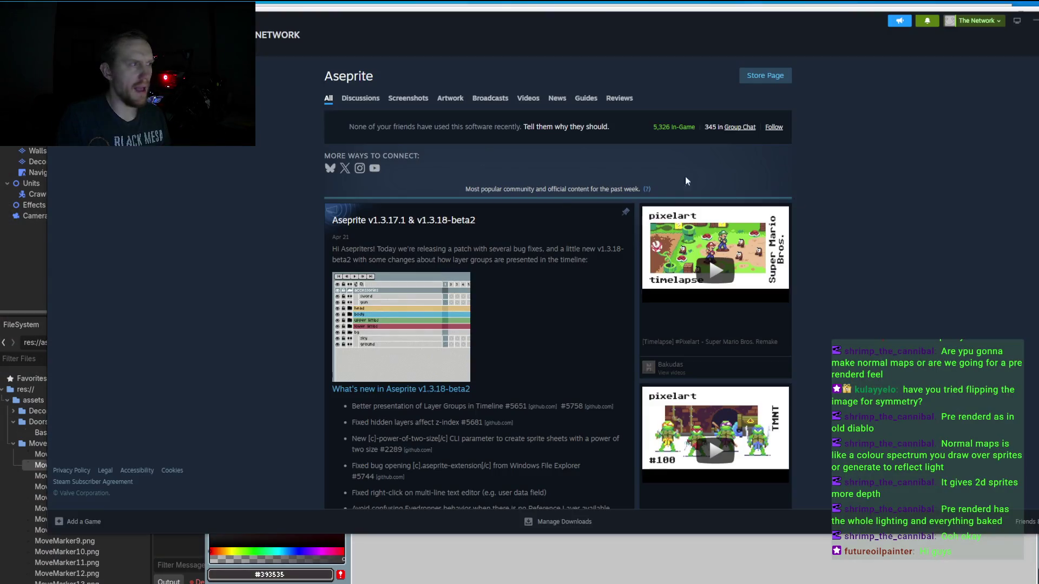
Go back to the Steam store and search for 'bruce lee'.
key("alt+Left")
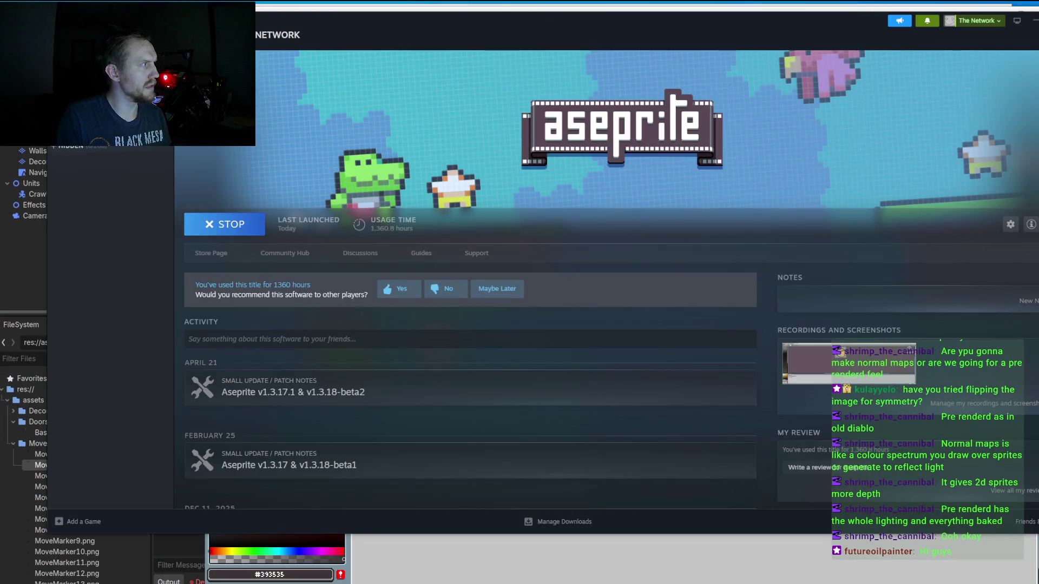
key("alt+Left")
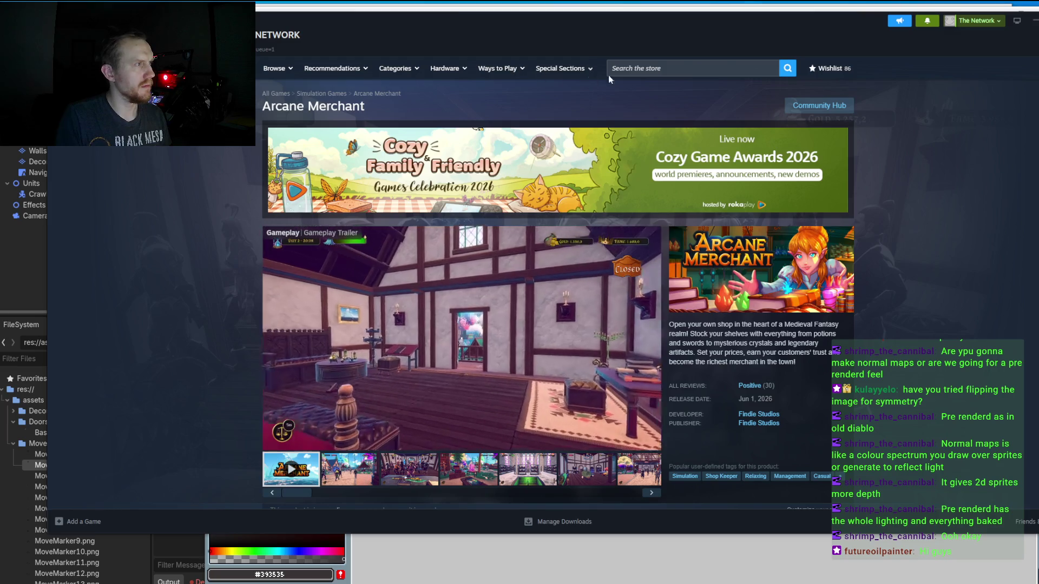
left_click(688, 69)
type("br")
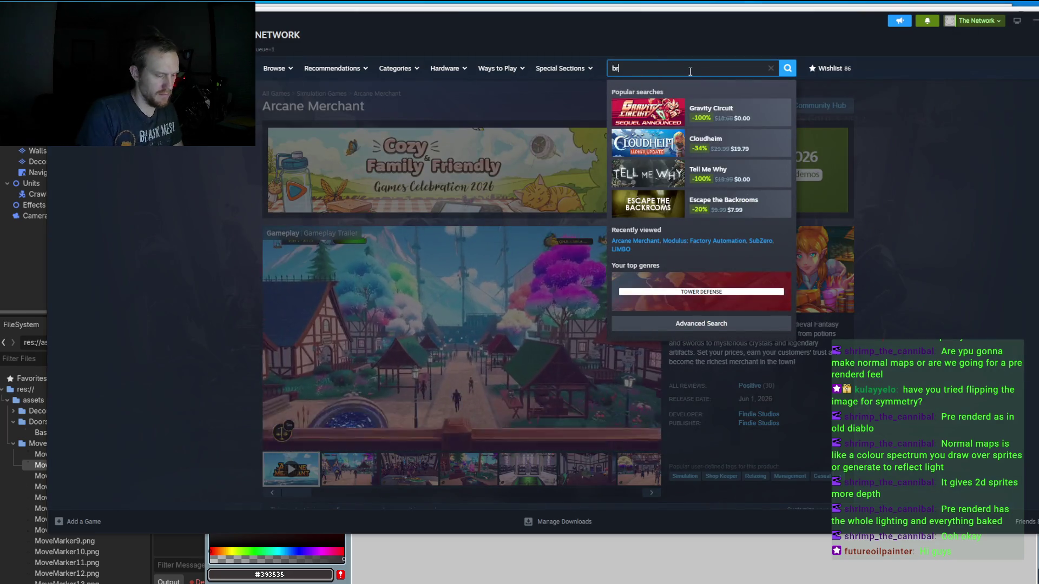
type("use ")
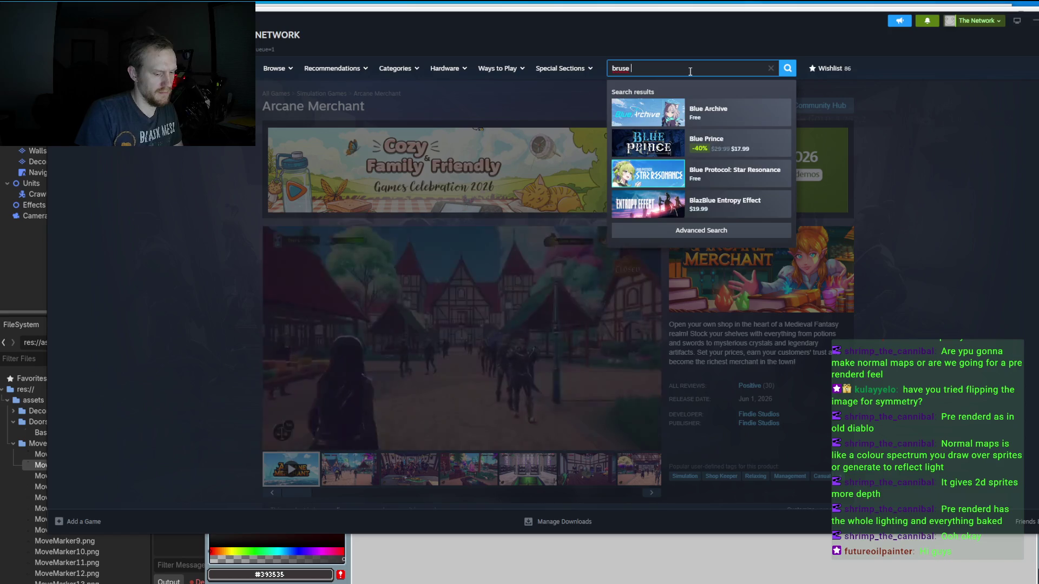
type("l")
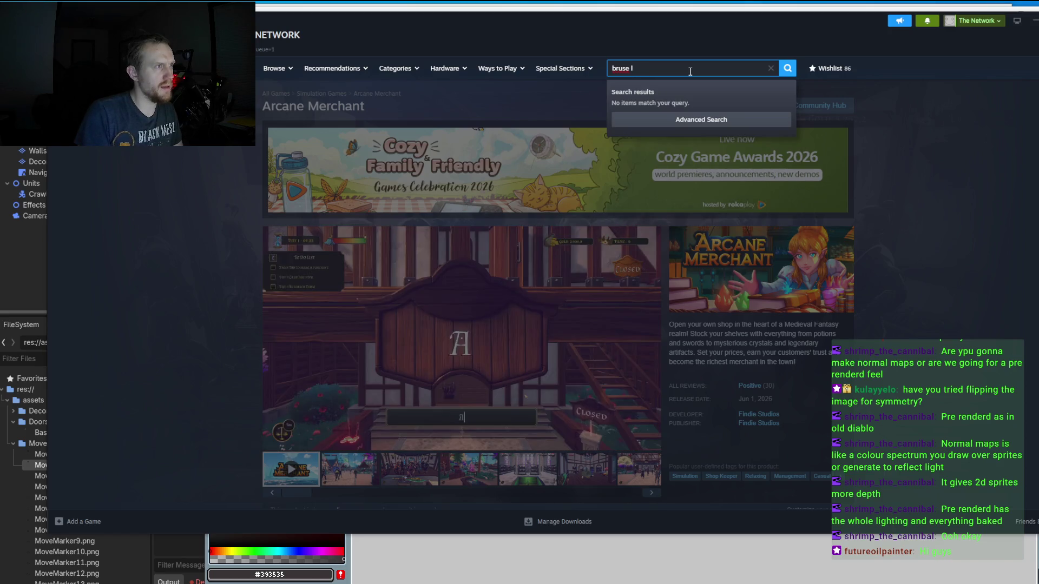
key("BackSpace")
key("BackSpace")
key("BackSpace")
type("ce")
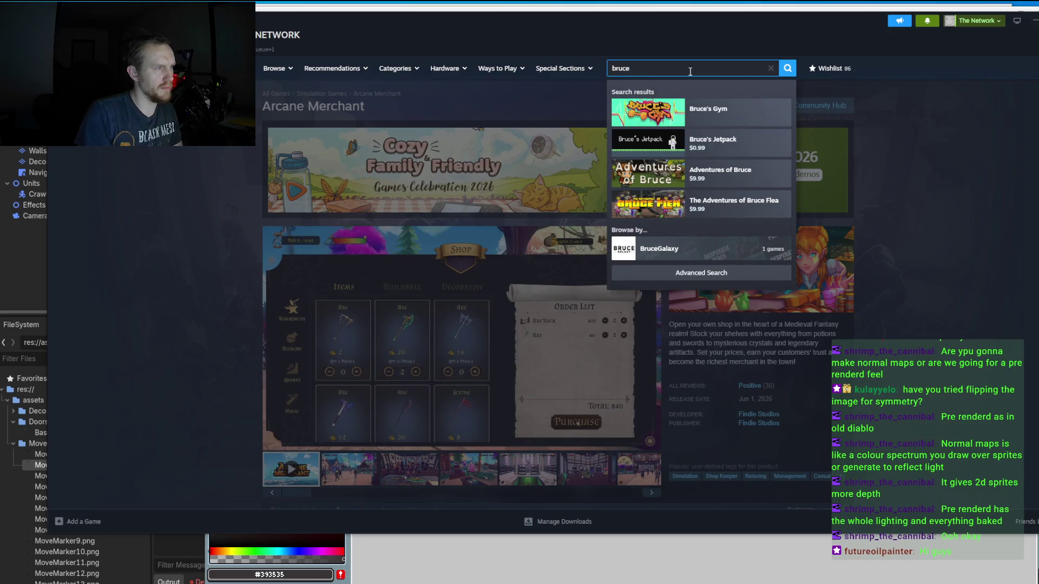
type(" lee")
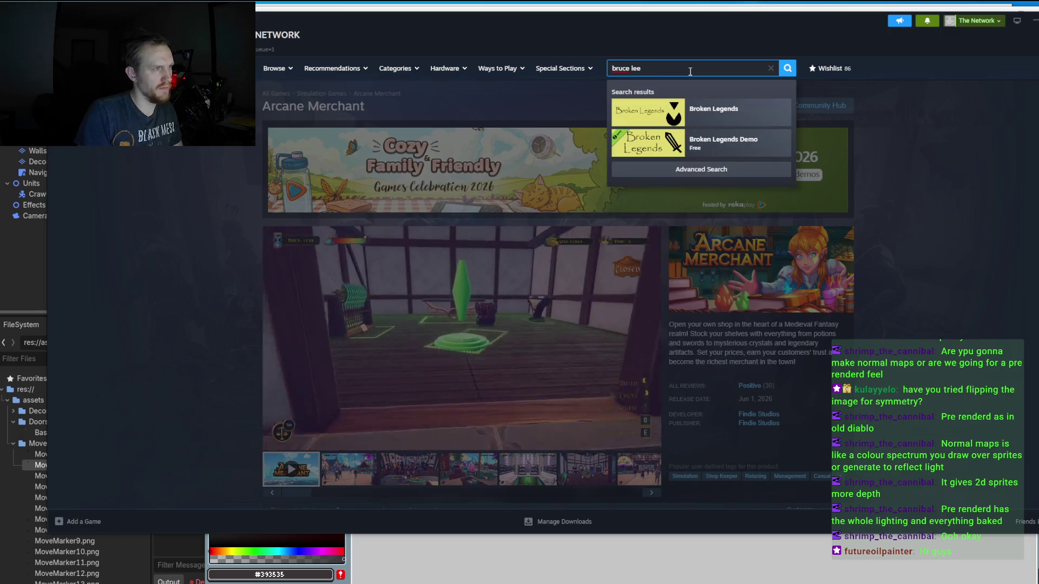
key("Return")
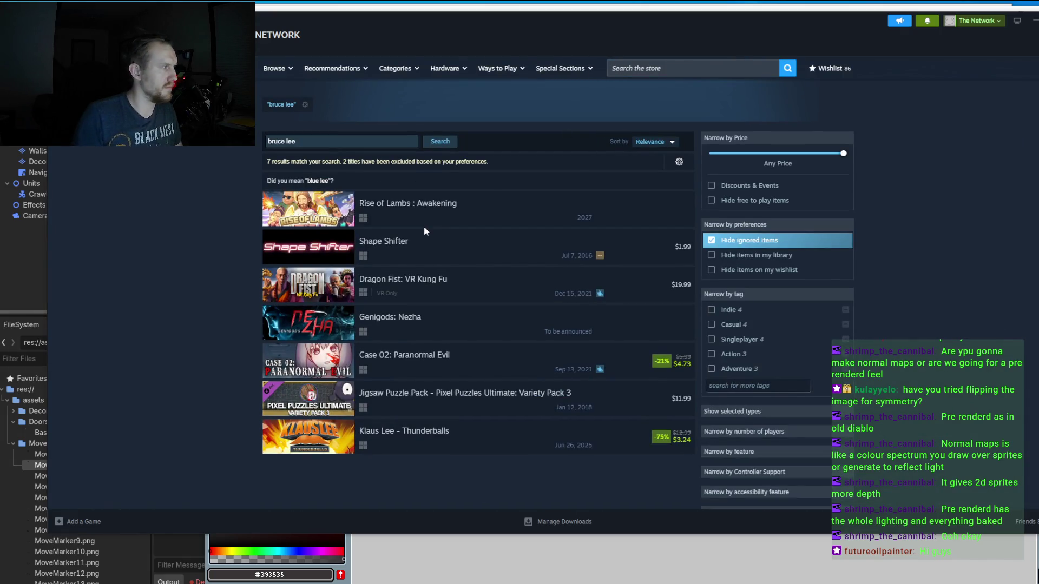
Browse the search results, then minimize Steam.
mouse_move(306, 280)
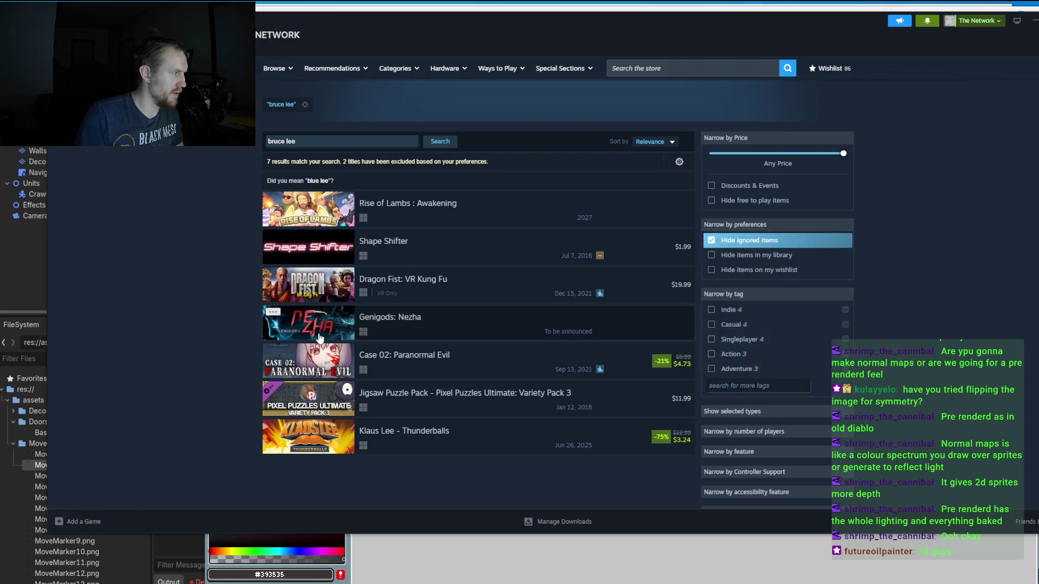
mouse_move(301, 405)
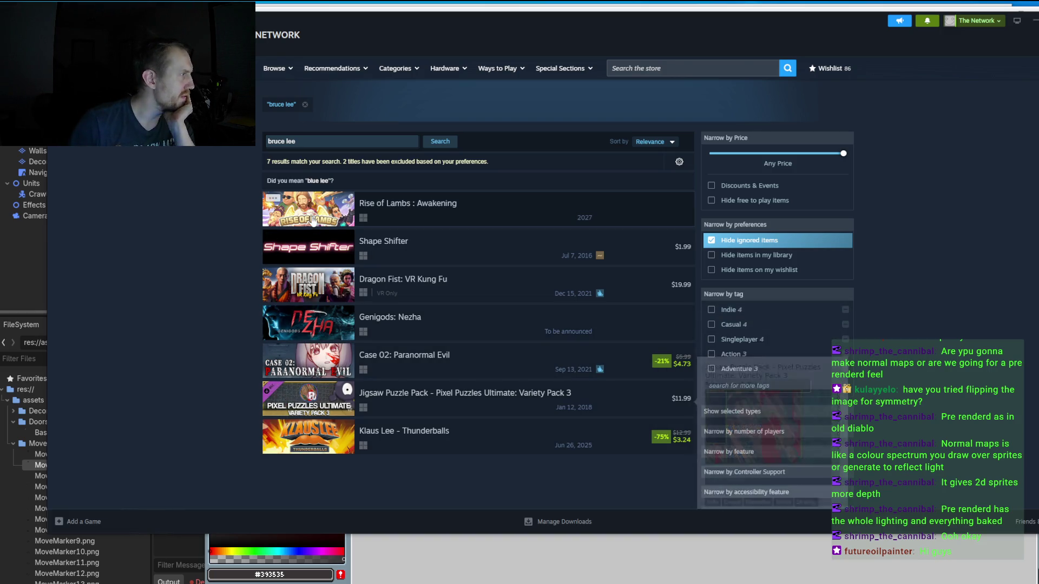
mouse_move(315, 337)
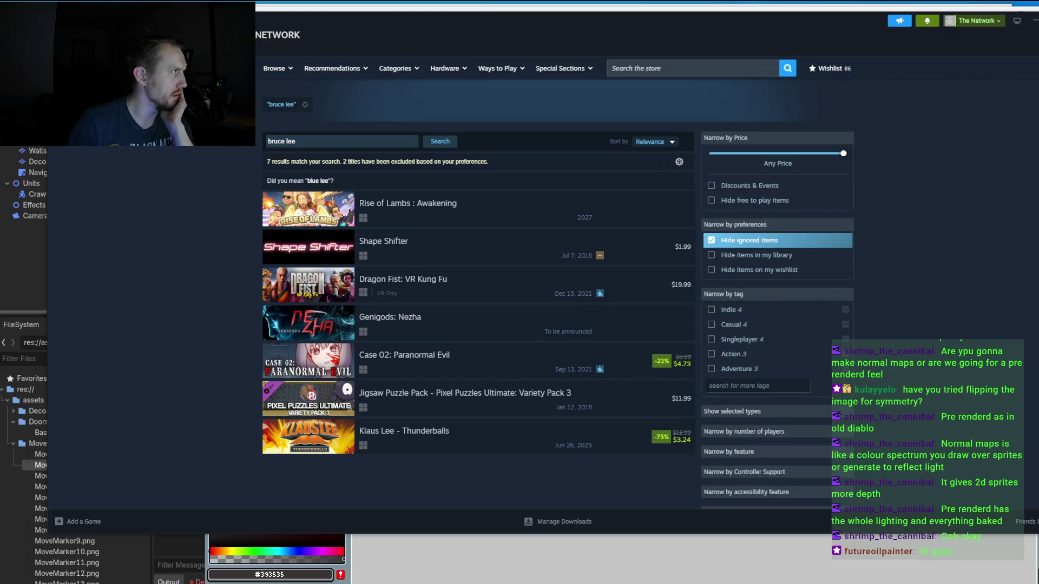
left_click(1033, 21)
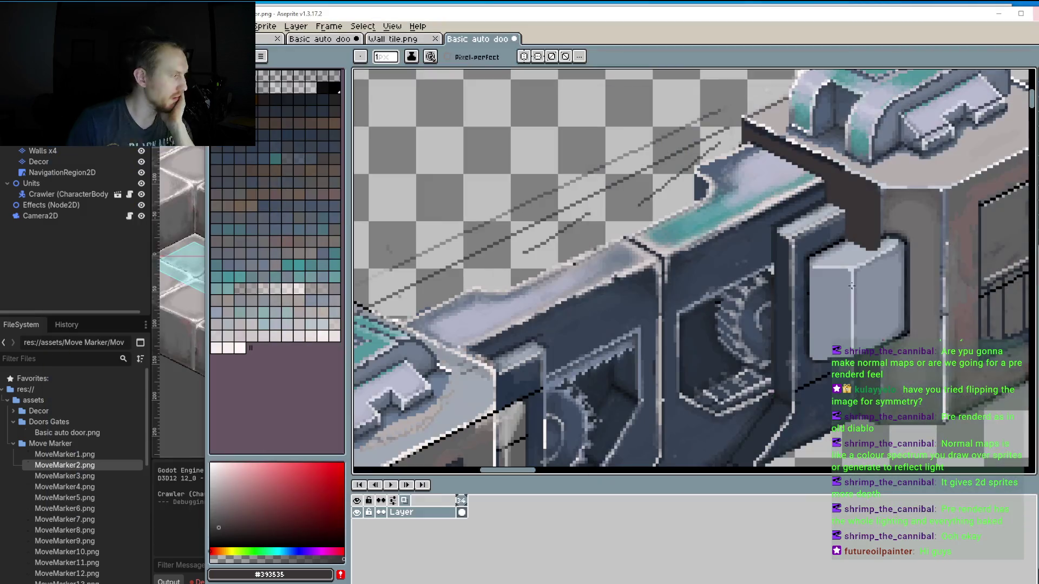
scroll(600, 315, "right", 2)
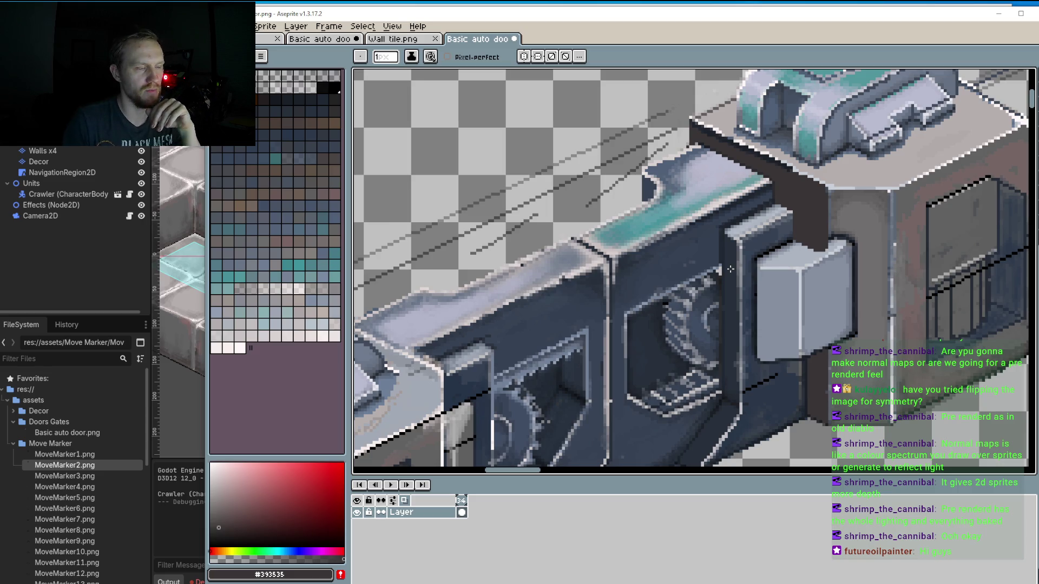
scroll(730, 269, "down", 3)
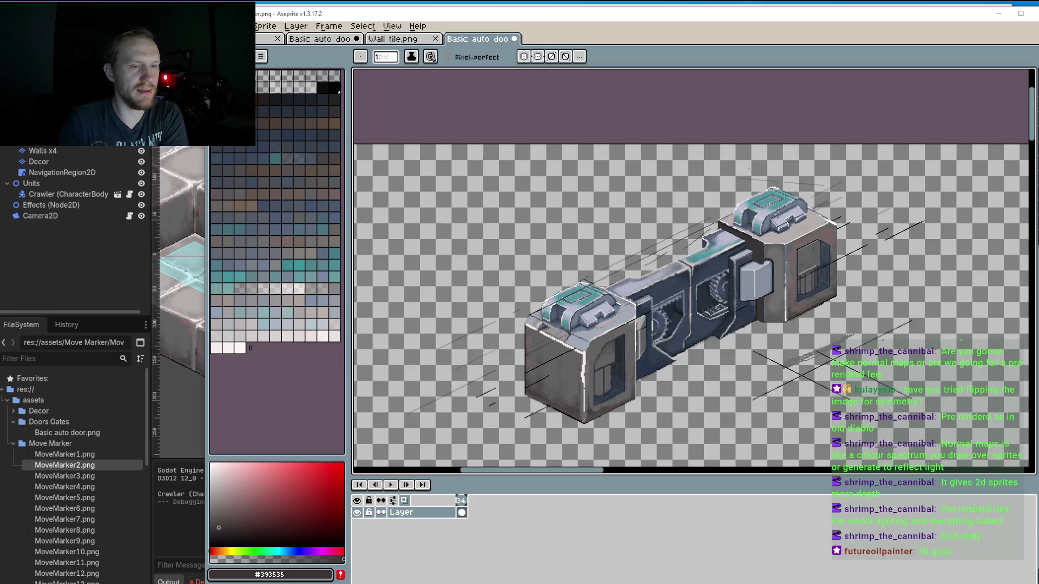
scroll(670, 277, "up", 2)
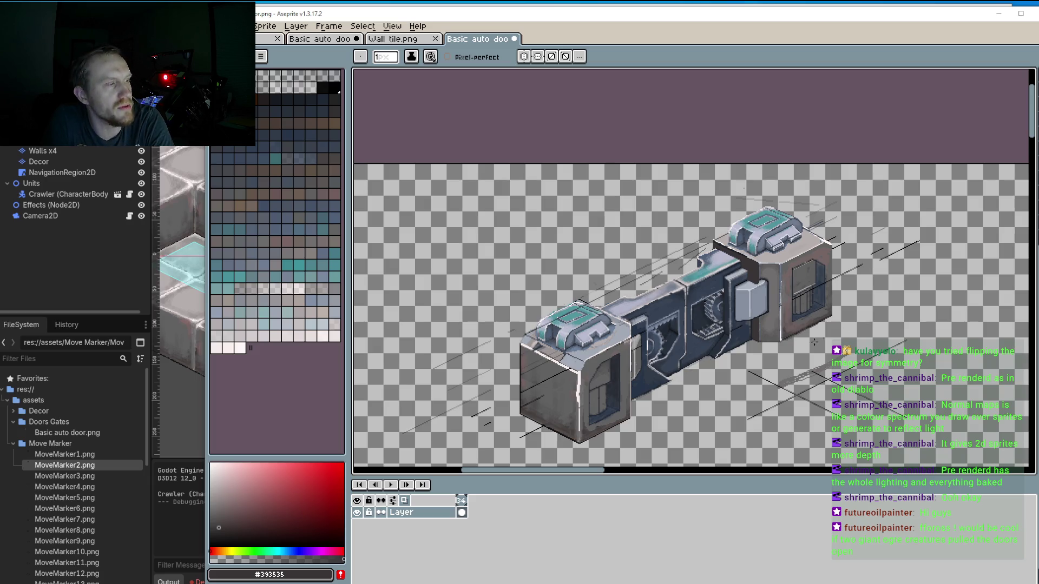
scroll(568, 325, "up", 2)
scroll(649, 286, "up", 2)
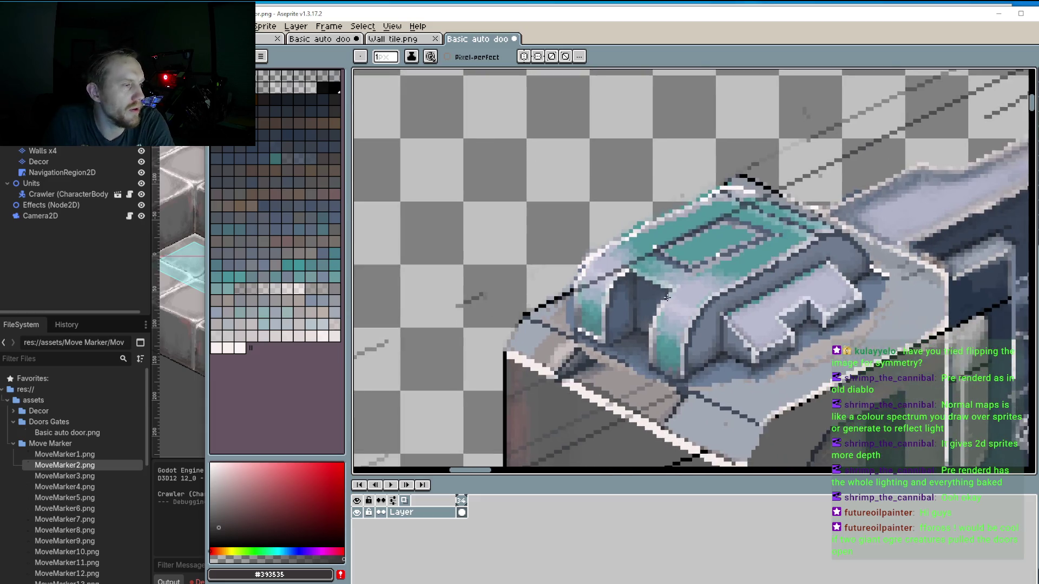
Sample the cap's teal and add teal pixels along its curved front.
scroll(689, 259, "up", 1)
scroll(689, 259, "up", 2)
key("i")
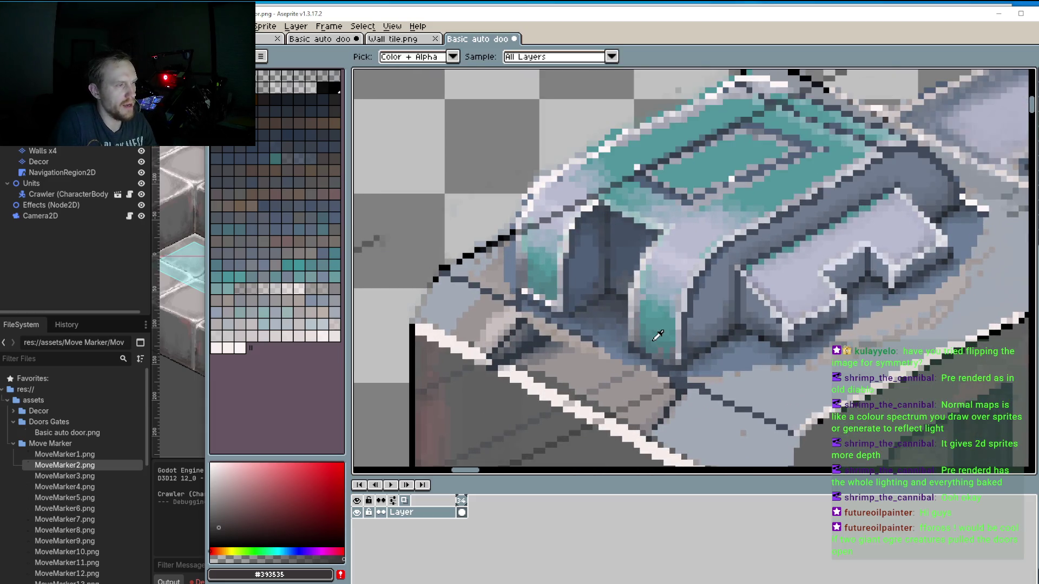
left_click(657, 333)
left_click(660, 334)
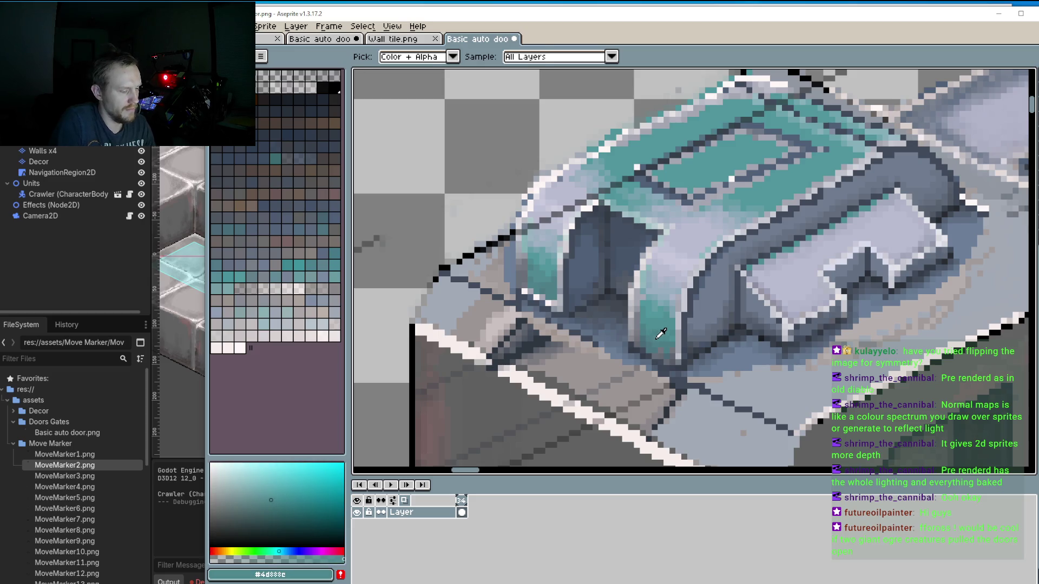
key("b")
mouse_move(639, 379)
left_mouse_down()
mouse_move(648, 353)
mouse_move(667, 393)
mouse_move(643, 391)
mouse_move(649, 369)
left_mouse_up()
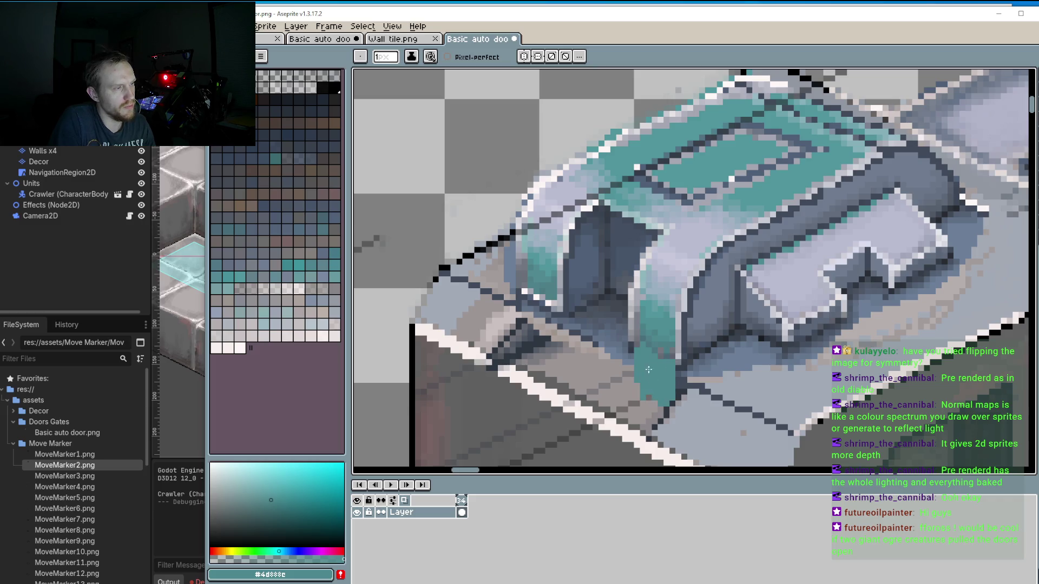
Draw a light grey highlight line down the teal column.
key("i")
scroll(636, 361, "up", 1)
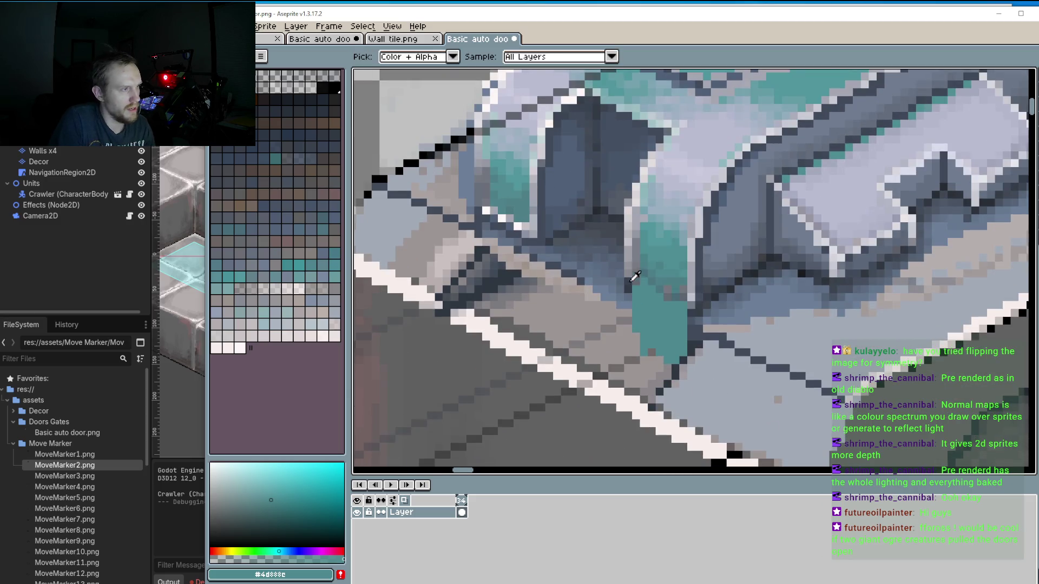
left_click(628, 242)
key("b")
mouse_move(628, 242)
left_mouse_down()
mouse_move(628, 340)
mouse_move(639, 351)
left_mouse_up()
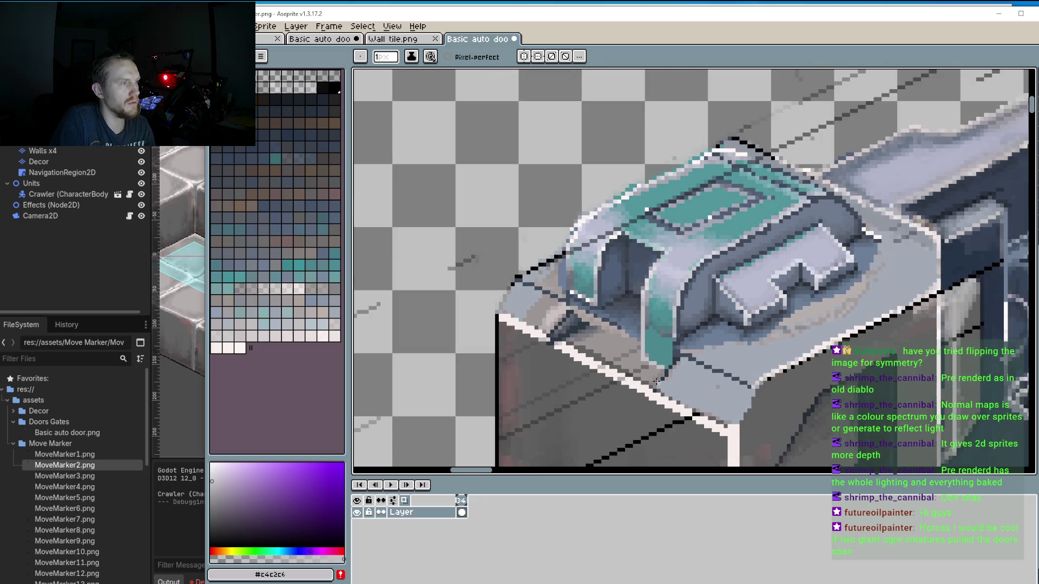
Patch teal pixels onto the left column.
scroll(667, 362, "down", 1)
scroll(637, 315, "down", 1)
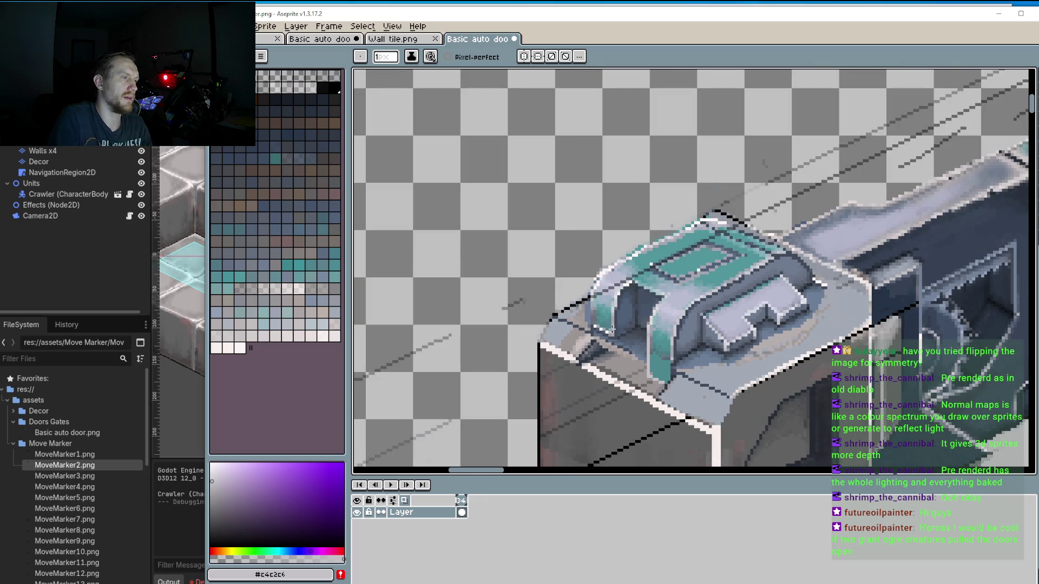
scroll(645, 388, "up", 1)
scroll(672, 374, "up", 1)
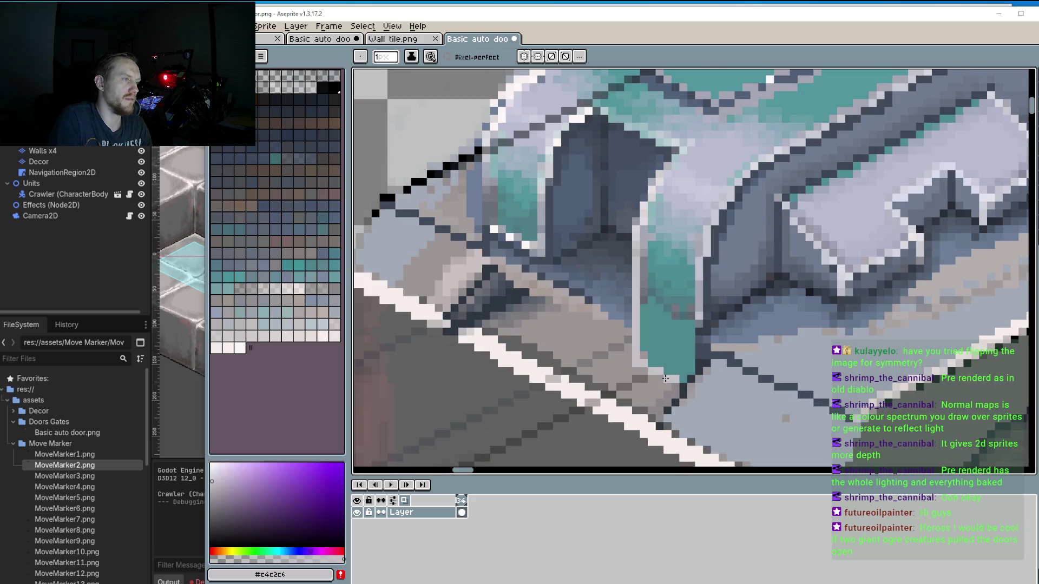
scroll(662, 378, "down", 1)
scroll(674, 385, "down", 1)
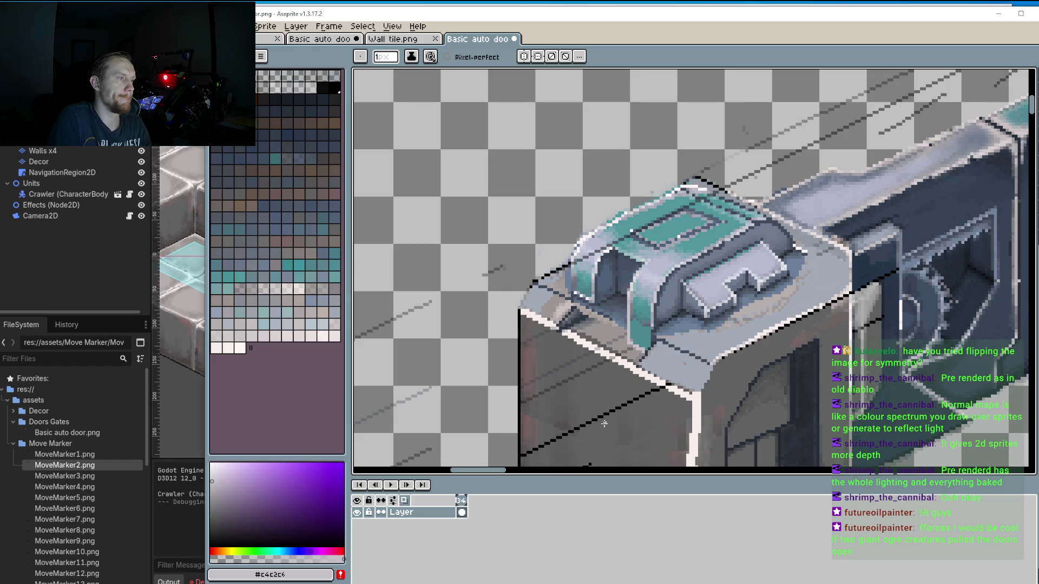
scroll(603, 424, "down", 2)
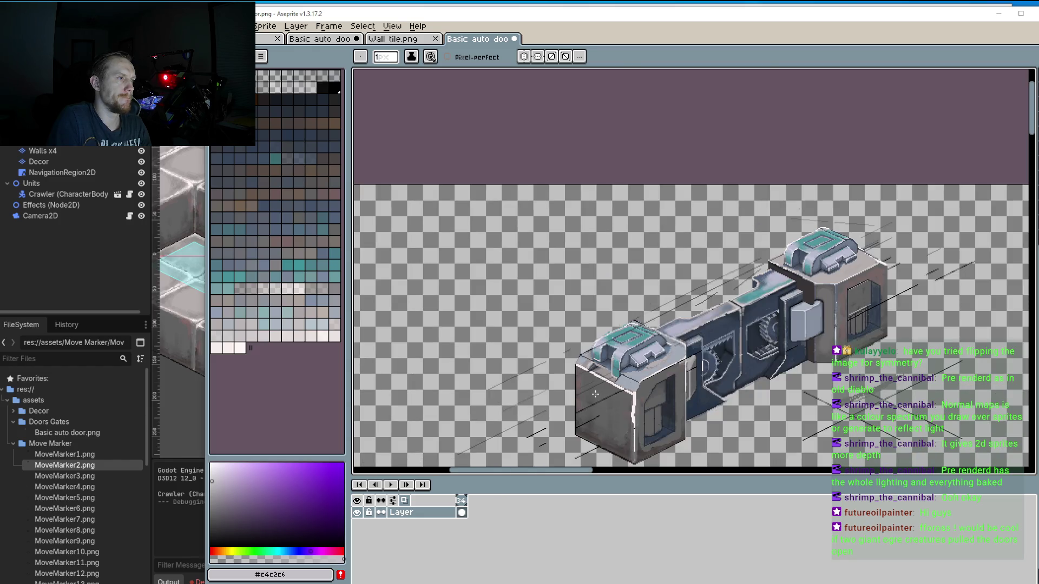
scroll(595, 394, "up", 2)
scroll(596, 379, "up", 2)
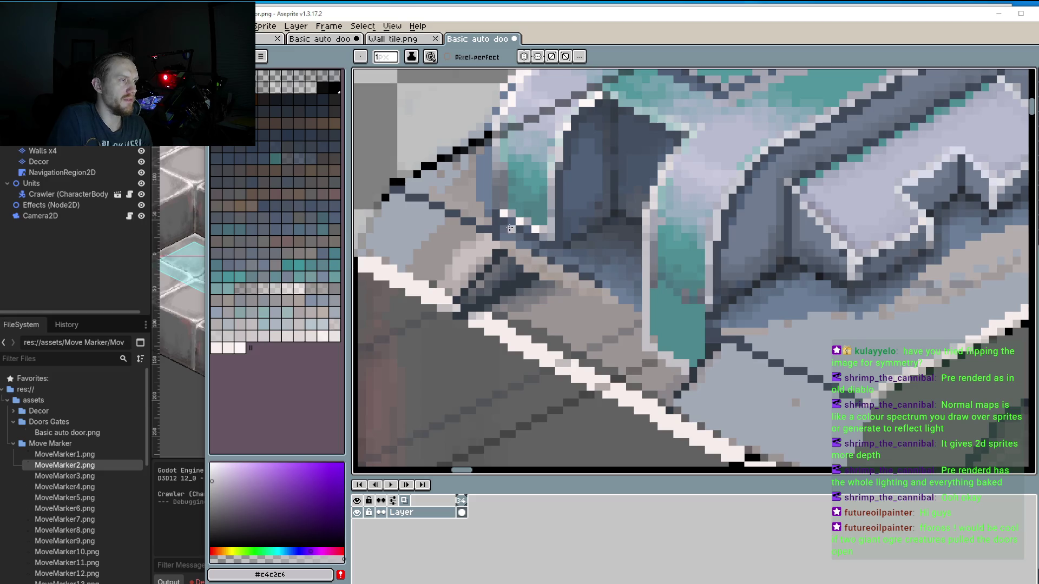
left_click(527, 210, "alt")
mouse_move(541, 226)
left_mouse_down()
mouse_move(533, 267)
mouse_move(508, 251)
left_mouse_up()
left_click(520, 253)
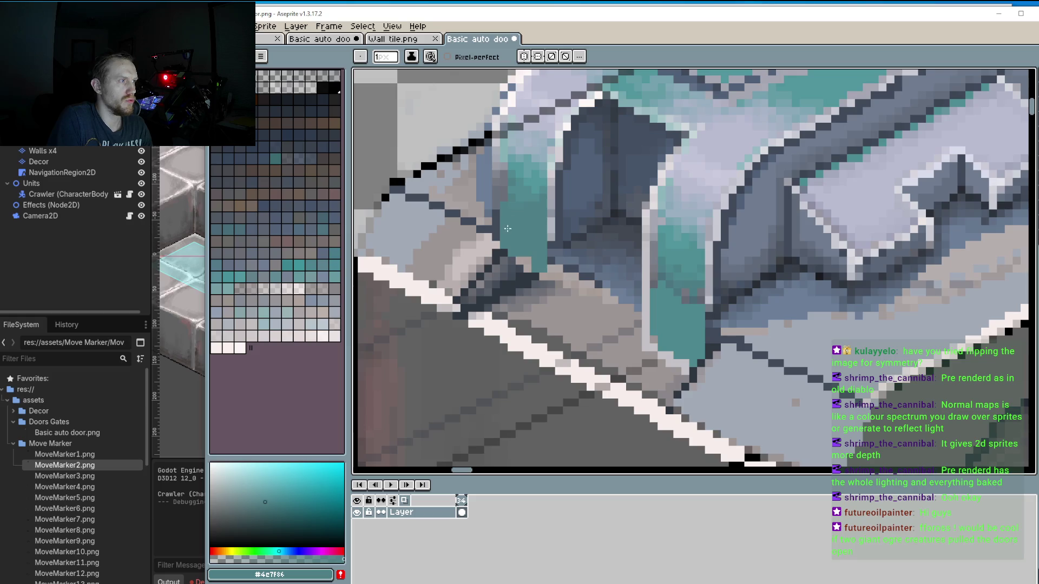
Draw a light highlight along the left column's edge, then pick the teal again.
left_click(497, 124, "alt")
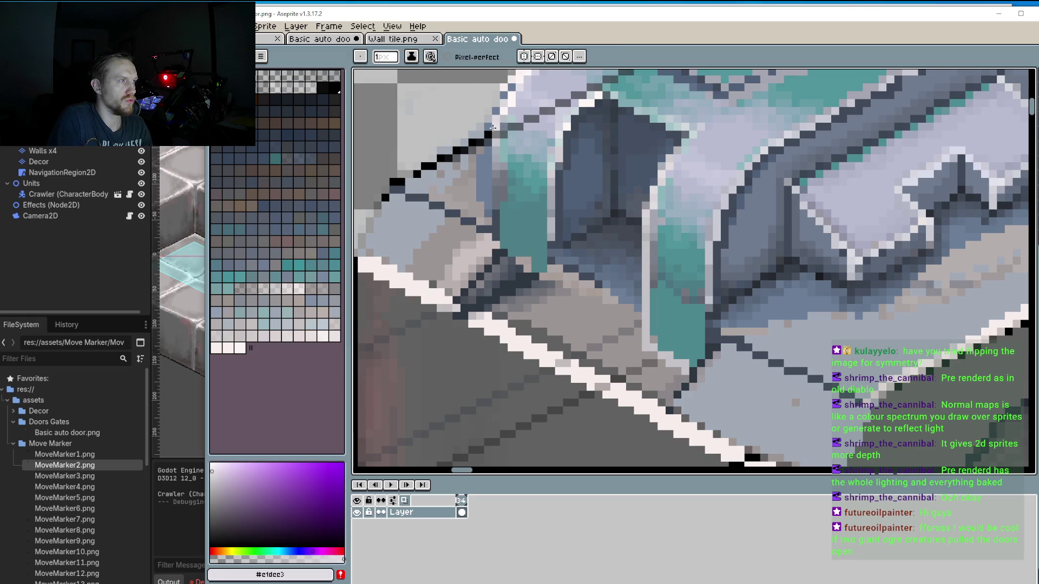
left_click_drag(495, 127, 492, 278)
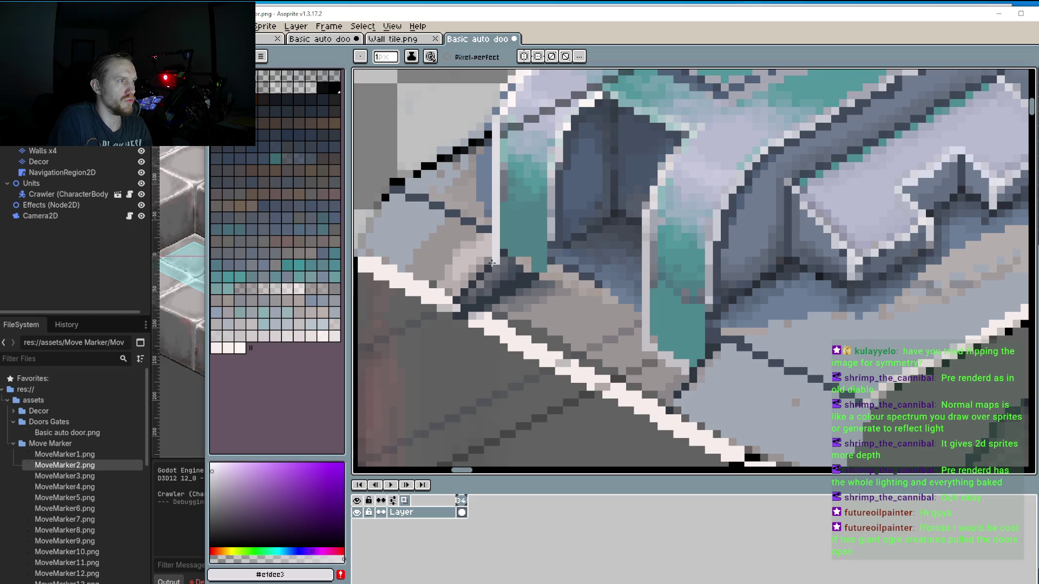
left_click(512, 252, "alt")
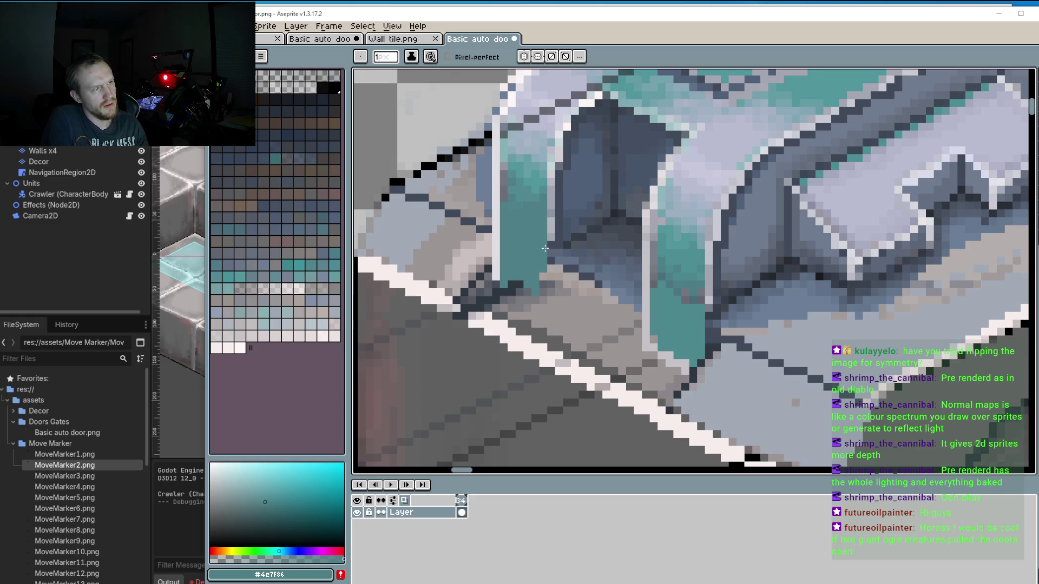
Eyedrop the dark outline grey #404a5a from the door and select the Line tool.
scroll(542, 283, "down", 2)
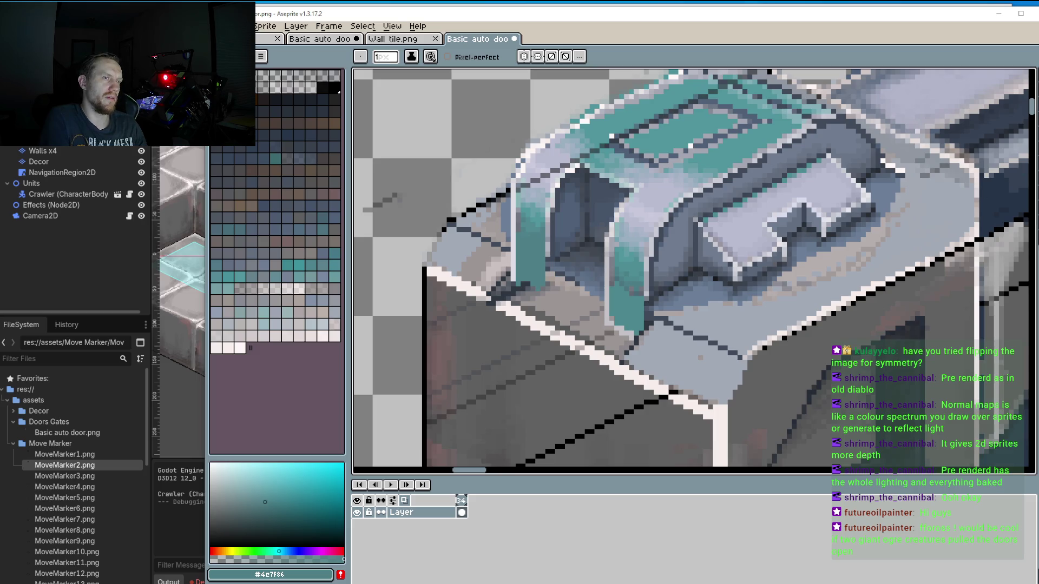
left_click(1030, 178)
scroll(645, 348, "up", 2)
key("alt")
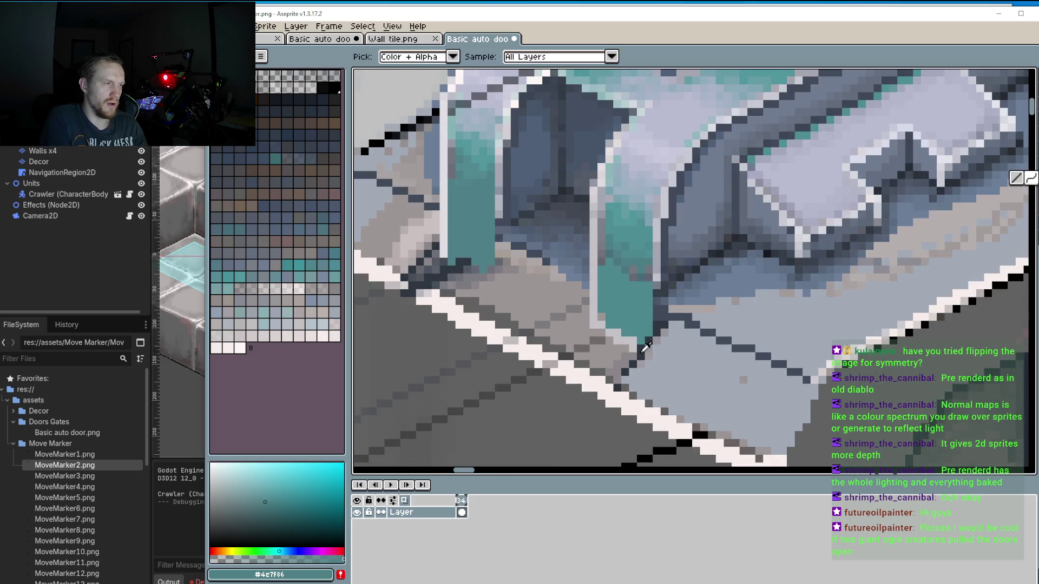
left_click(702, 319, "alt")
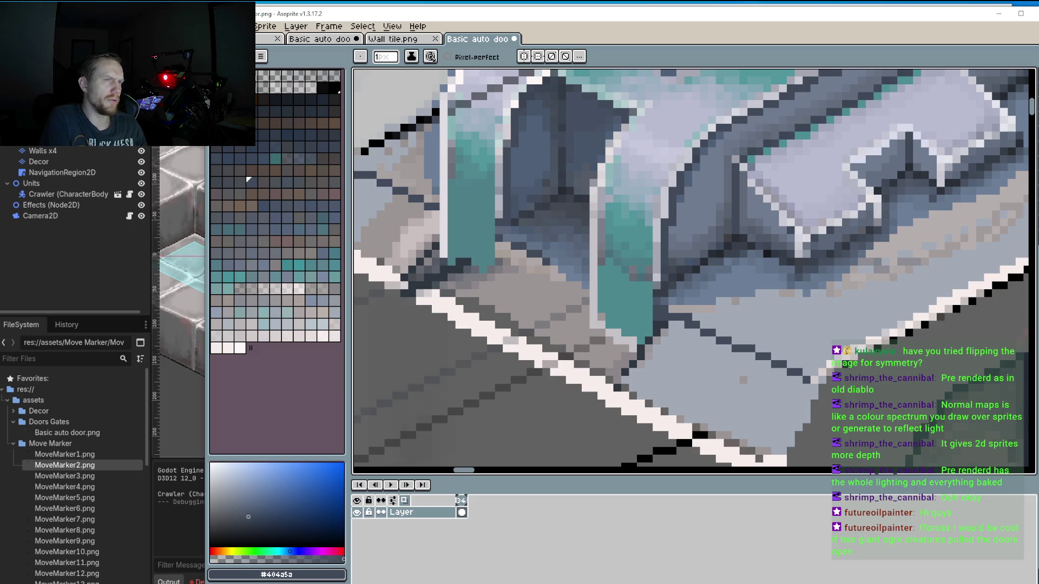
key("l")
scroll(439, 270, "down", 1)
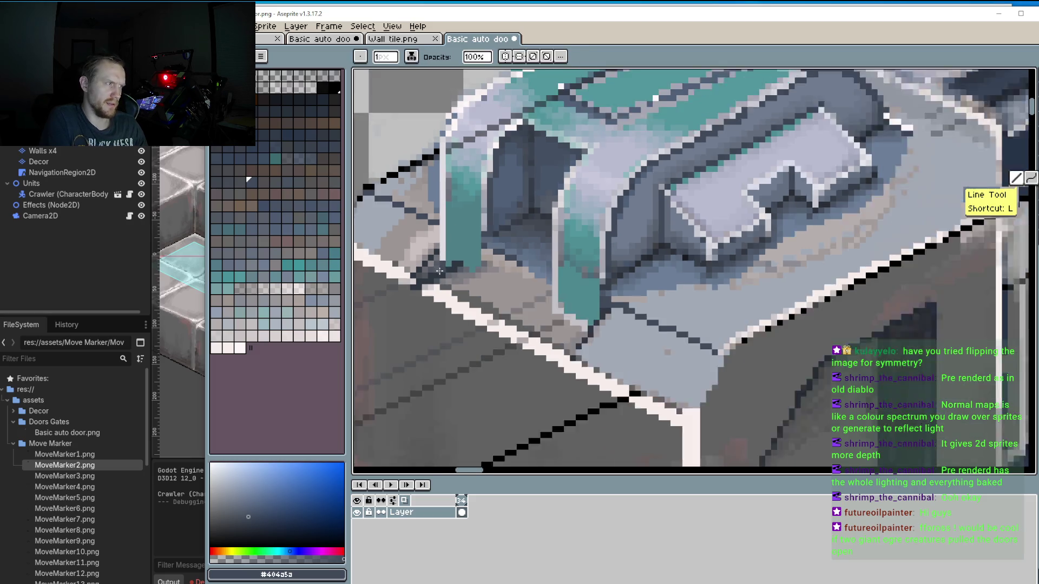
Try a dark straight line along the cap's lower-left base, undo it, and pick the column teal.
scroll(440, 270, "down", 1)
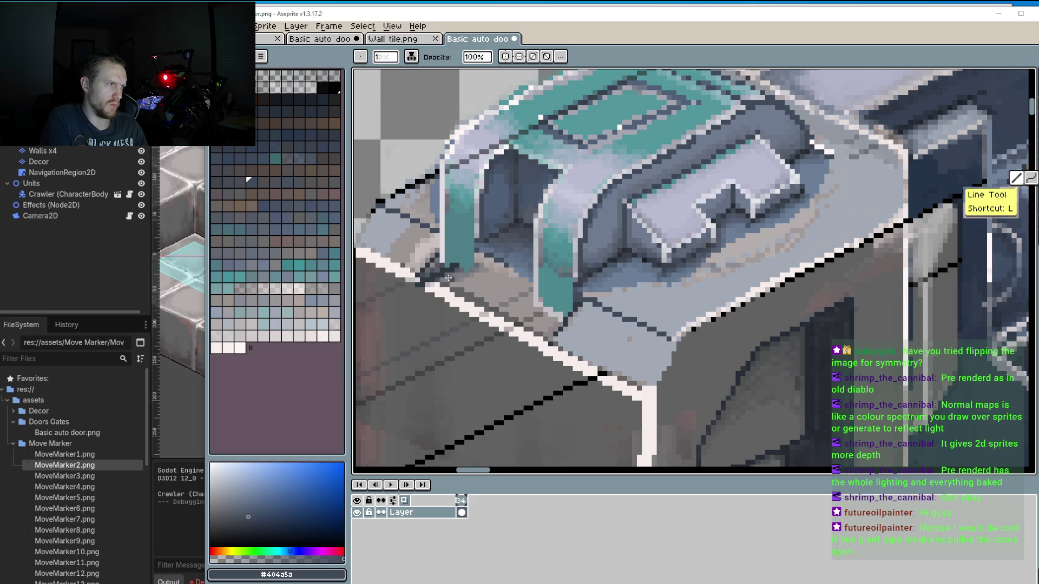
left_click_drag(444, 271, 555, 331)
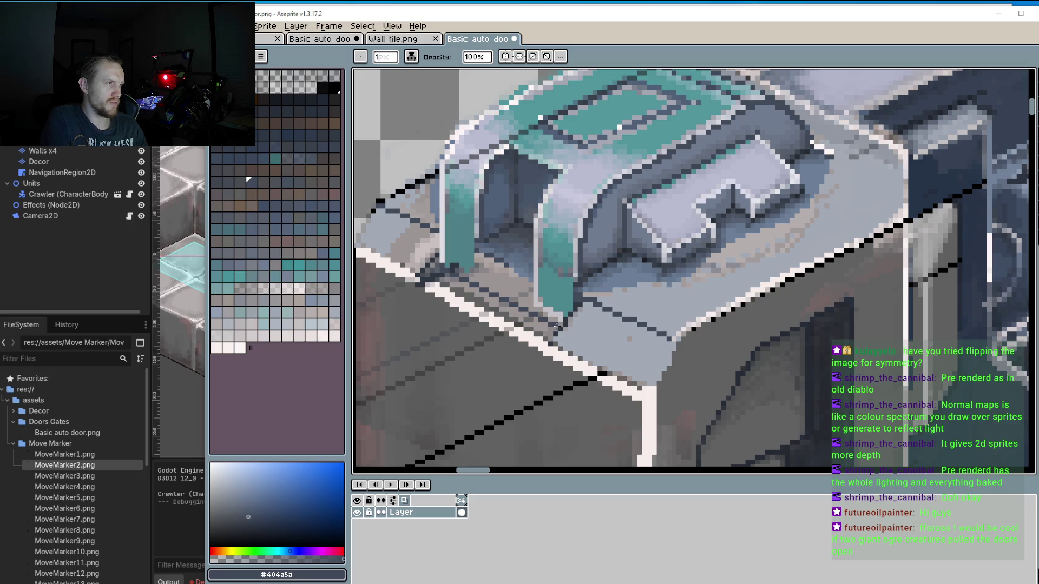
key("ctrl+z")
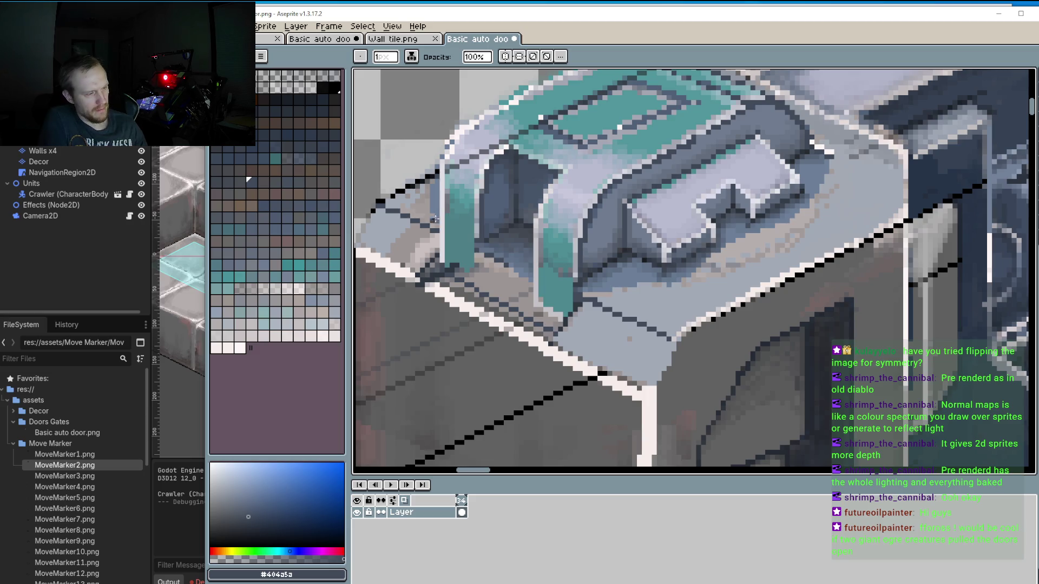
left_click(458, 226, "alt")
Extend the teal at the lower ends of the left and right columns.
scroll(451, 257, "up", 1)
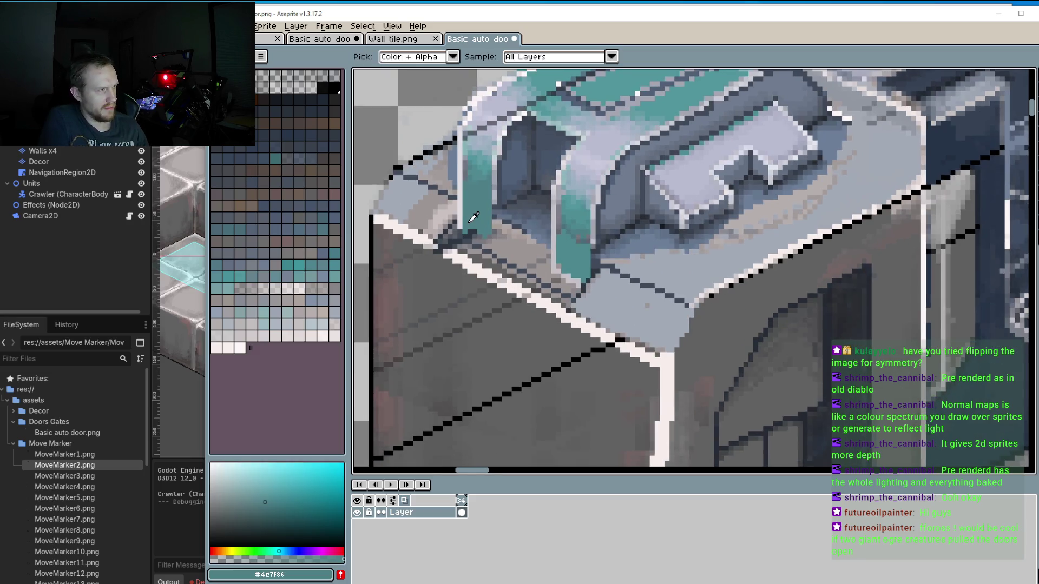
scroll(474, 218, "up", 1)
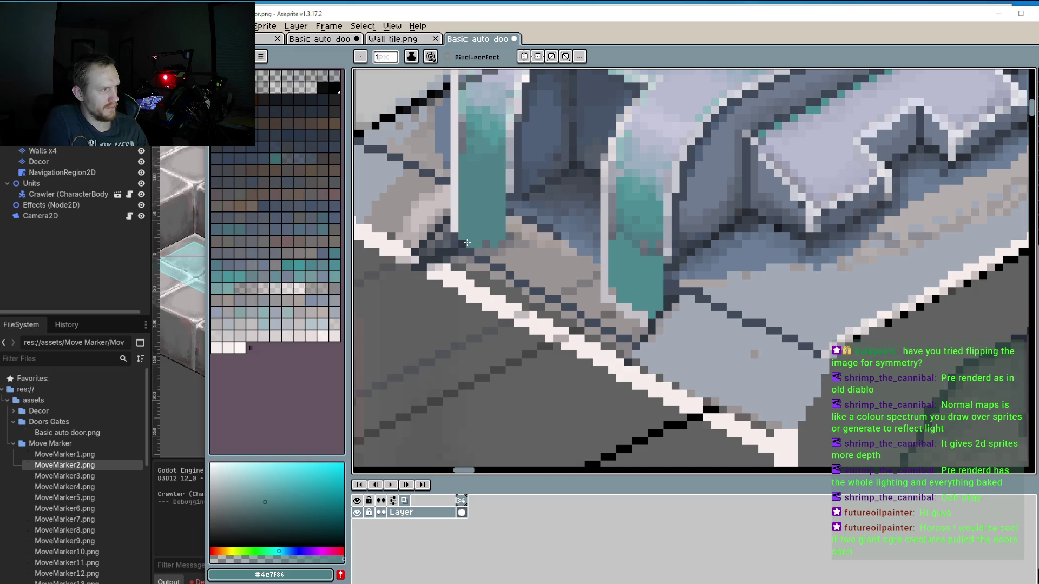
left_click(482, 246)
left_click_drag(498, 243, 500, 260)
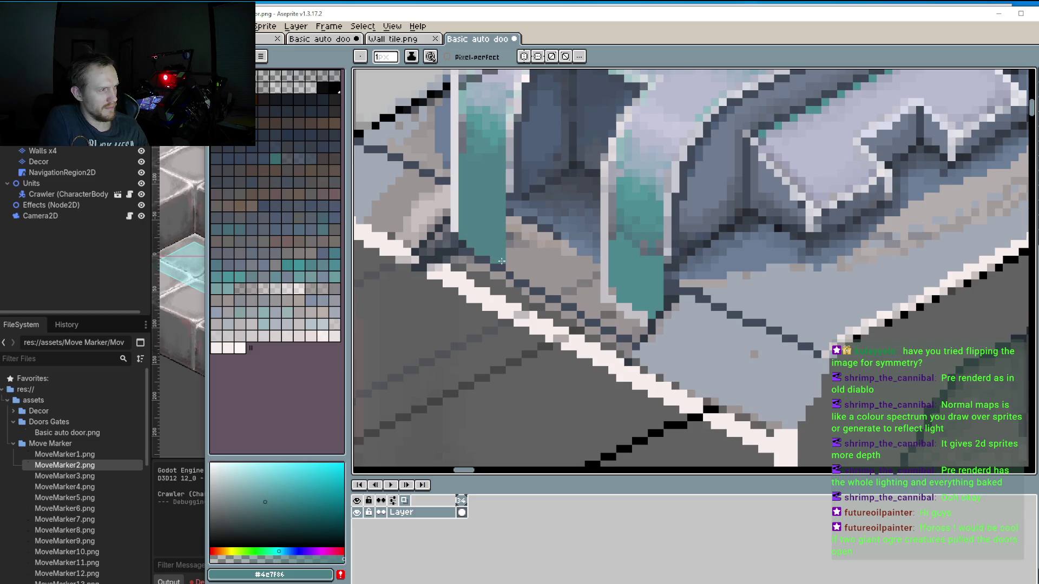
mouse_move(613, 292)
left_mouse_down()
mouse_move(624, 322)
mouse_move(645, 320)
left_mouse_up()
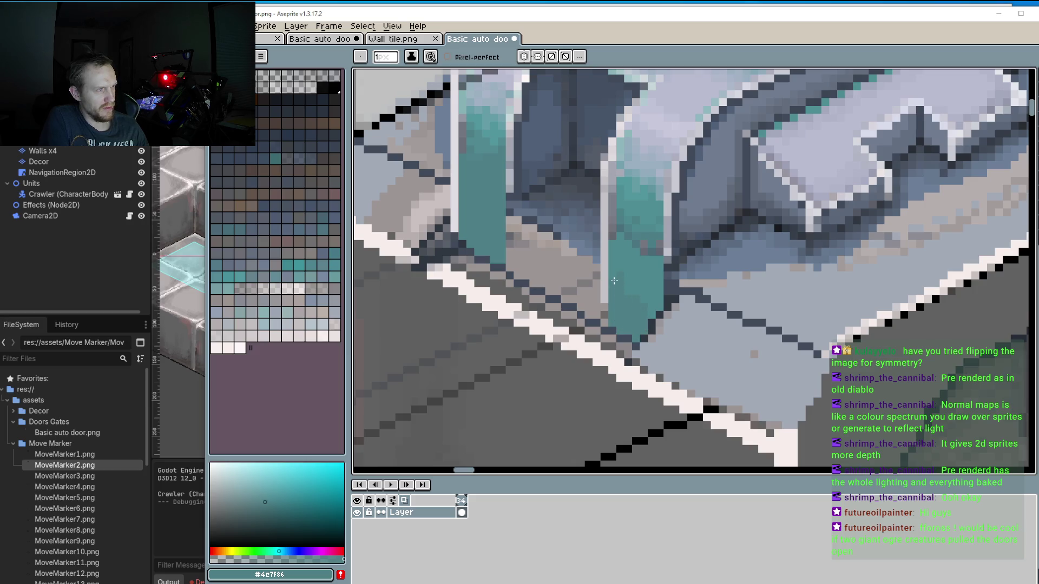
scroll(614, 281, "down", 2)
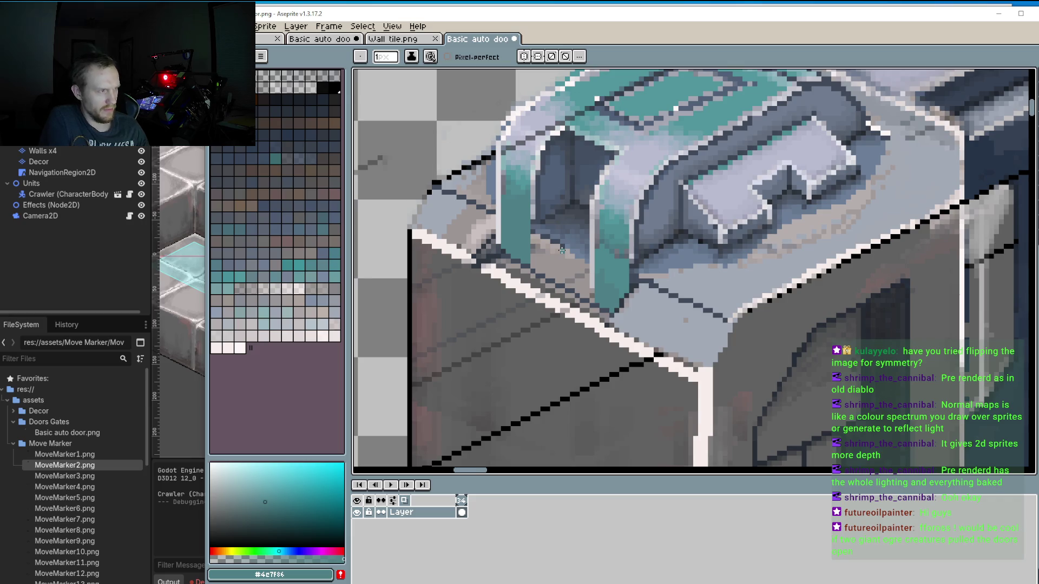
scroll(561, 250, "up", 1)
Draw a dark vertical shadow and diagonal outline in the recess, then sample blue-grey #4f6077.
key("i")
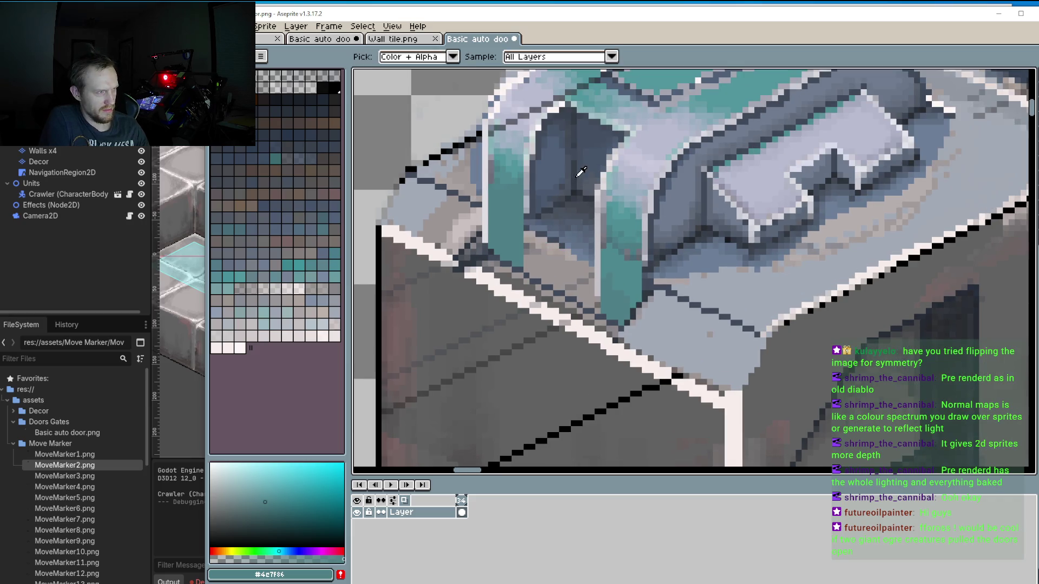
left_click(574, 192, "alt")
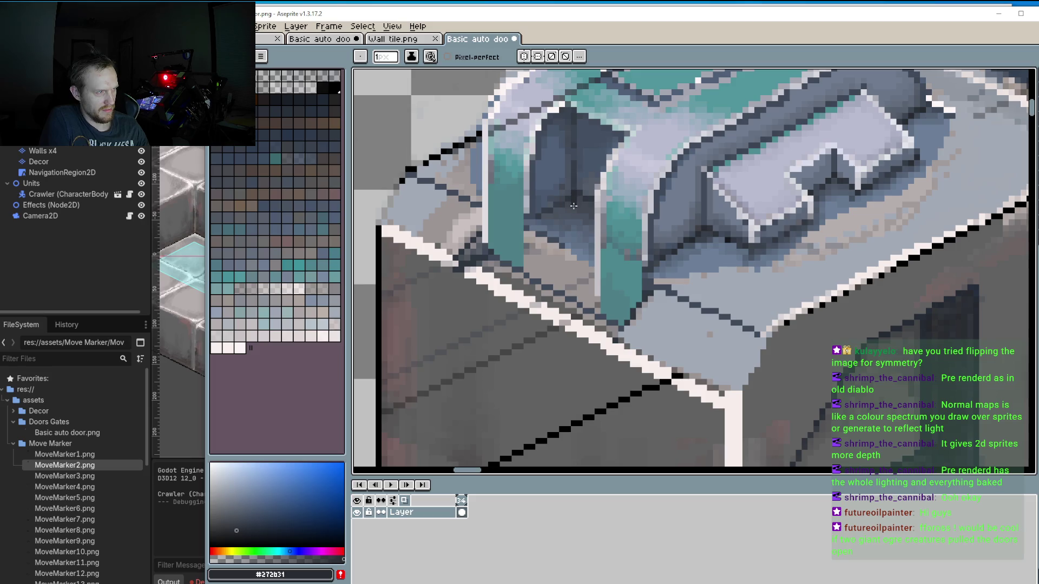
left_click_drag(574, 206, 573, 229)
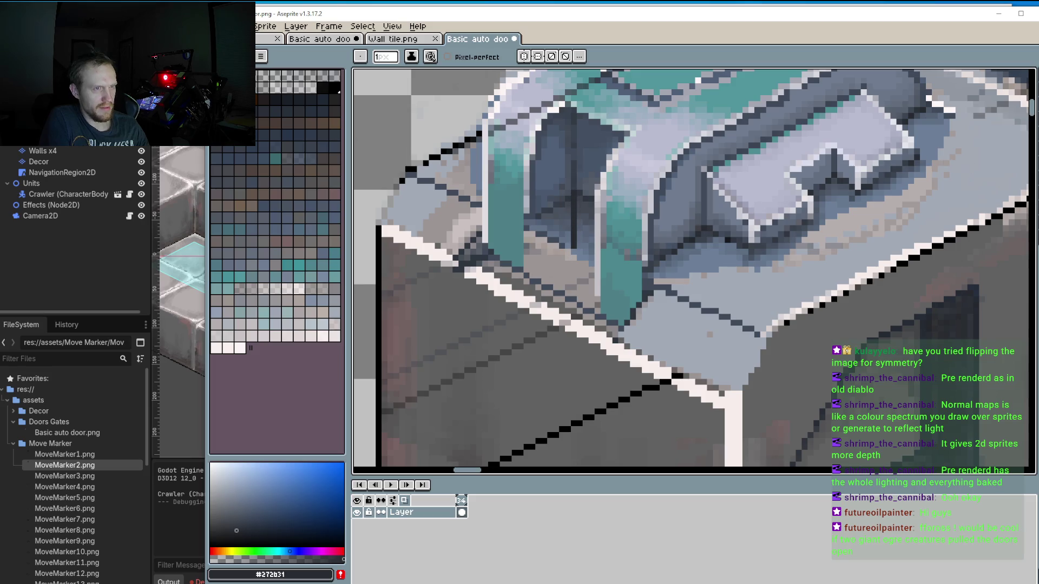
key("l")
left_click_drag(574, 239, 526, 269)
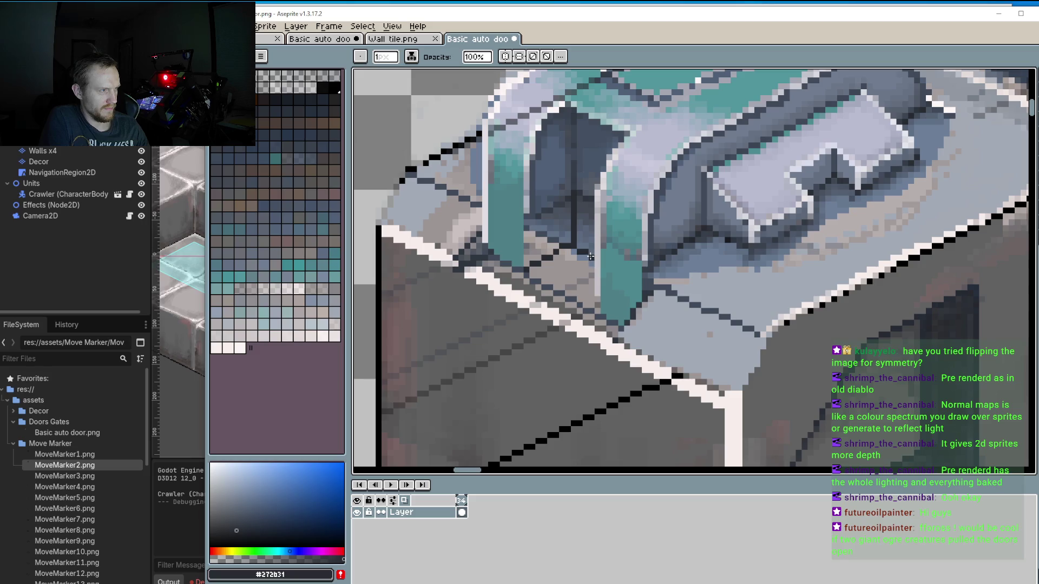
key("b")
left_click(557, 211, "alt")
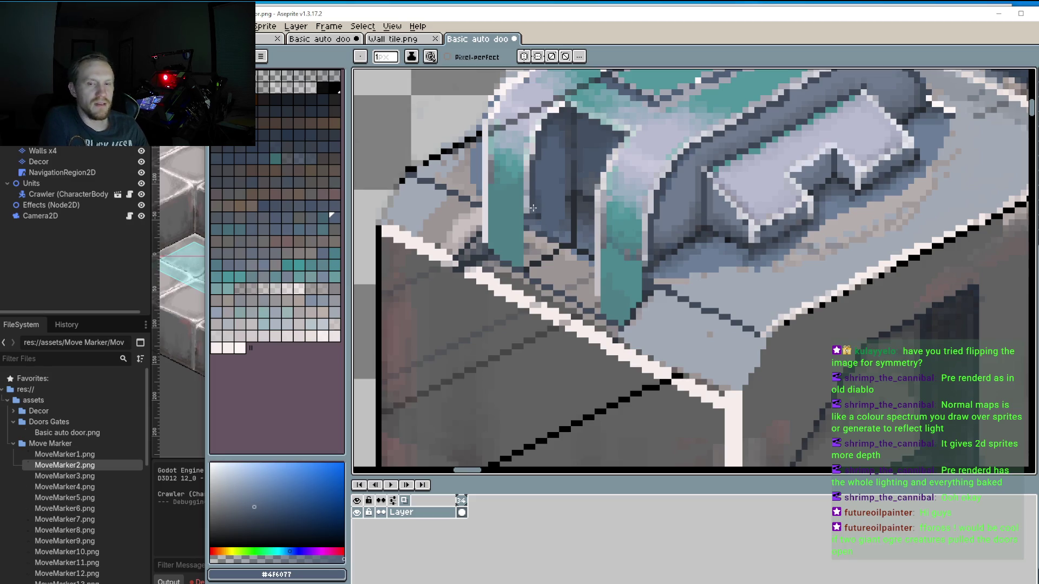
scroll(533, 208, "up", 2)
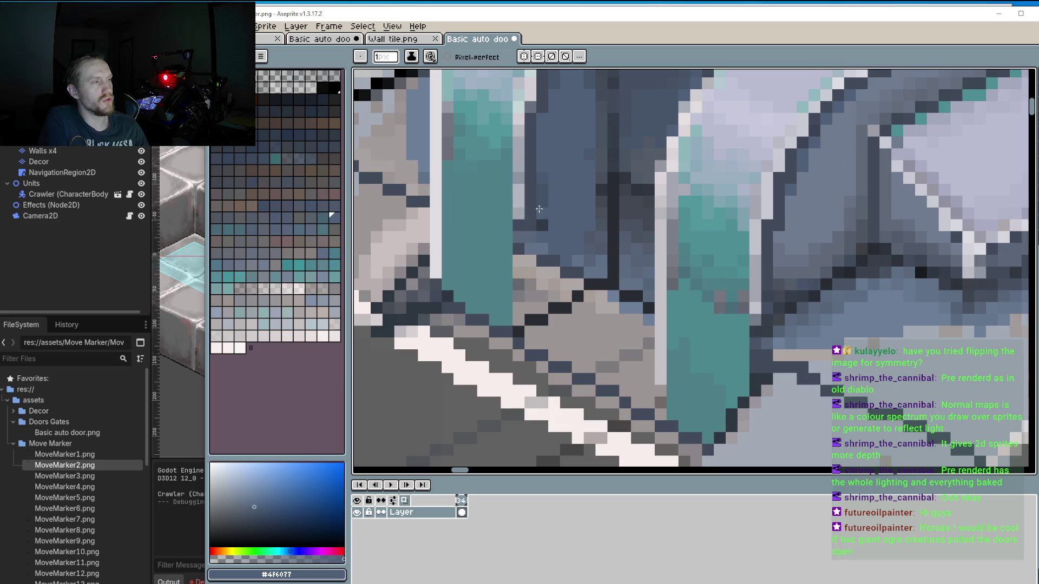
Paint light and dark blue-grey vertical strokes down the recess between the pillars.
key("i")
left_click(518, 199, "alt")
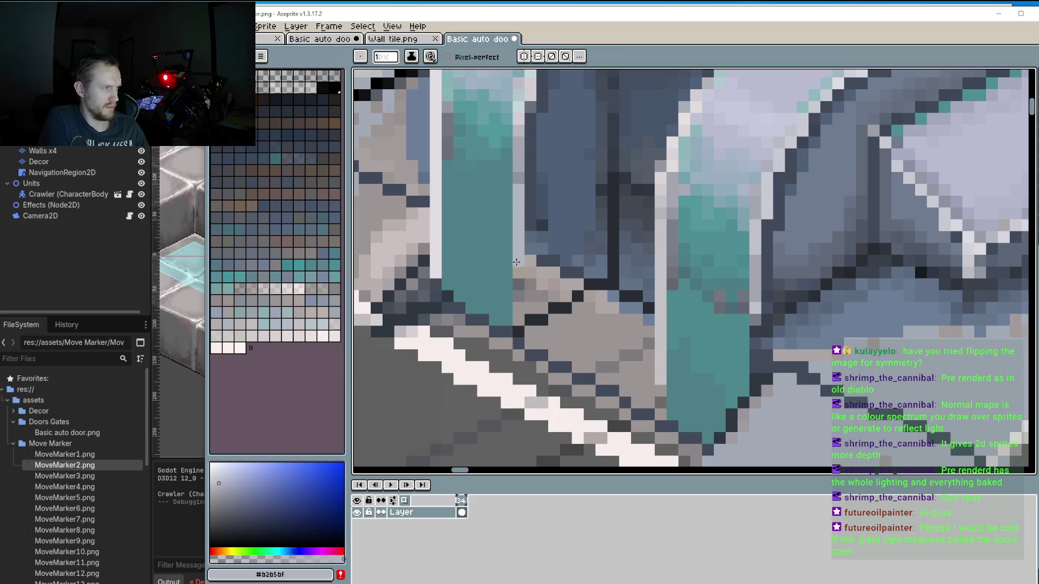
left_click_drag(519, 199, 518, 319)
left_click(531, 209, "alt")
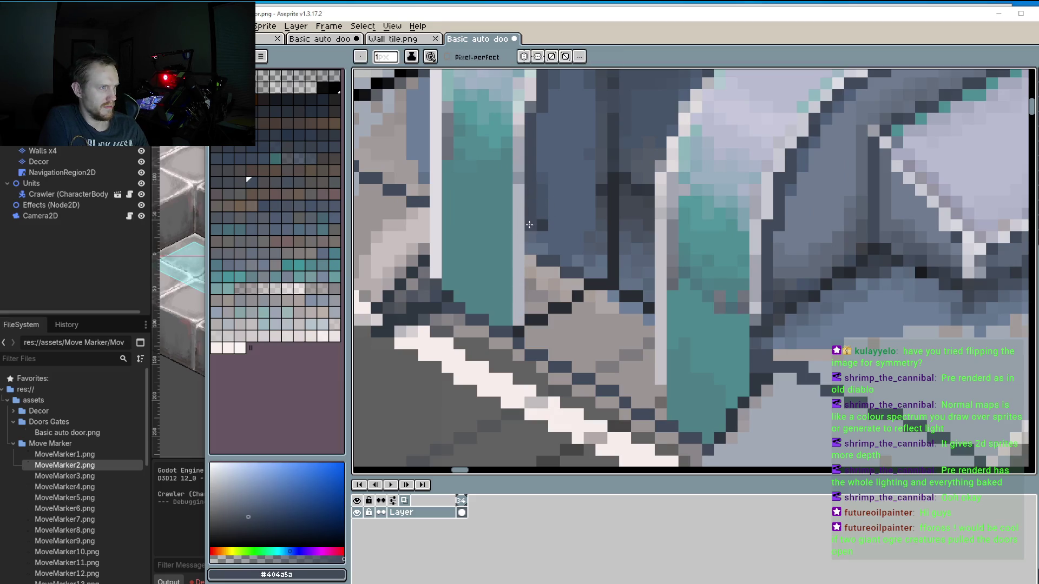
left_click_drag(530, 222, 530, 311)
left_click(558, 216, "alt")
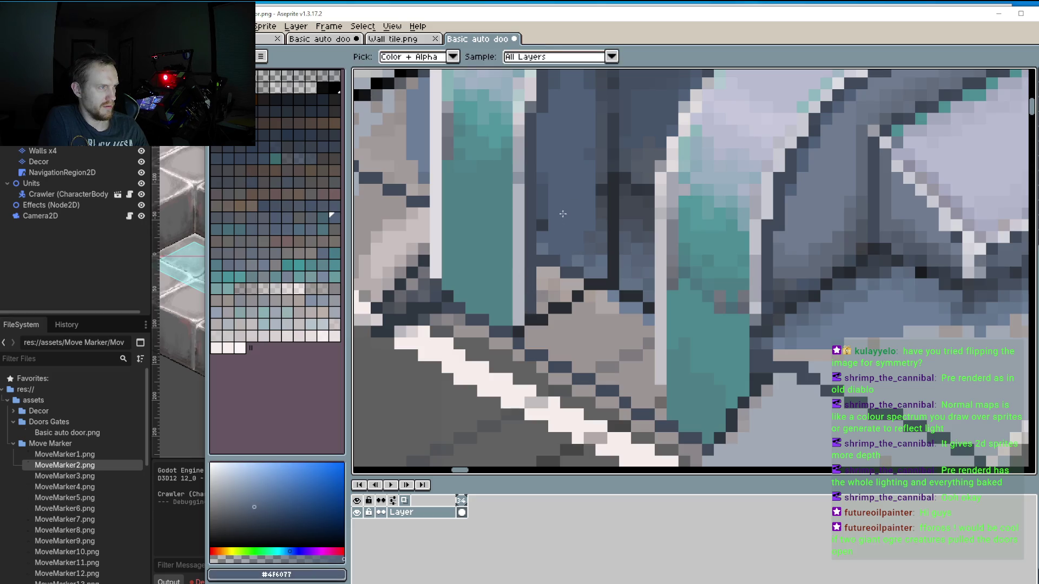
left_click(548, 205, "alt")
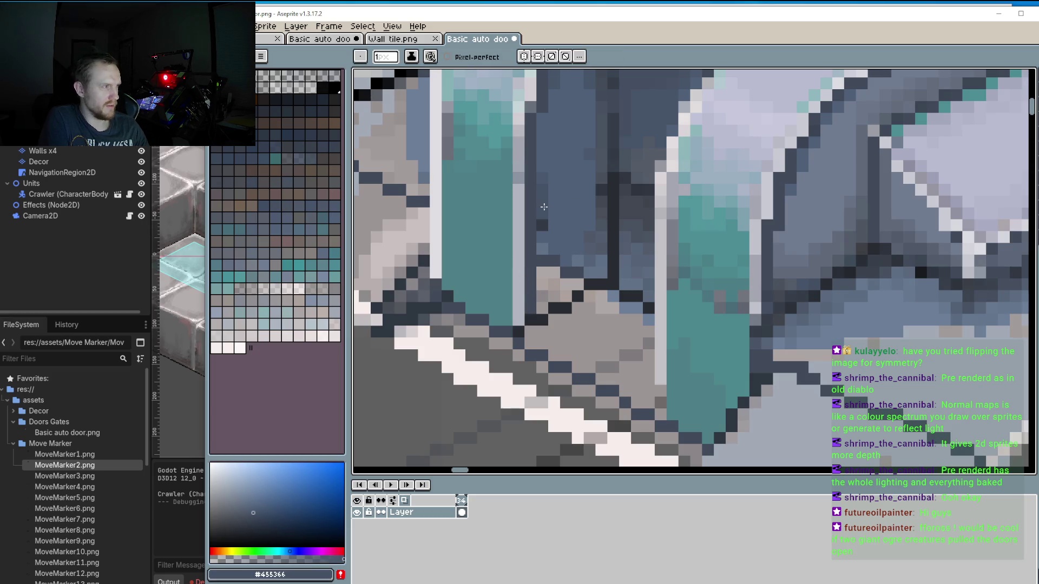
mouse_move(542, 221)
left_mouse_down()
mouse_move(541, 292)
mouse_move(554, 301)
mouse_move(565, 301)
mouse_move(566, 259)
left_mouse_up()
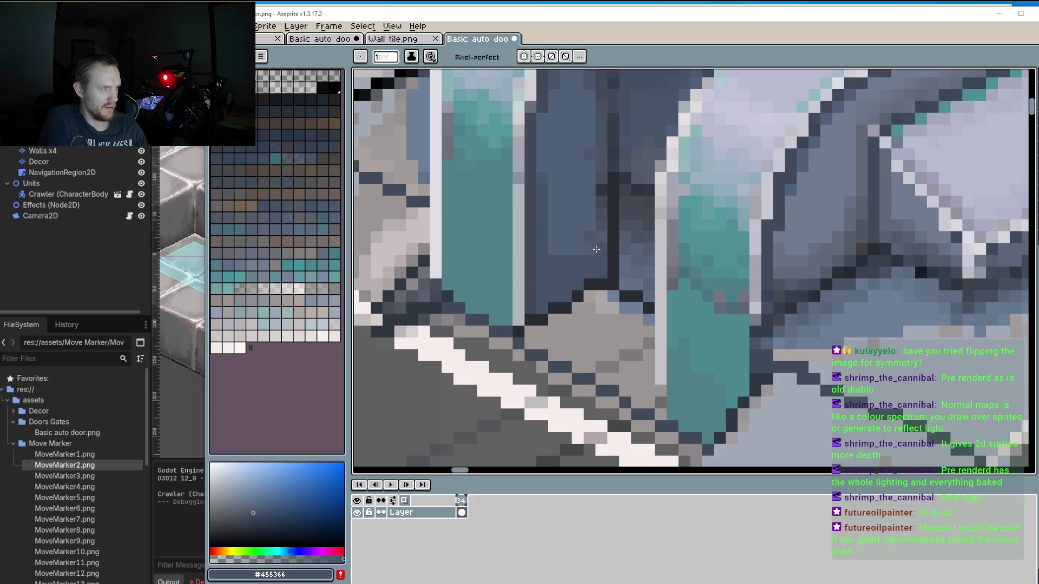
Fill the recess floor with blue-grey pixels, then lighten its base.
scroll(597, 286, "down", 3)
scroll(598, 285, "down", 1)
scroll(598, 285, "up", 1)
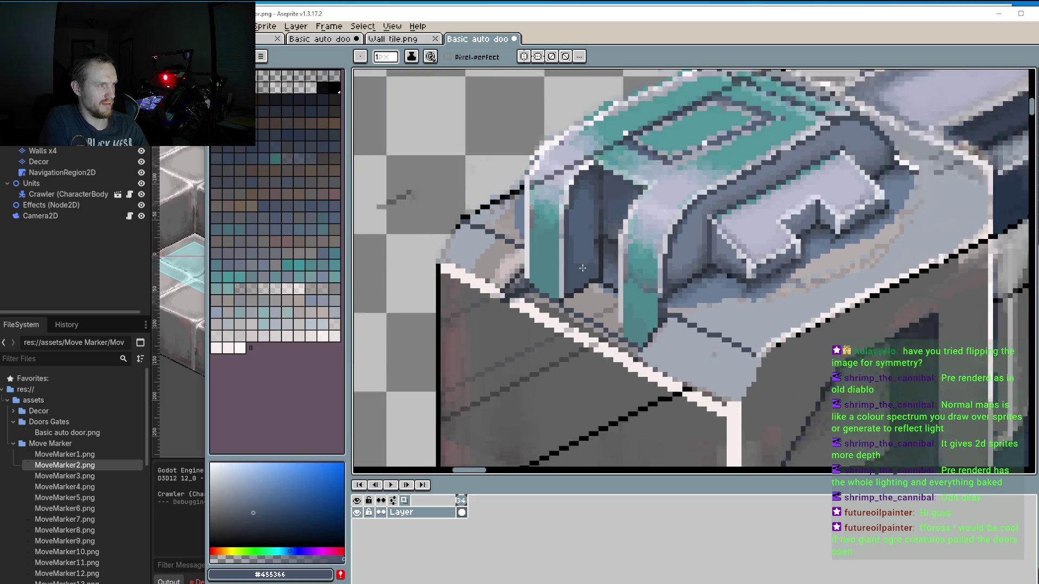
scroll(598, 285, "up", 2)
key("i")
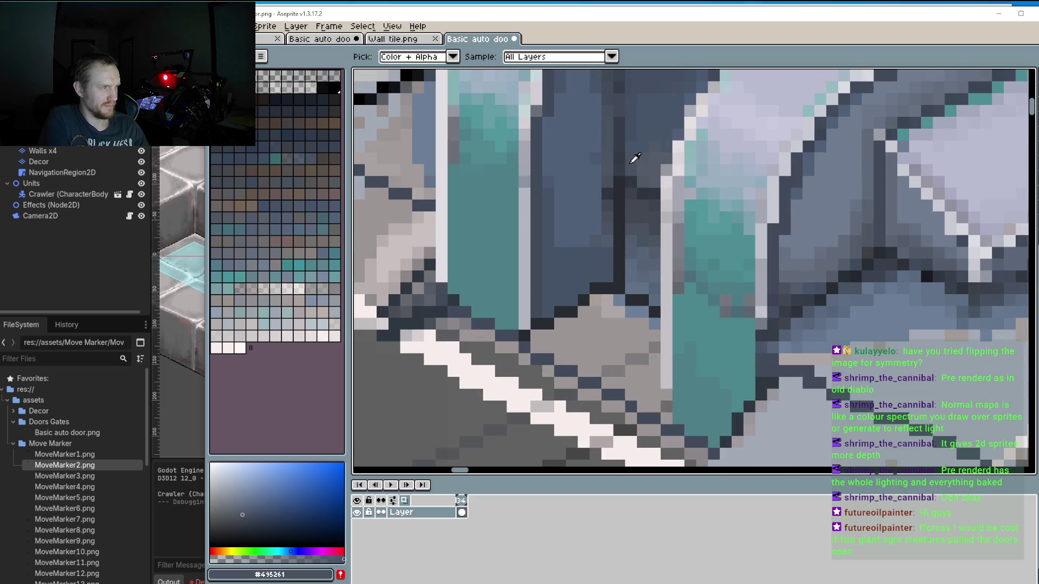
left_click(632, 162, "alt")
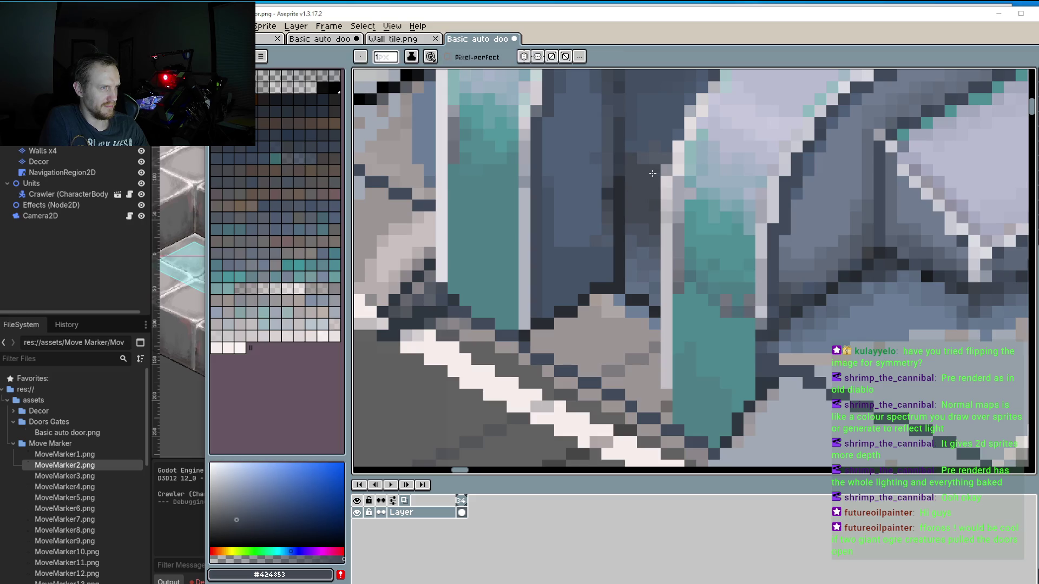
key("alt")
left_click(606, 276, "alt")
mouse_move(614, 299)
left_mouse_down()
mouse_move(588, 311)
mouse_move(564, 349)
mouse_move(644, 312)
mouse_move(602, 371)
mouse_move(632, 351)
mouse_move(649, 408)
left_mouse_up()
key("alt")
left_click(651, 260, "alt")
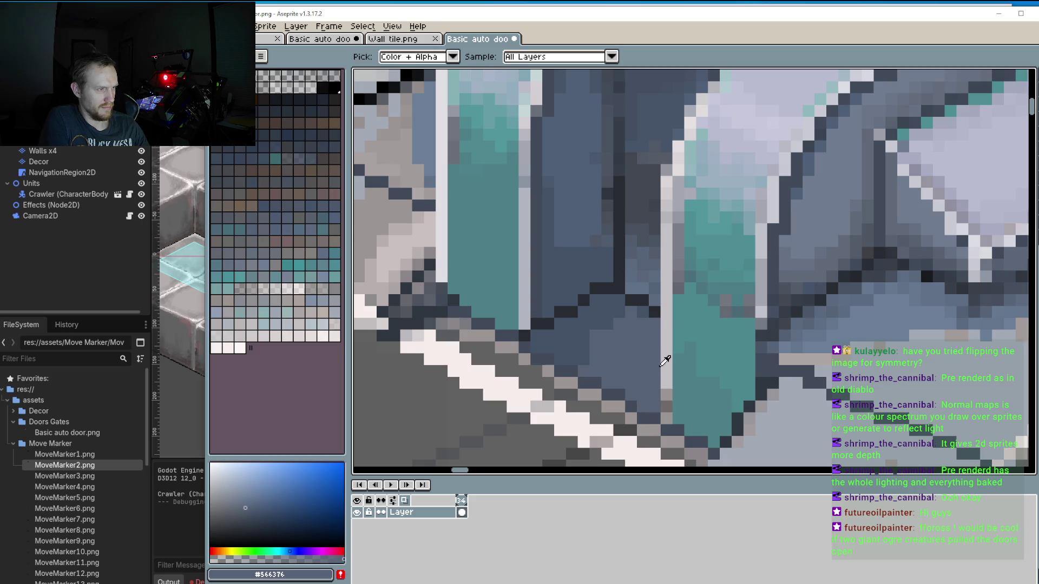
Add light grey #c4c2c6 pixels beside the right teal pillar.
left_click(666, 360, "alt")
left_click_drag(666, 390, 667, 403)
scroll(667, 403, "down", 3)
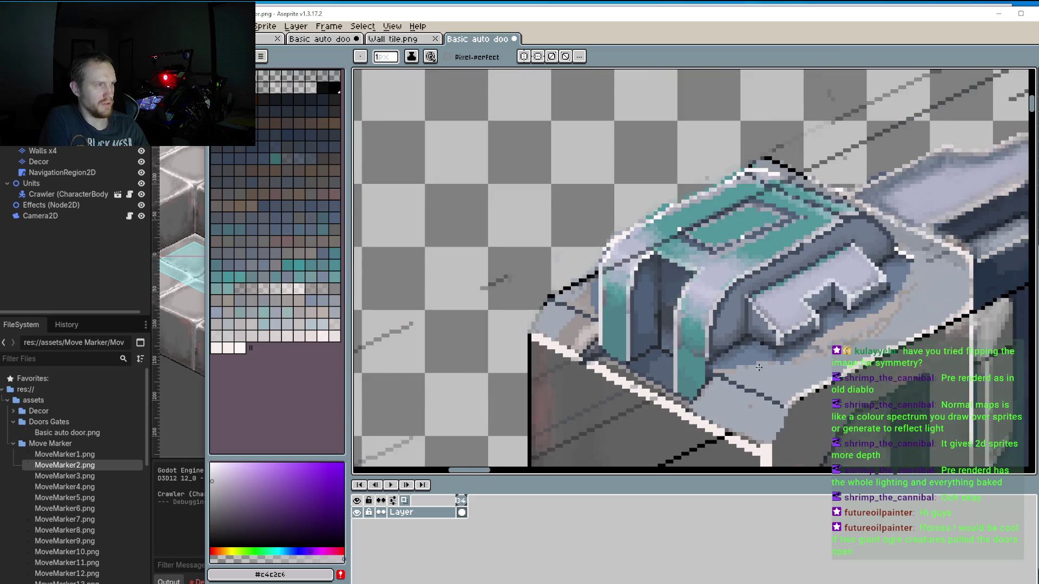
Review the whole door sprite, then zoom in and sample warm grey #9c9595 from the ledge.
scroll(558, 332, "down", 1)
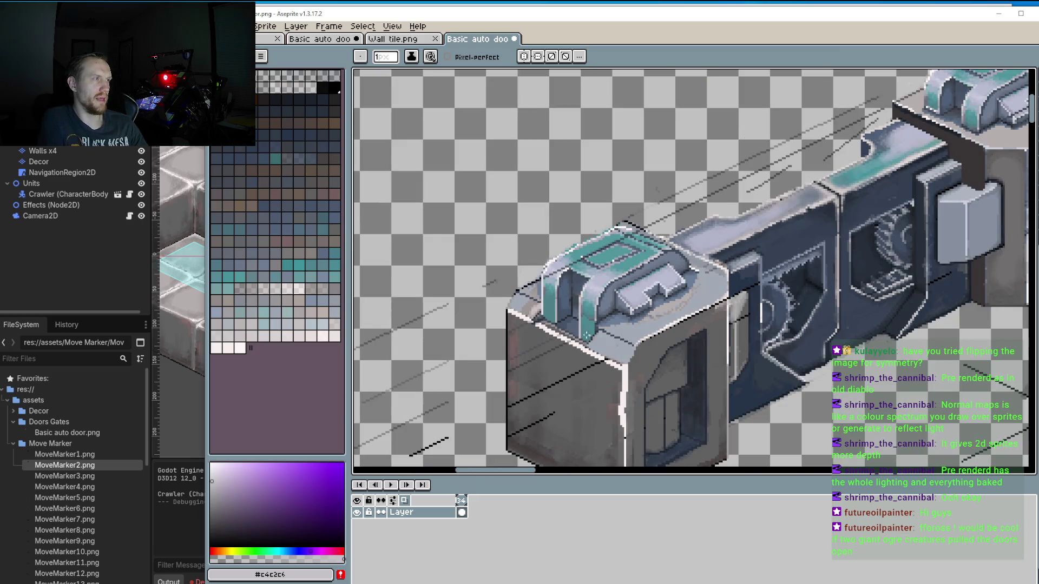
left_click_drag(604, 342, 549, 323)
scroll(589, 332, "down", 3)
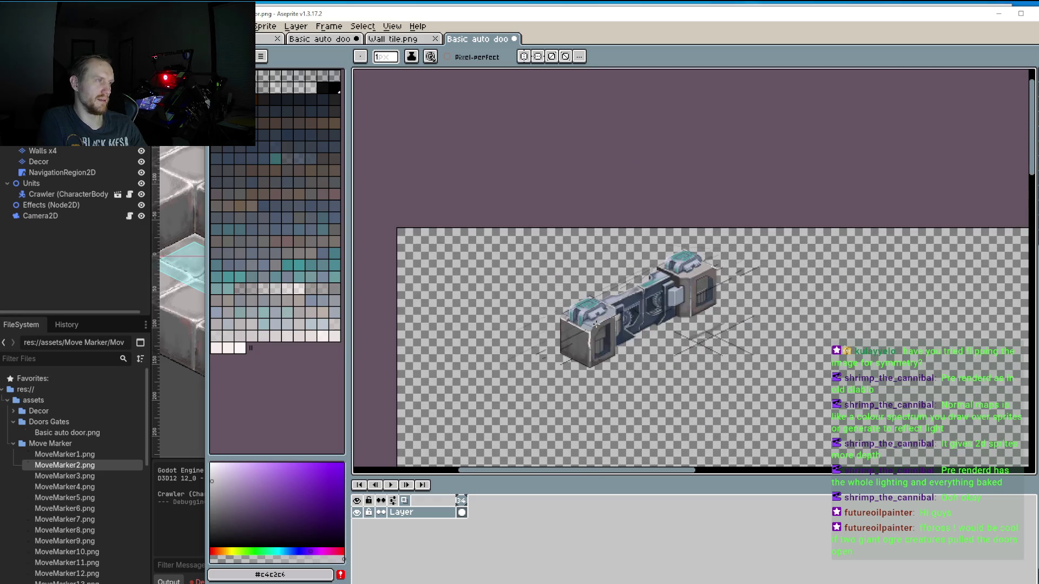
scroll(597, 333, "up", 3)
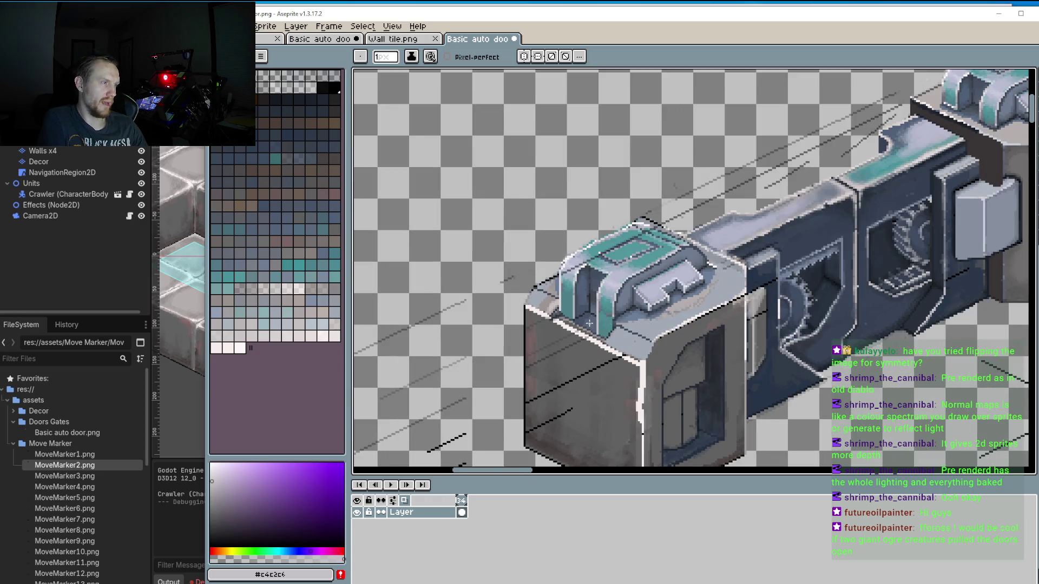
scroll(592, 327, "up", 2)
scroll(610, 344, "up", 2)
scroll(627, 354, "up", 2)
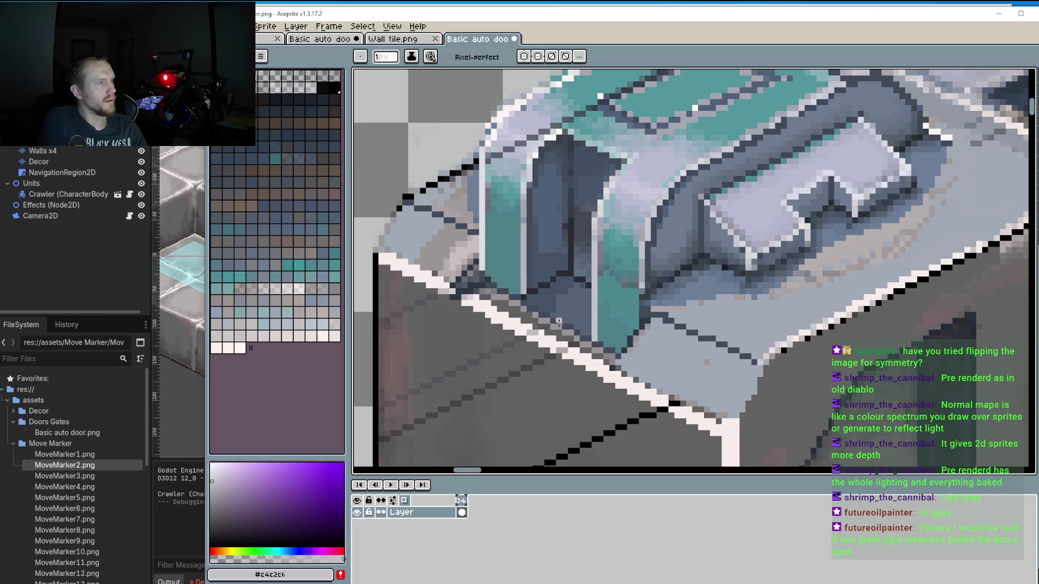
scroll(516, 342, "up", 1)
scroll(517, 342, "up", 1)
left_click(474, 251, "alt")
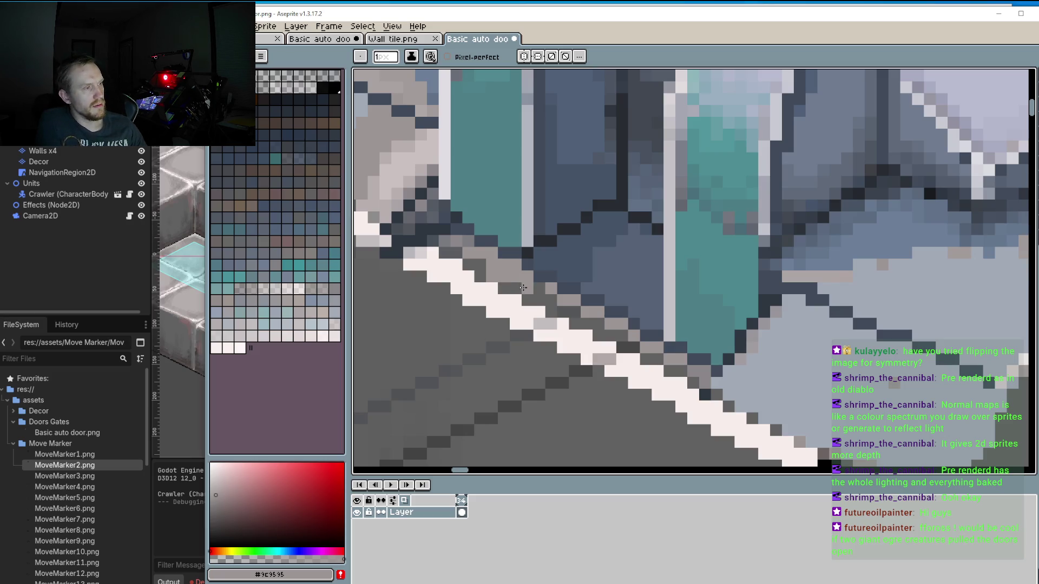
Pencil a light-grey diagonal along the ledge below the left teal pillar.
left_click_drag(523, 287, 706, 381)
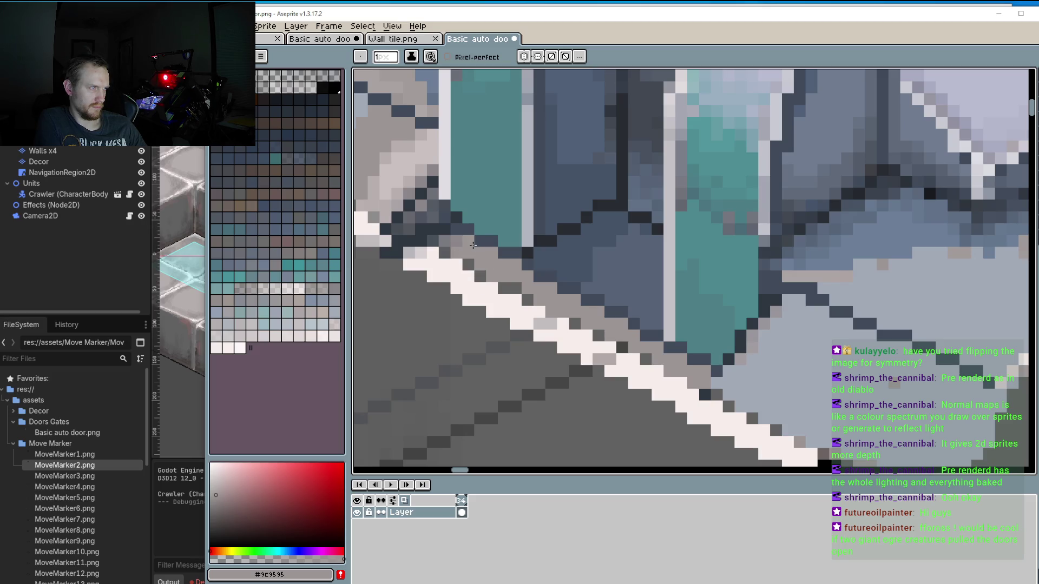
scroll(459, 240, "down", 3)
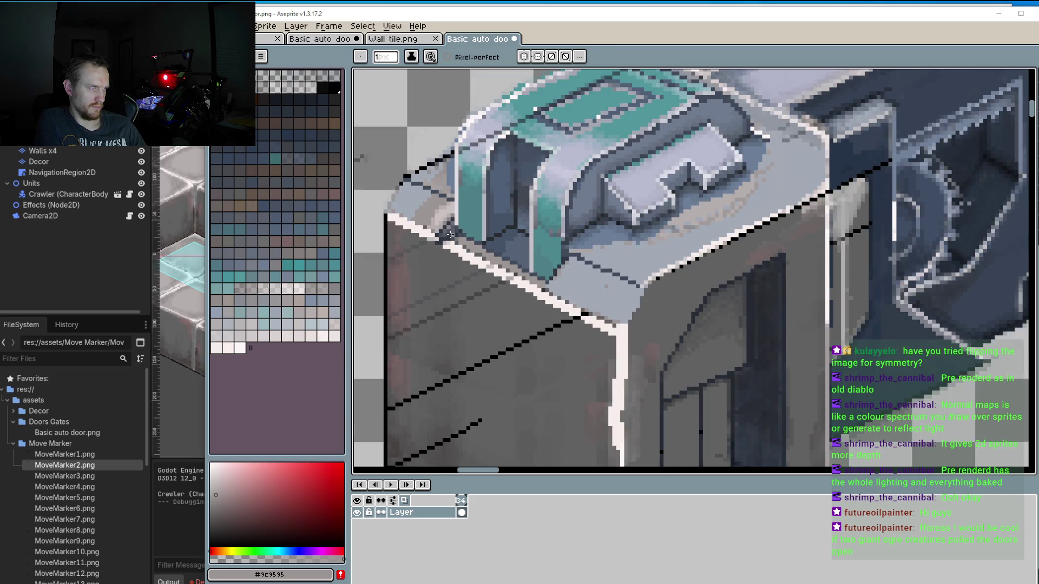
scroll(450, 235, "up", 3)
Sample dark outline colour #2f3641 and darken a vertical run beside the left pillar.
key("i")
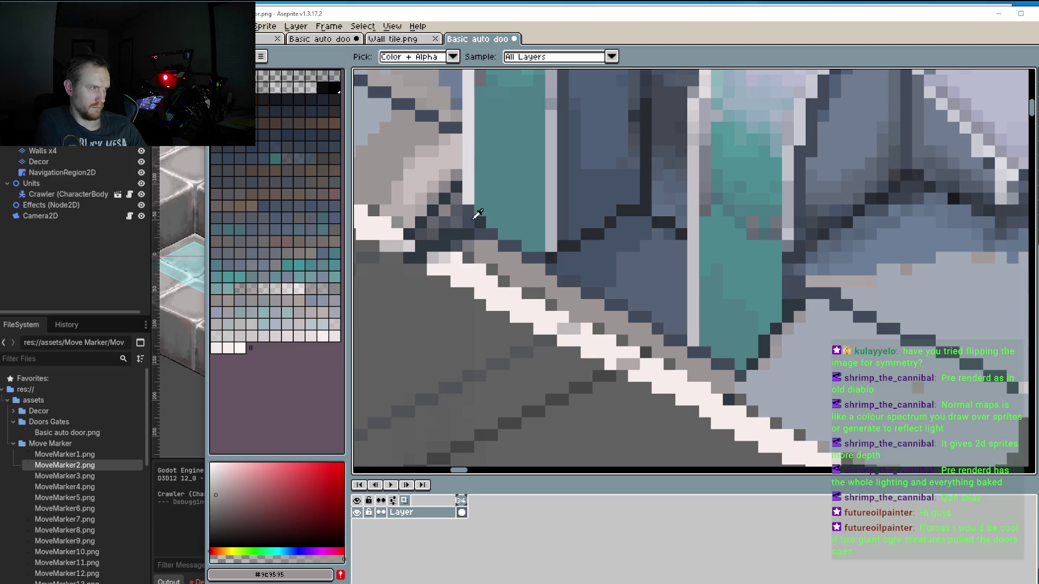
left_click(468, 221, "alt")
left_click_drag(468, 221, 470, 185)
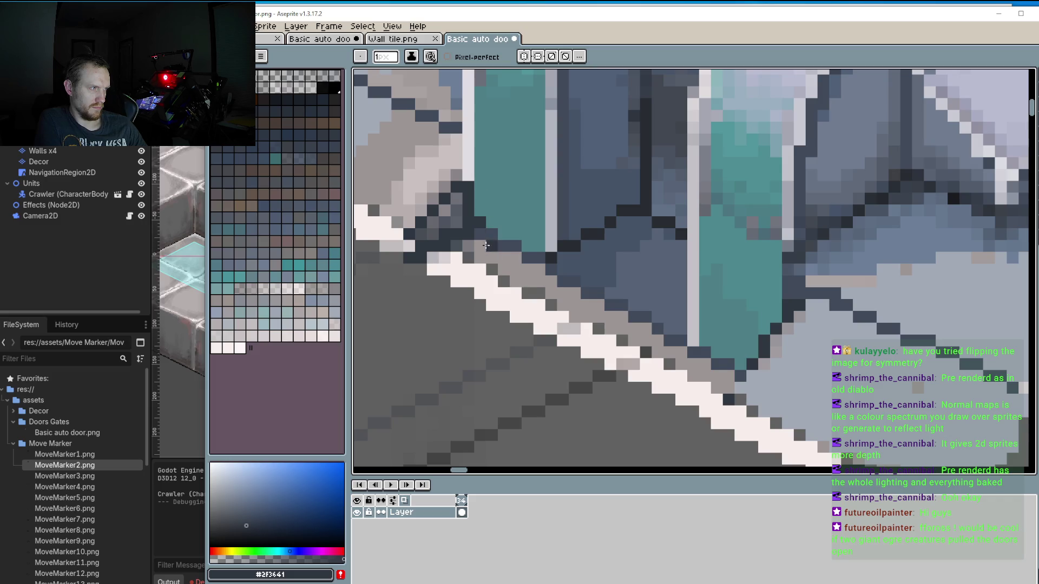
left_click(490, 209, "alt")
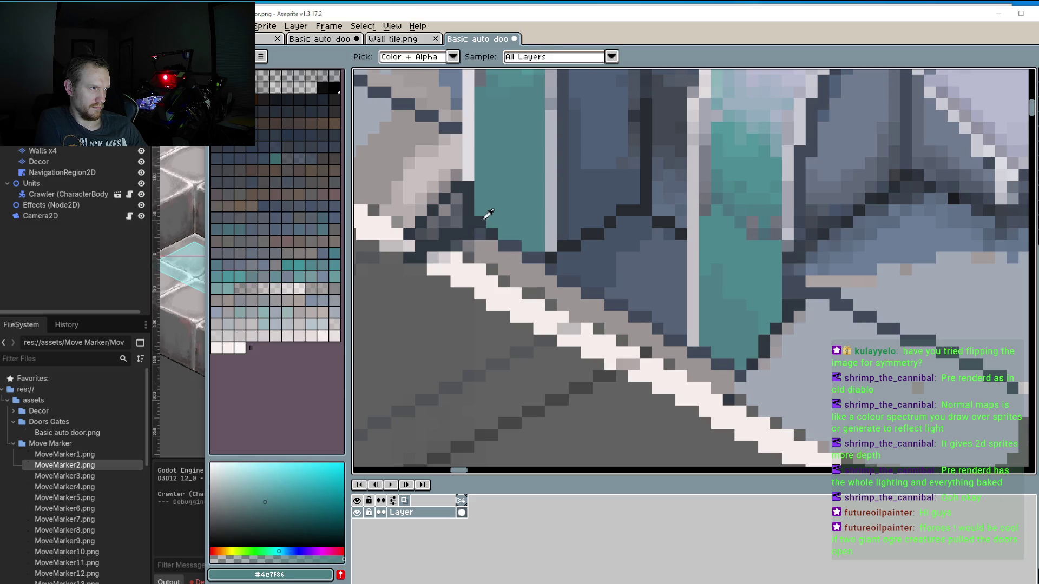
left_click(473, 215, "alt")
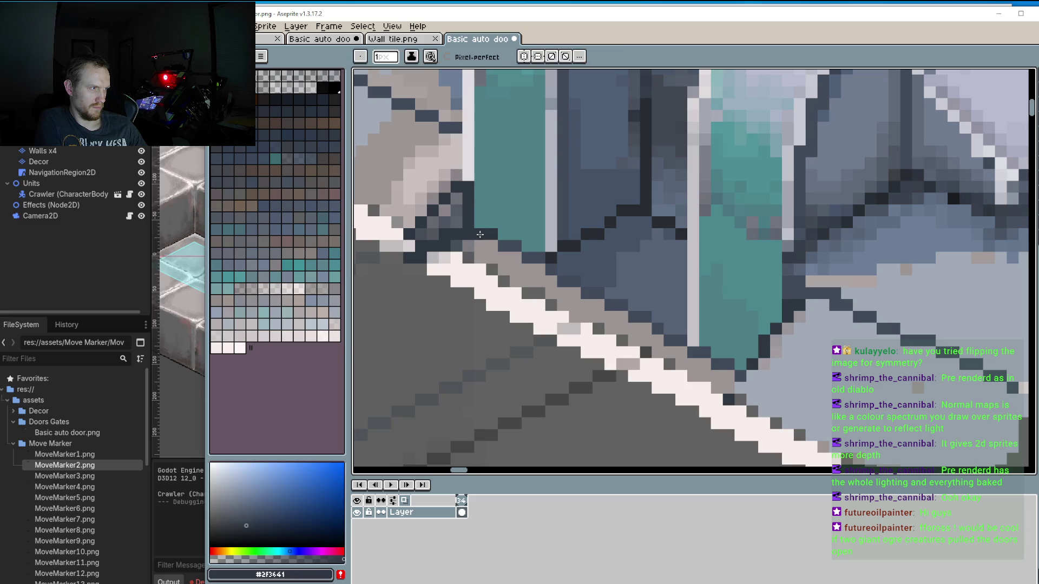
scroll(537, 260, "down", 3)
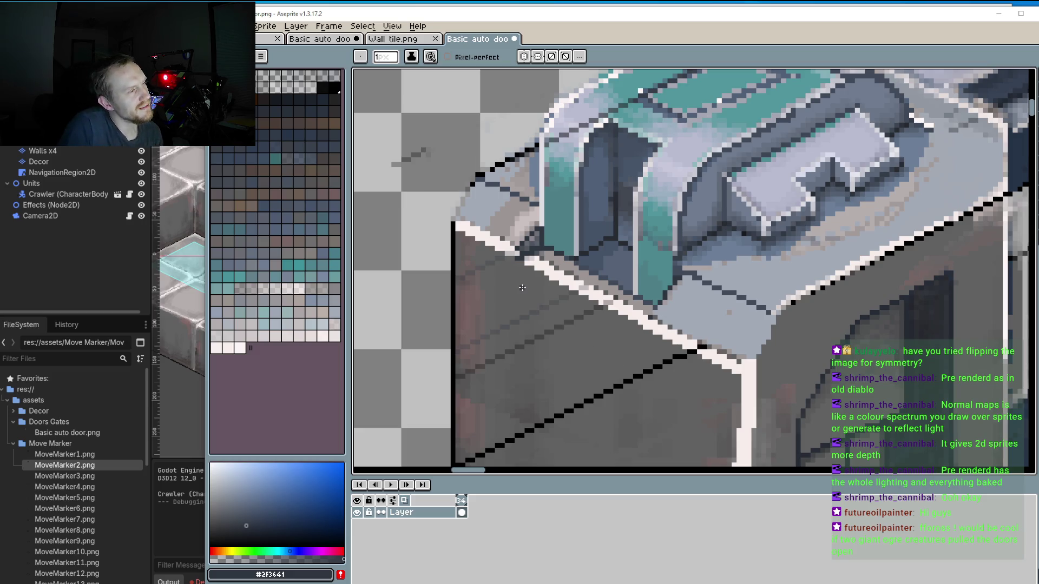
Sample the door edge's pale colour and touch up the edge with it.
scroll(523, 291, "up", 3)
left_click(514, 247, "alt")
left_click(514, 248)
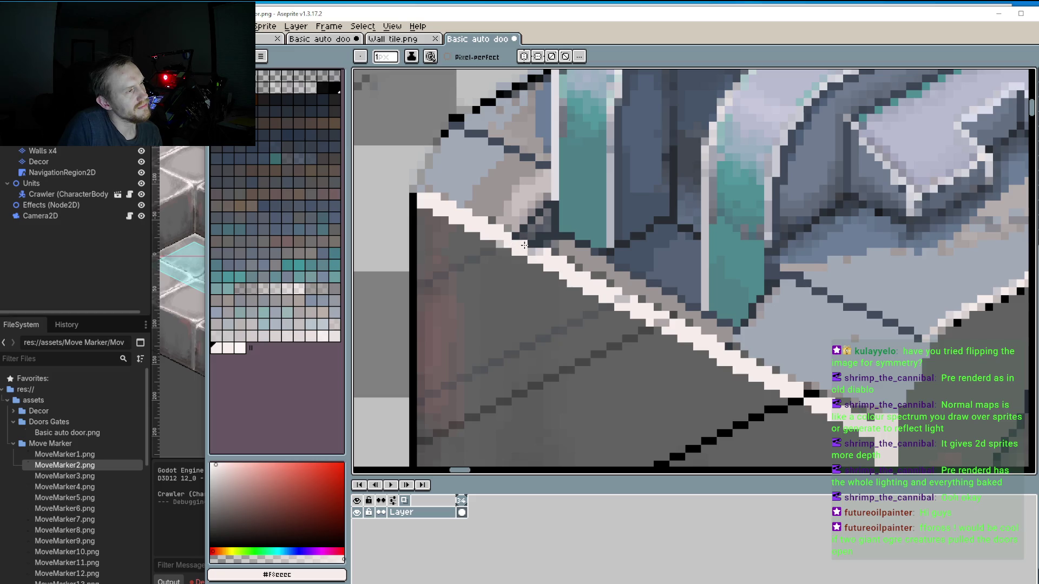
scroll(525, 245, "down", 5)
scroll(529, 228, "up", 1)
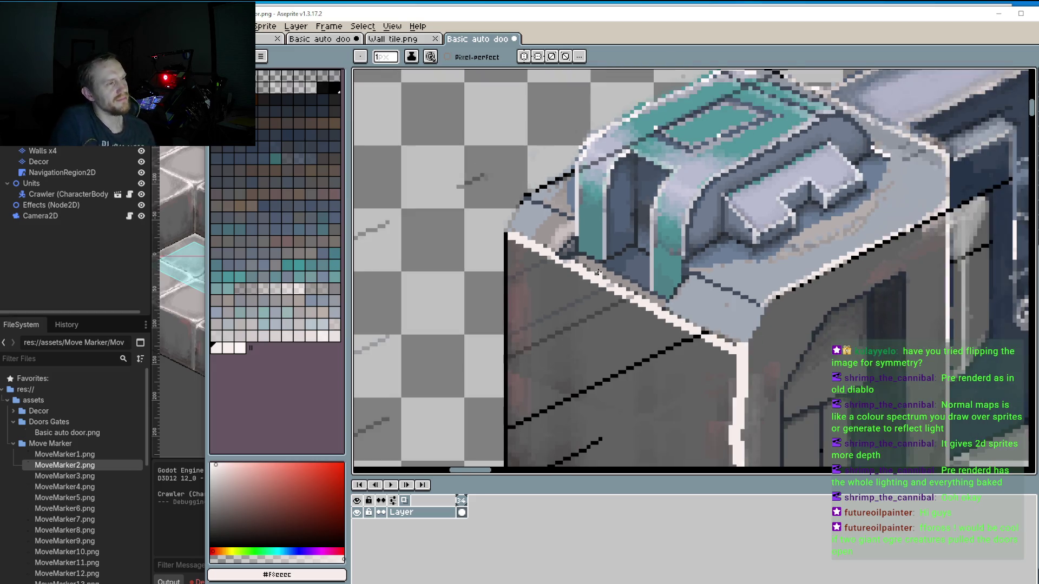
scroll(530, 227, "up", 2)
Pick light blue-grey #a2a9b6 and repaint the white and tan pixels along the diagonal edge.
left_click(533, 228, "alt")
scroll(536, 229, "up", 1)
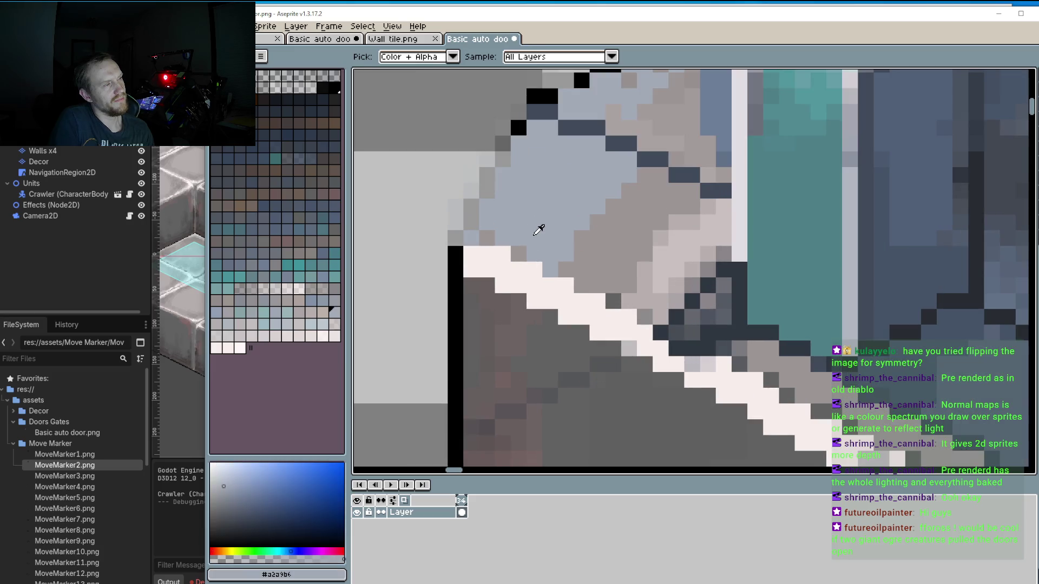
left_click(534, 269)
left_click(565, 284)
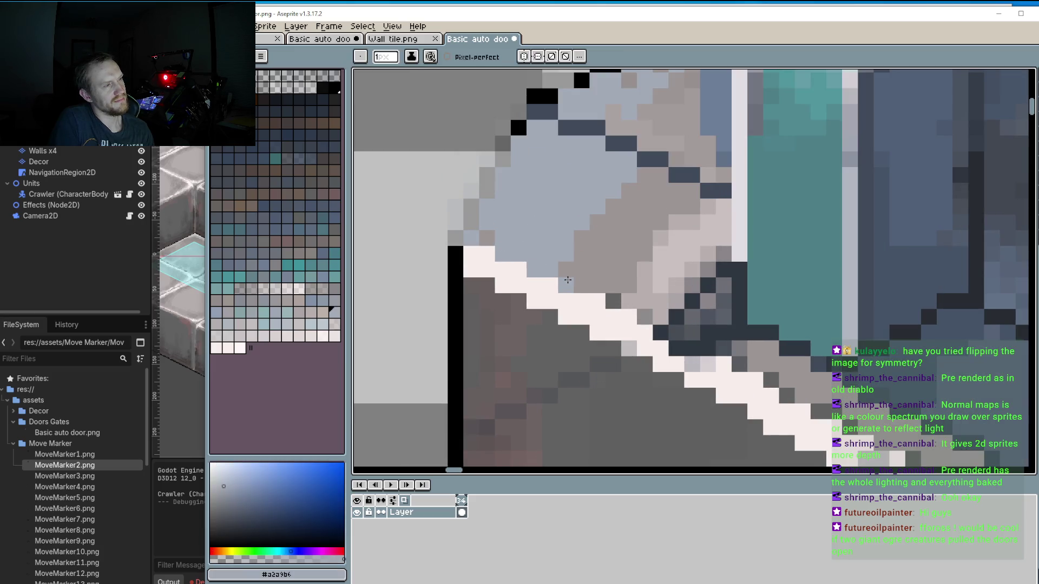
left_click(597, 269)
scroll(609, 232, "down", 1)
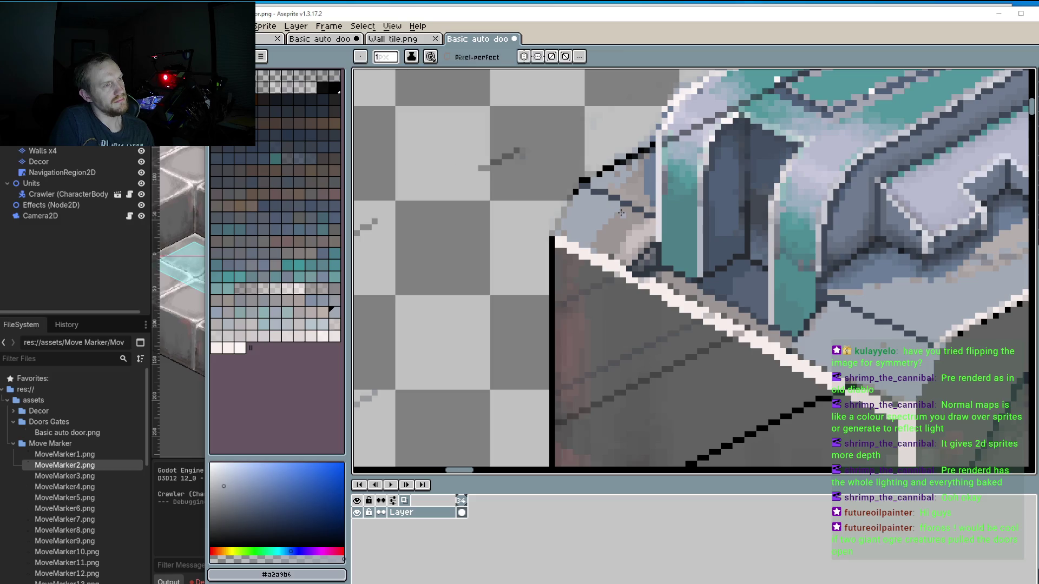
mouse_move(626, 213)
left_mouse_down()
mouse_move(599, 234)
mouse_move(610, 251)
mouse_move(628, 221)
mouse_move(642, 246)
left_mouse_up()
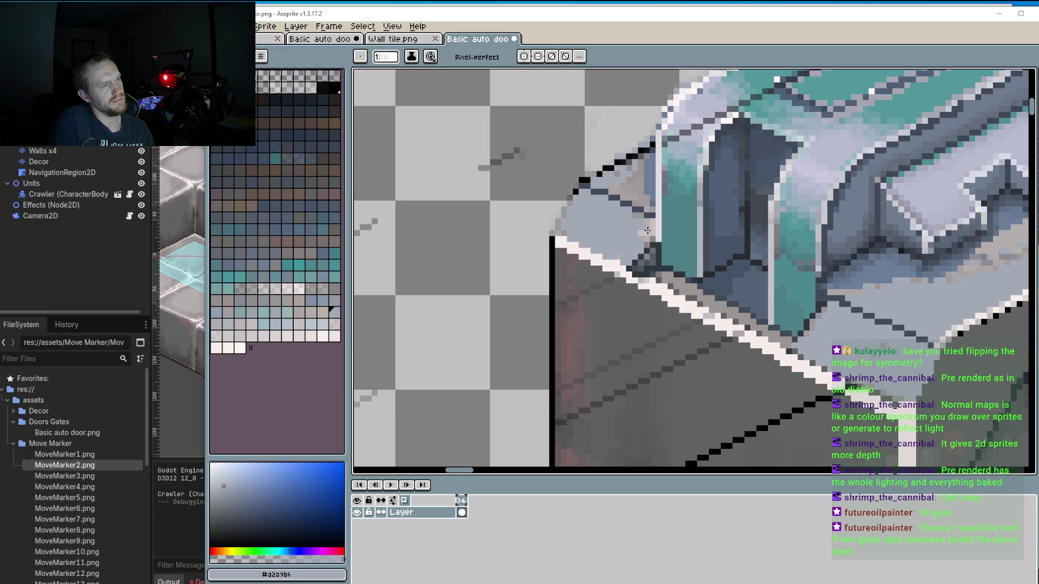
scroll(645, 241, "down", 1)
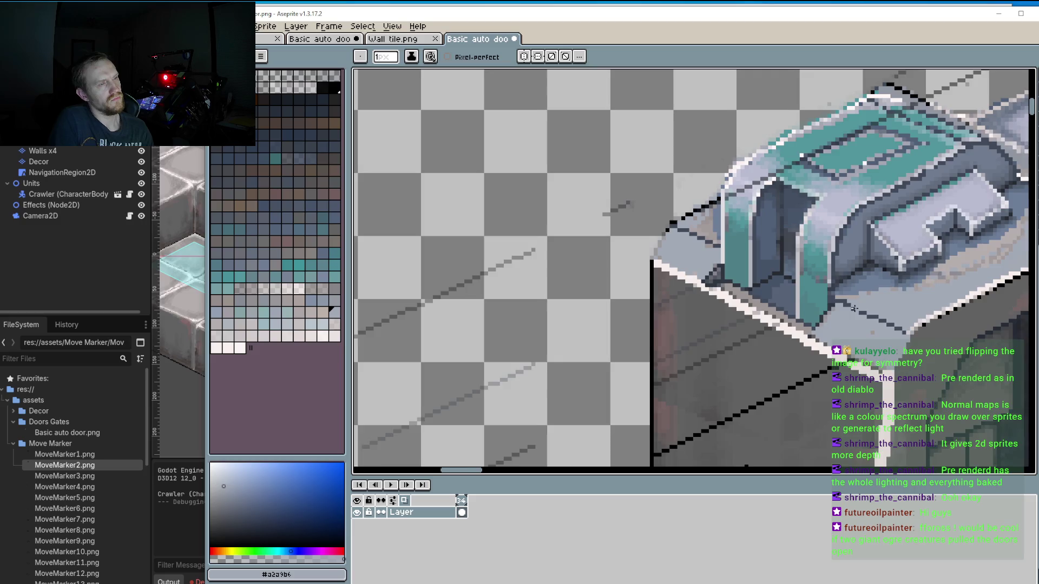
Pick dark #404a5a and draw a 1px outline down the cap's left diagonal edge.
scroll(655, 217, "up", 1)
scroll(666, 190, "up", 1)
key("i")
left_click(249, 179)
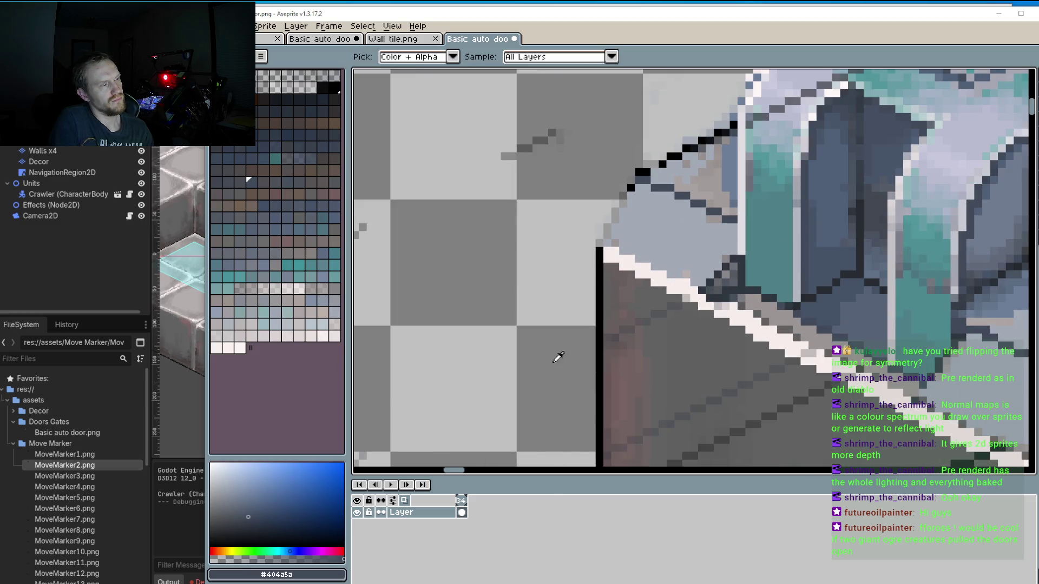
key("b")
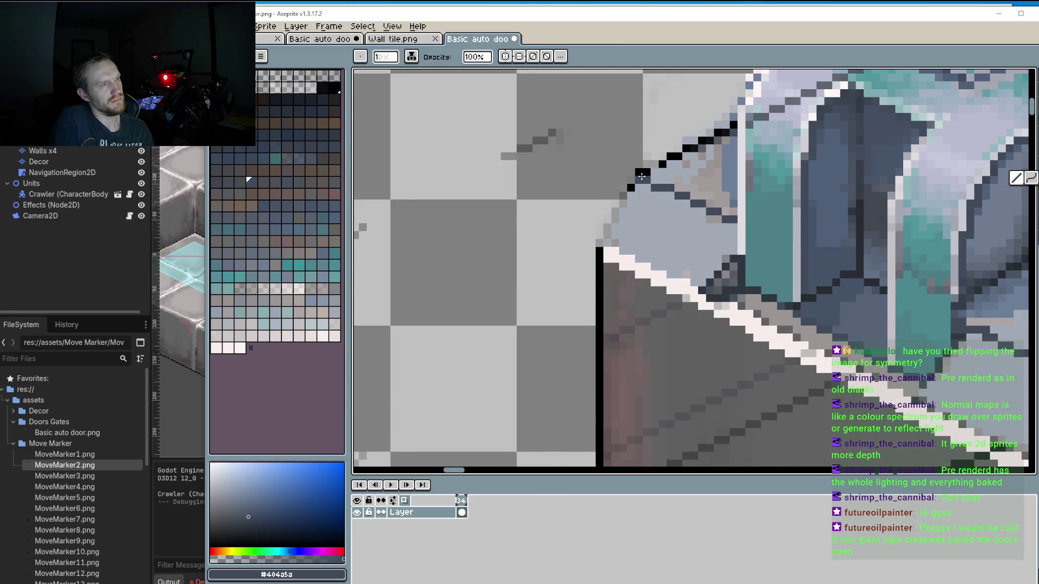
left_click(971, 189)
left_click_drag(643, 178, 598, 245)
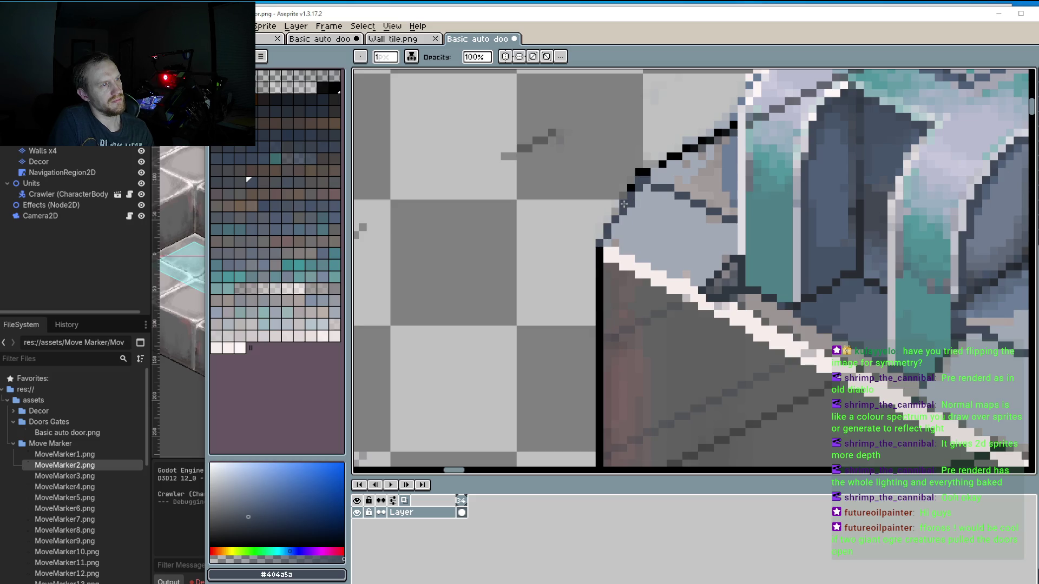
scroll(702, 190, "down", 2)
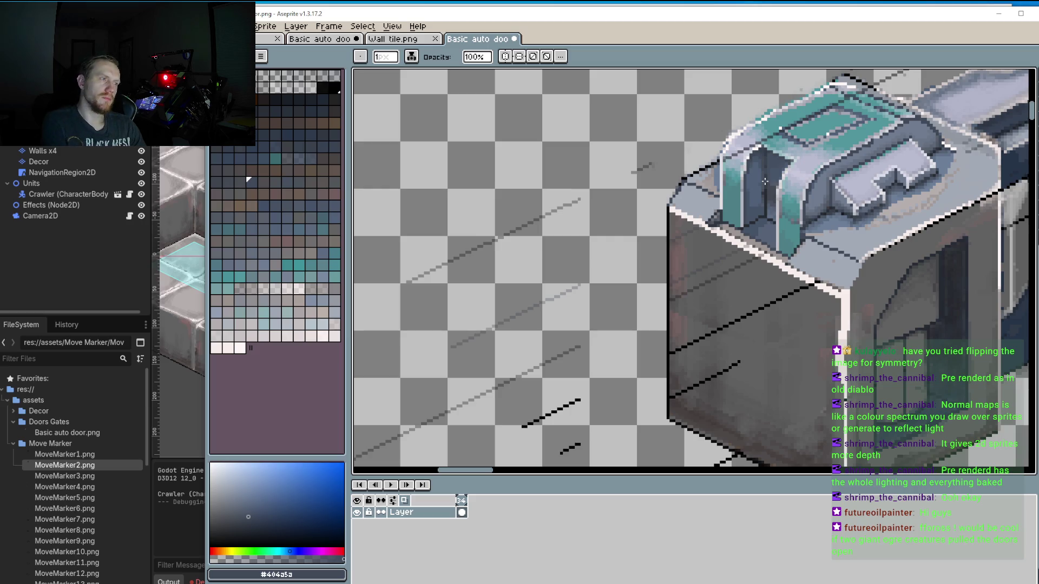
Zoom into the cap's top edge and clear the stray dark outline pixels along it.
scroll(752, 181, "down", 5)
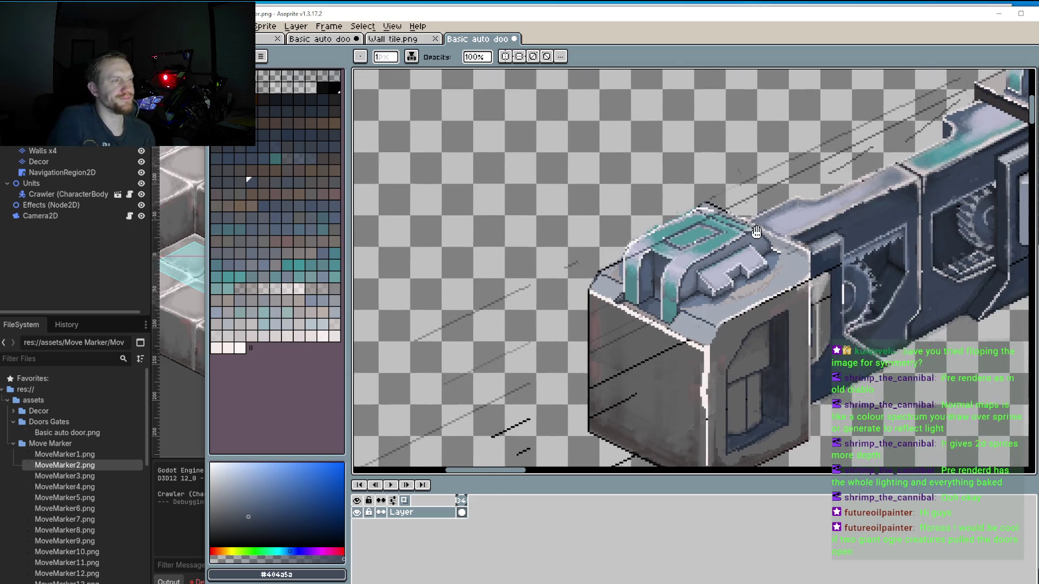
left_click_drag(733, 261, 715, 254)
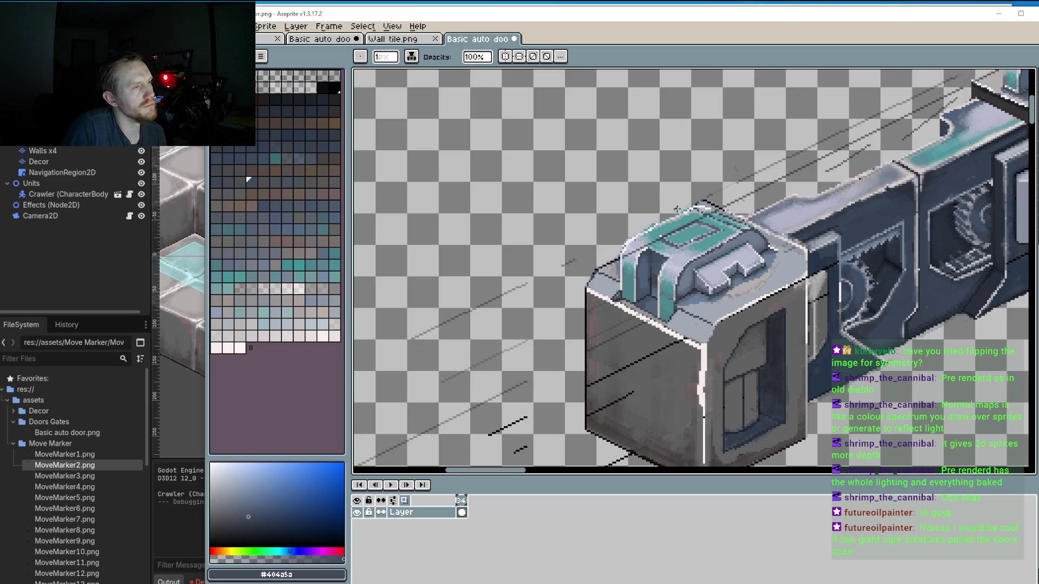
scroll(677, 208, "up", 2)
scroll(677, 208, "up", 1)
key("b")
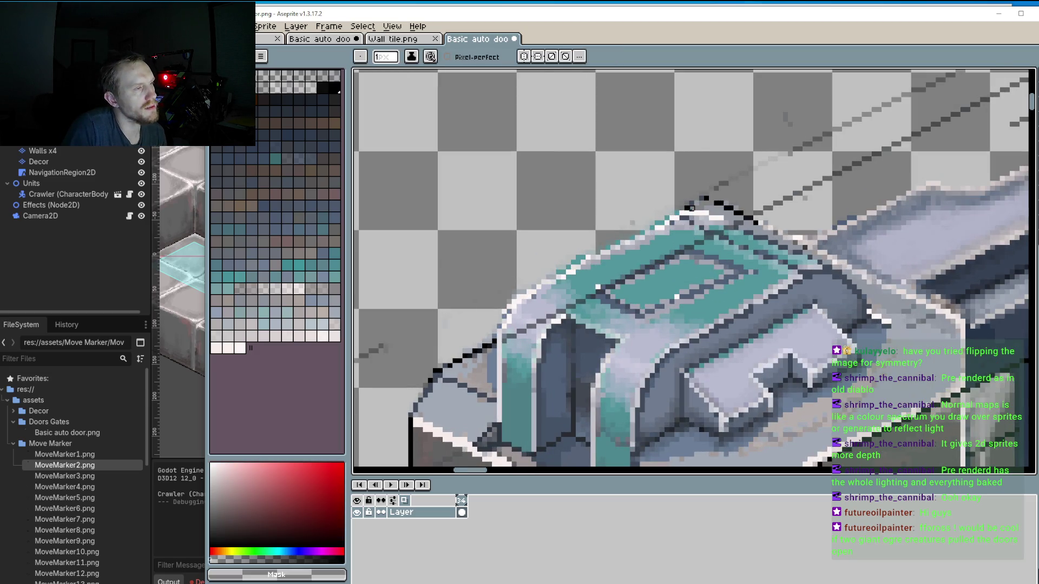
mouse_move(691, 208)
left_mouse_down()
mouse_move(731, 209)
mouse_move(716, 209)
left_mouse_up()
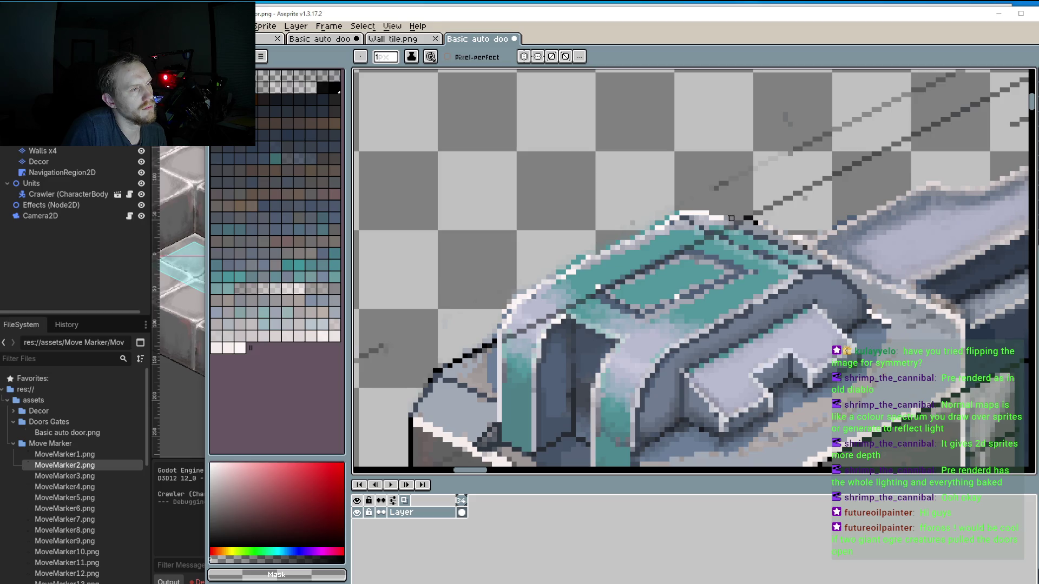
Pick highlight #c5dcda and repaint the five black and grey pixels on the cap's top rim.
scroll(819, 179, "up", 1)
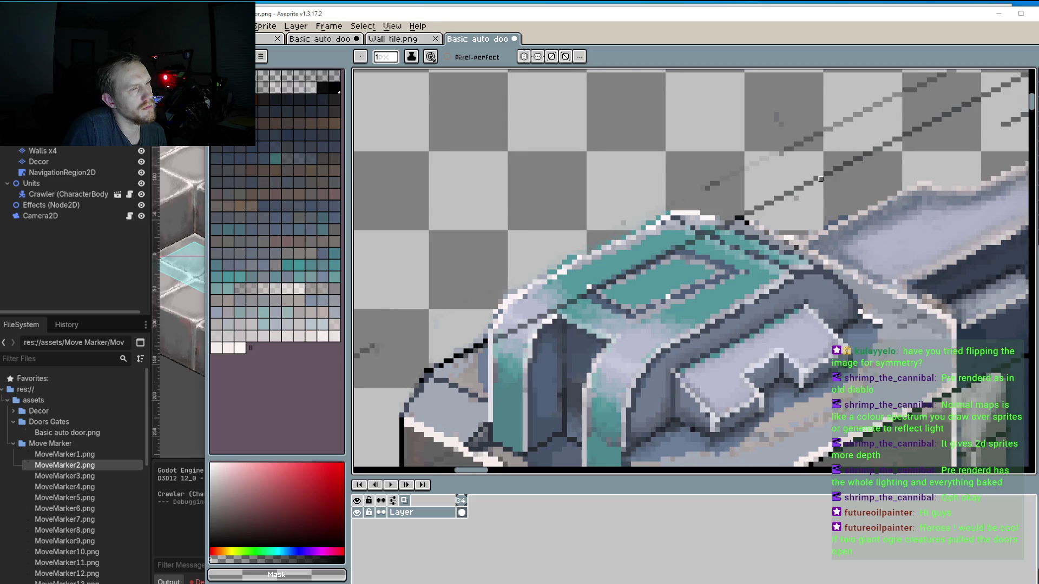
scroll(806, 195, "up", 1)
scroll(789, 216, "up", 1)
scroll(781, 226, "up", 1)
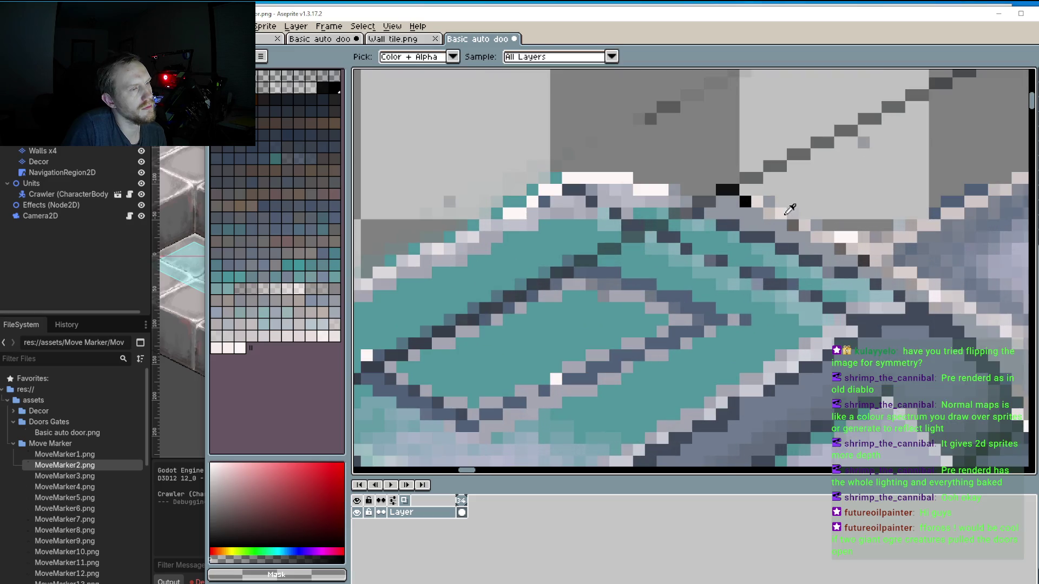
left_click(782, 211, "alt")
left_click(734, 189)
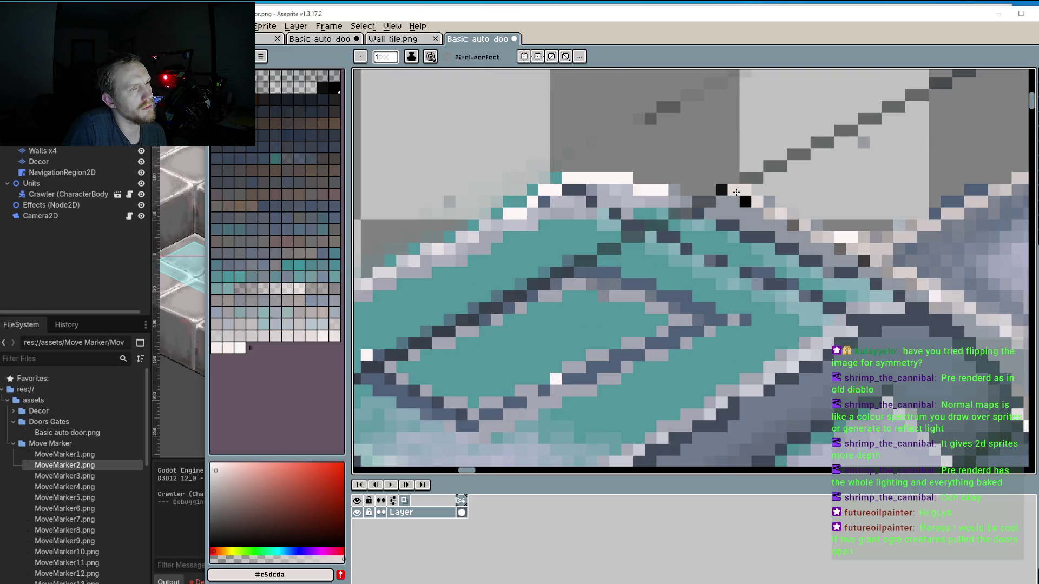
left_click(722, 189)
left_click(710, 201)
left_click(698, 202)
left_click(709, 190)
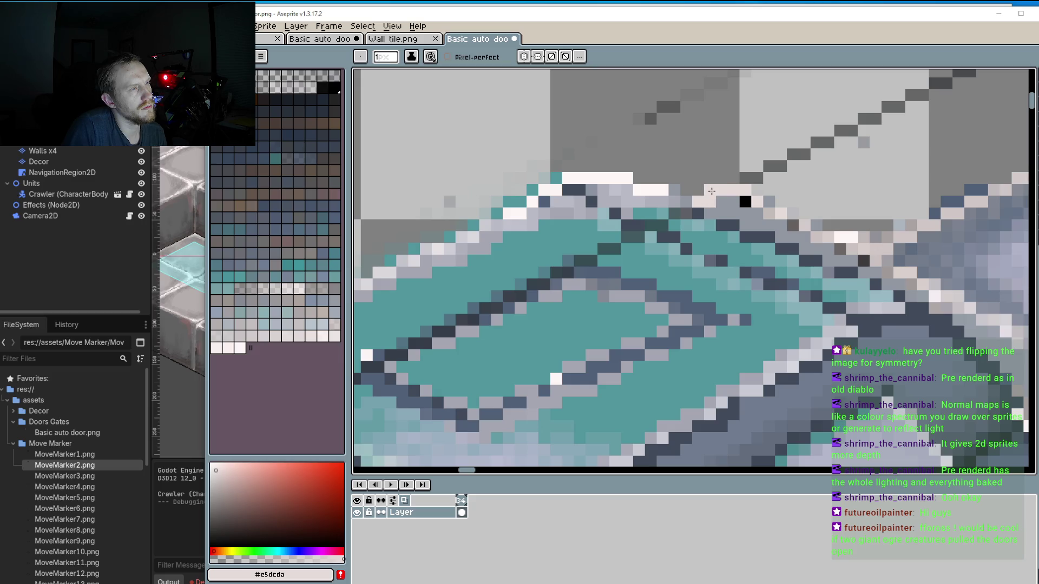
scroll(709, 190, "down", 4)
scroll(758, 238, "up", 2)
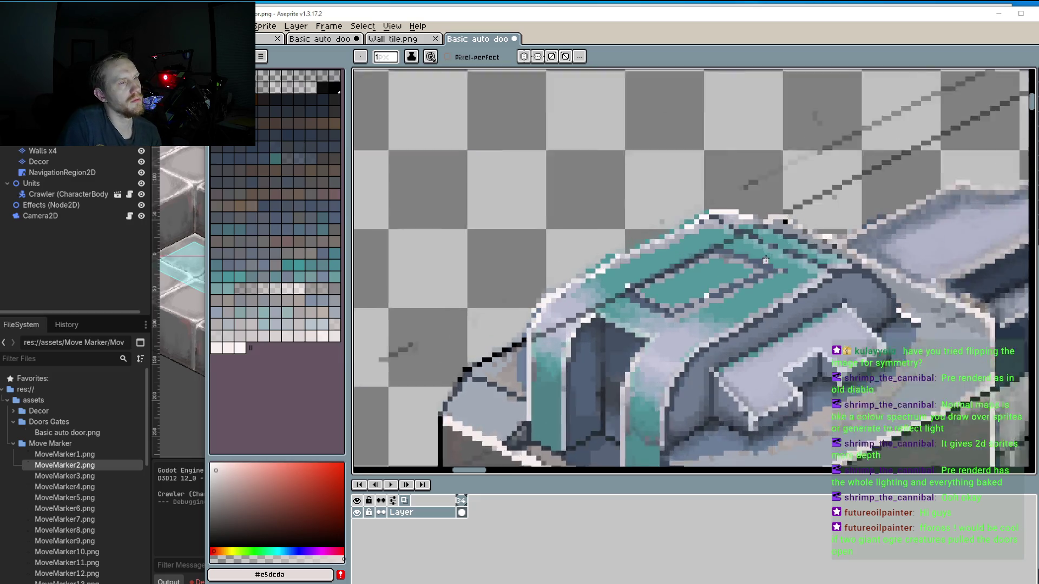
scroll(757, 238, "up", 2)
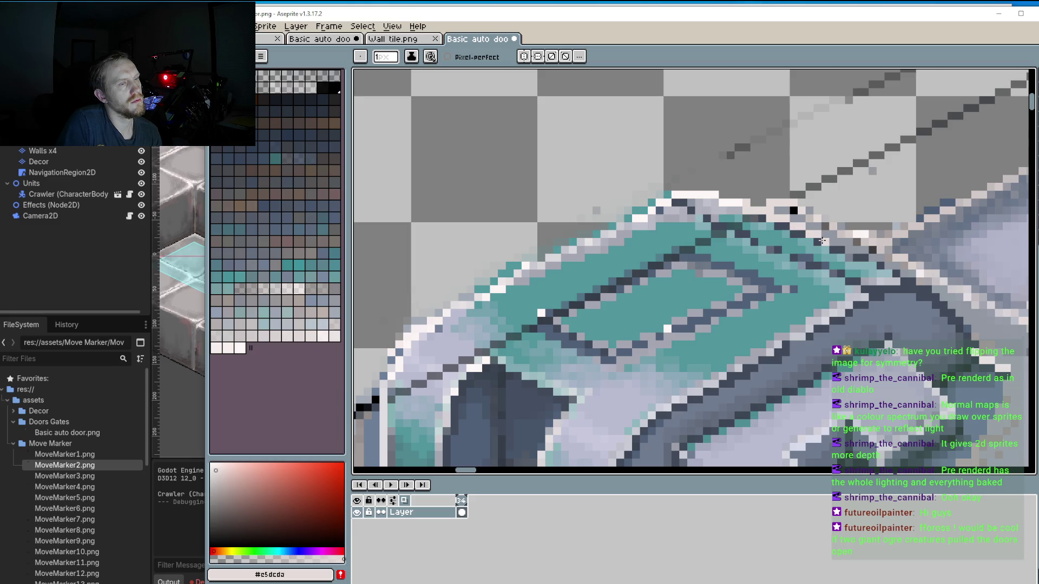
scroll(831, 243, "down", 2)
scroll(810, 327, "down", 2)
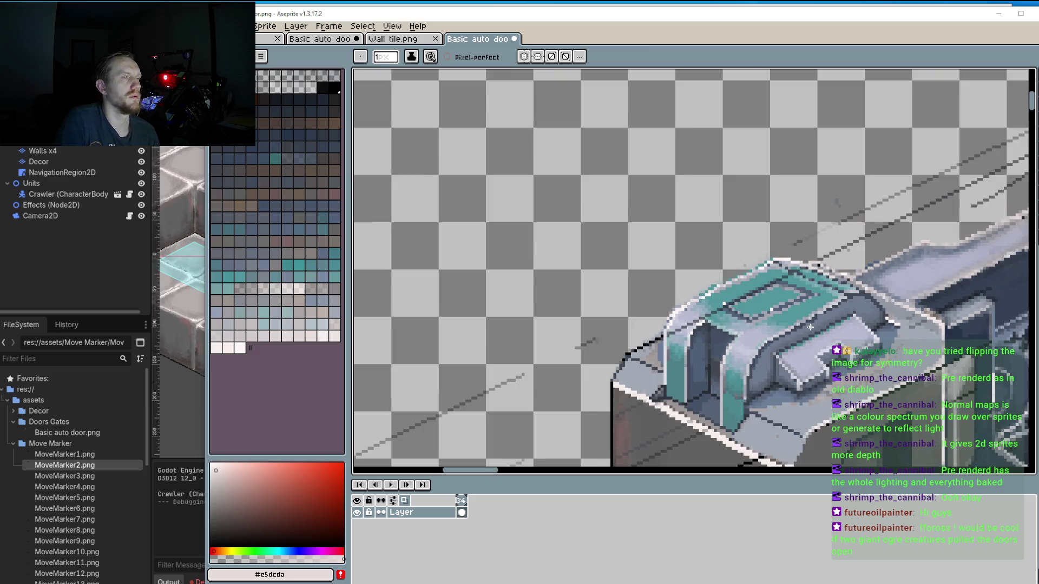
Pick warm grey #9c9595 and paint over the dark blue and outline pixels above the front edge.
left_click_drag(810, 327, 736, 350)
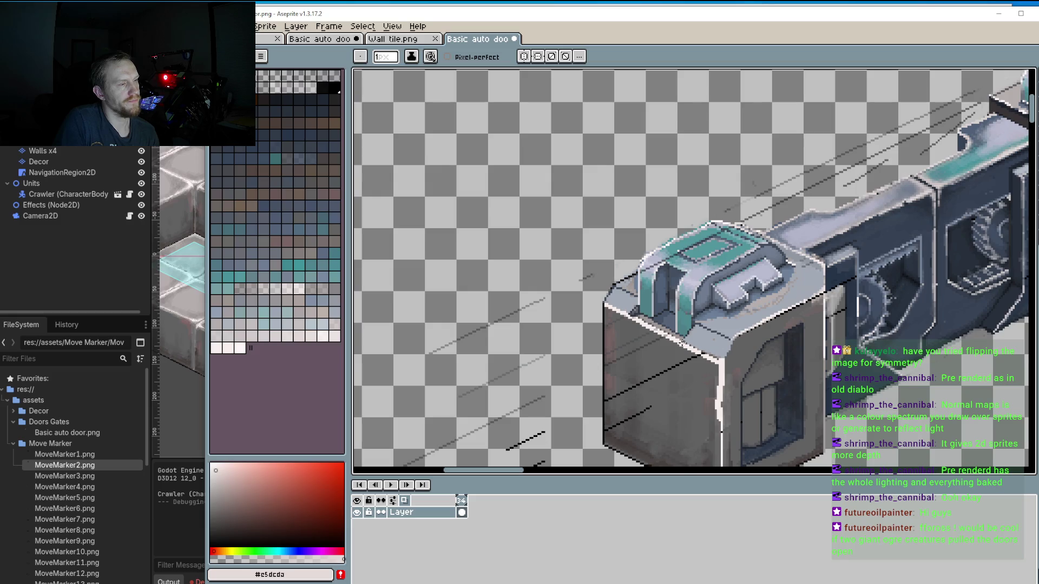
scroll(660, 336, "up", 2)
scroll(649, 314, "up", 3)
left_click(642, 294, "alt")
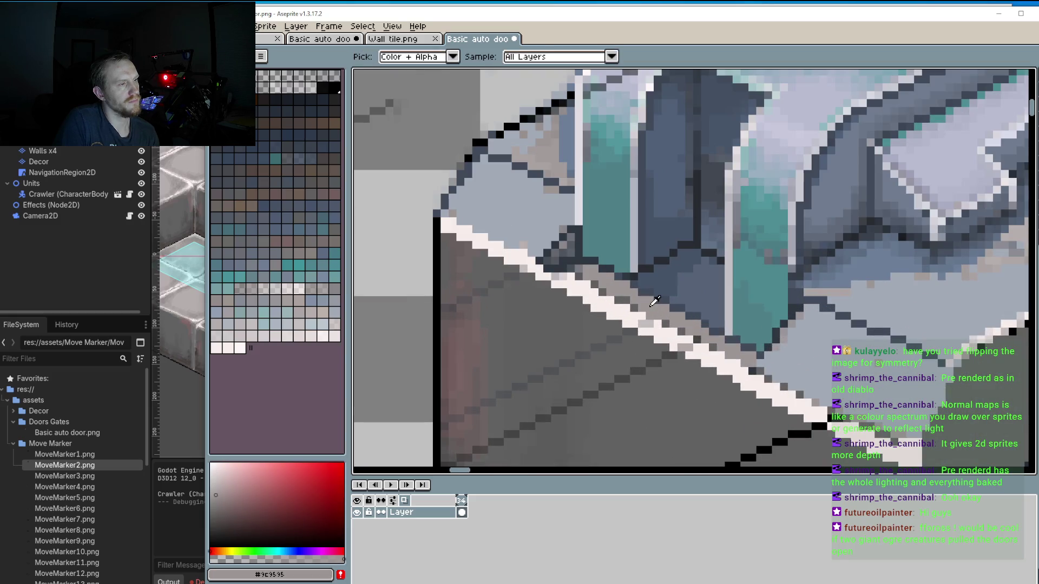
left_click_drag(642, 294, 710, 328)
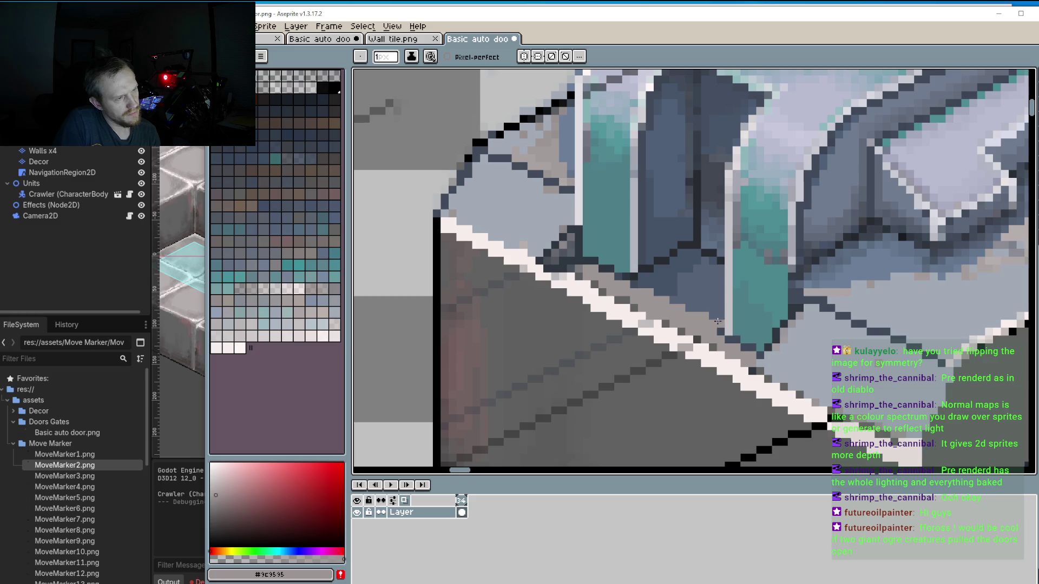
mouse_move(634, 286)
left_mouse_down()
mouse_move(706, 316)
mouse_move(683, 292)
left_mouse_up()
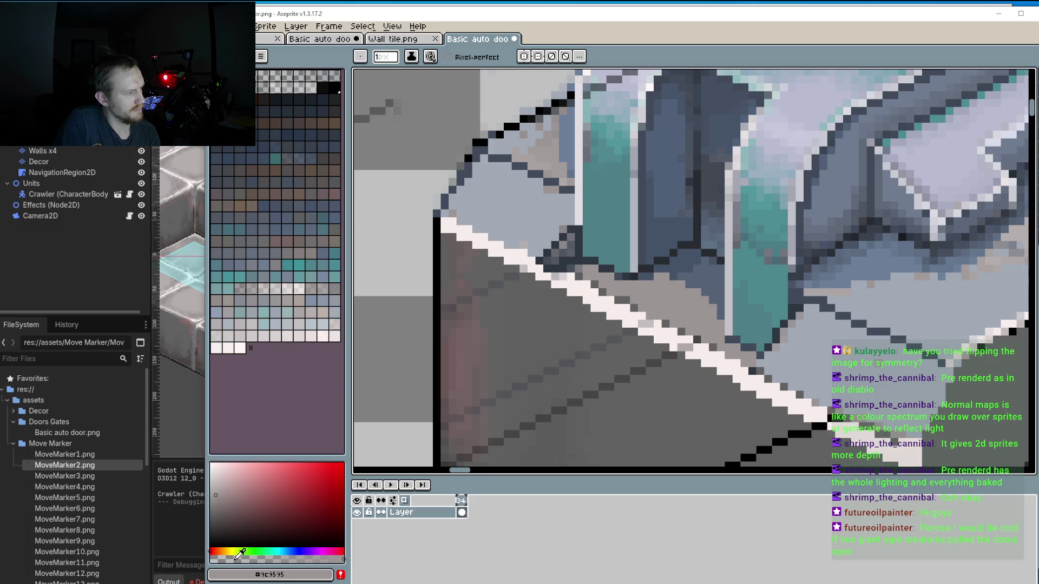
left_click_drag(656, 267, 637, 279)
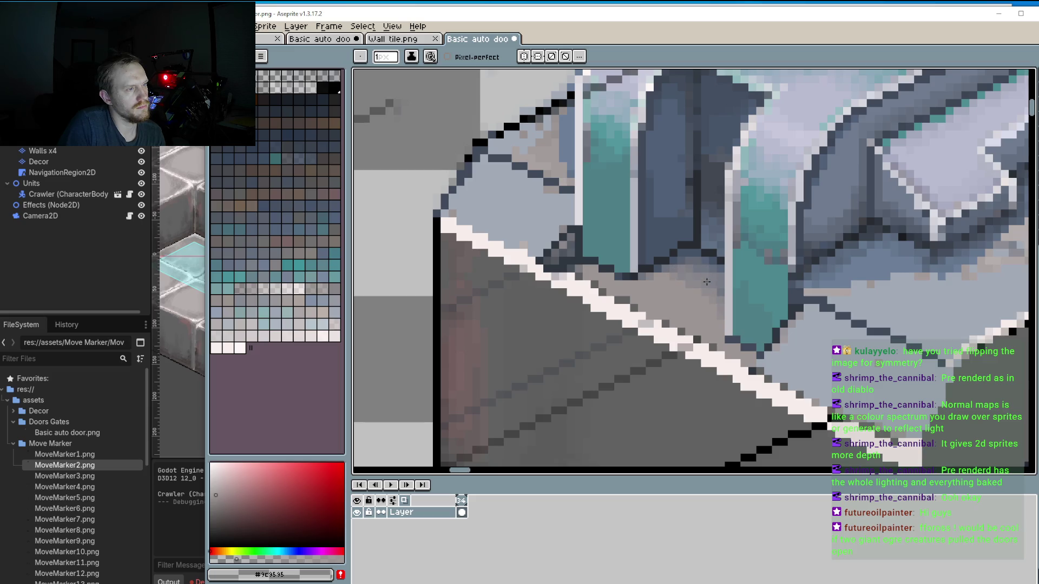
scroll(706, 281, "down", 1)
scroll(632, 405, "down", 1)
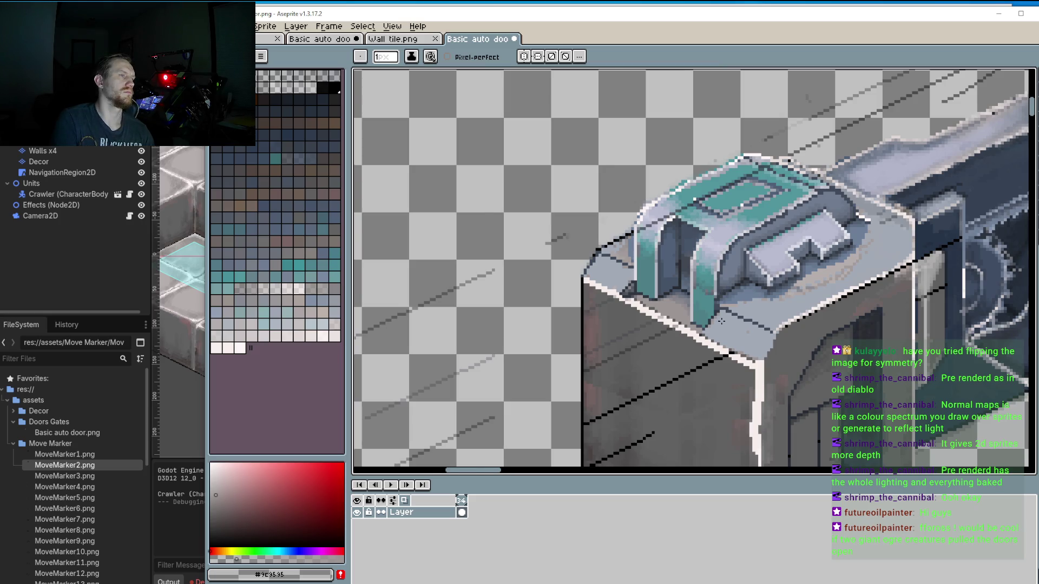
scroll(721, 322, "up", 3)
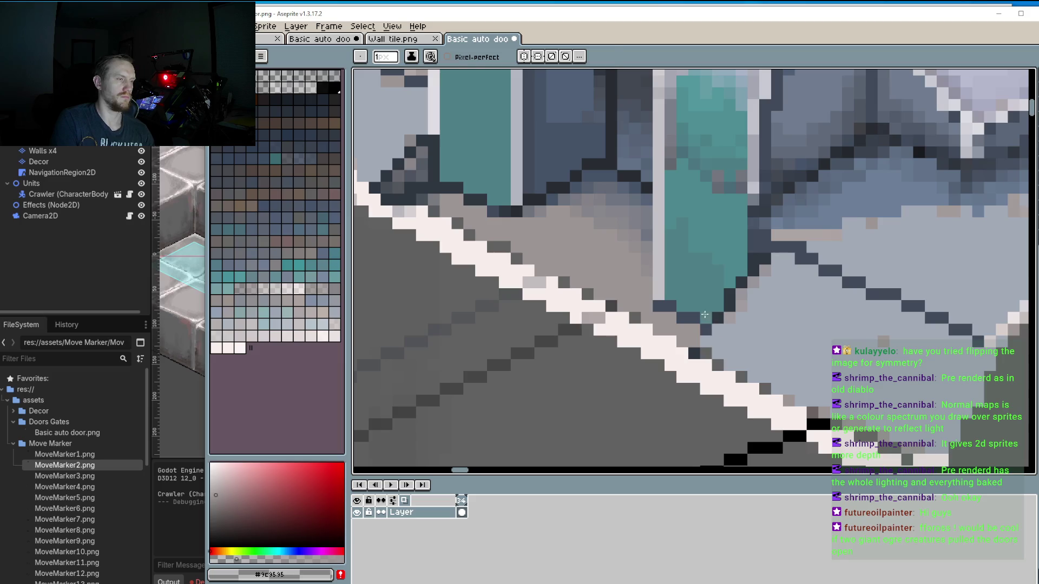